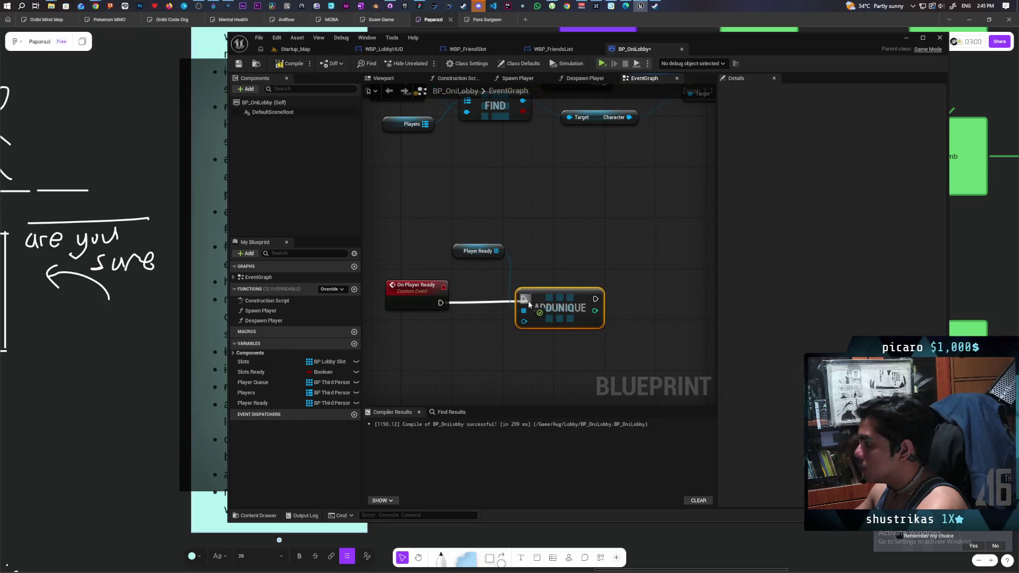
- Wire a new Player input on On Player Ready into Add Unique's New Item, then save BP_OniLobby
{"action": "left_click_drag", "start_coordinate": [401, 332], "coordinate": [500, 276]}
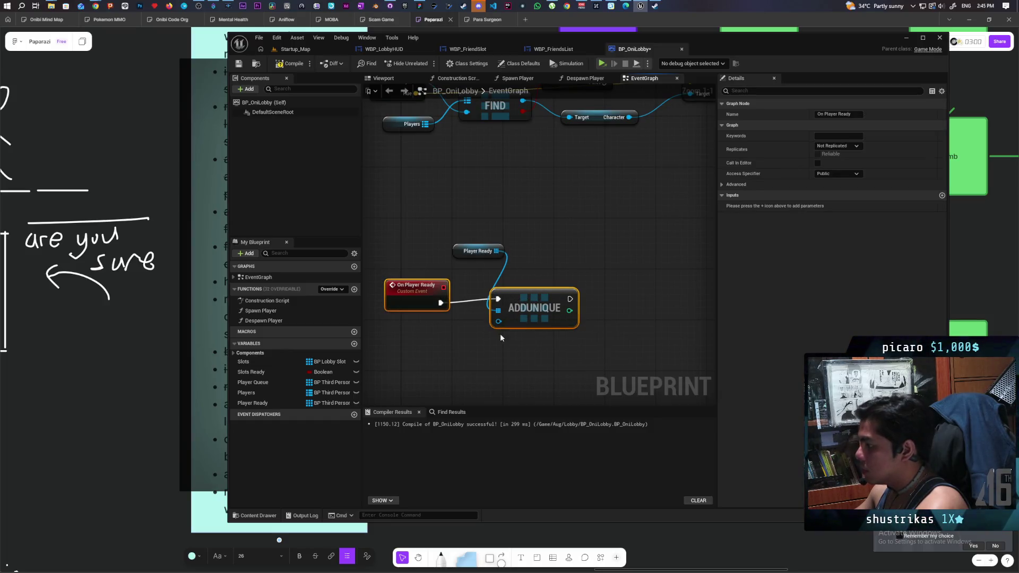
{"action": "key", "text": "q"}
{"action": "left_click", "coordinate": [442, 370]}
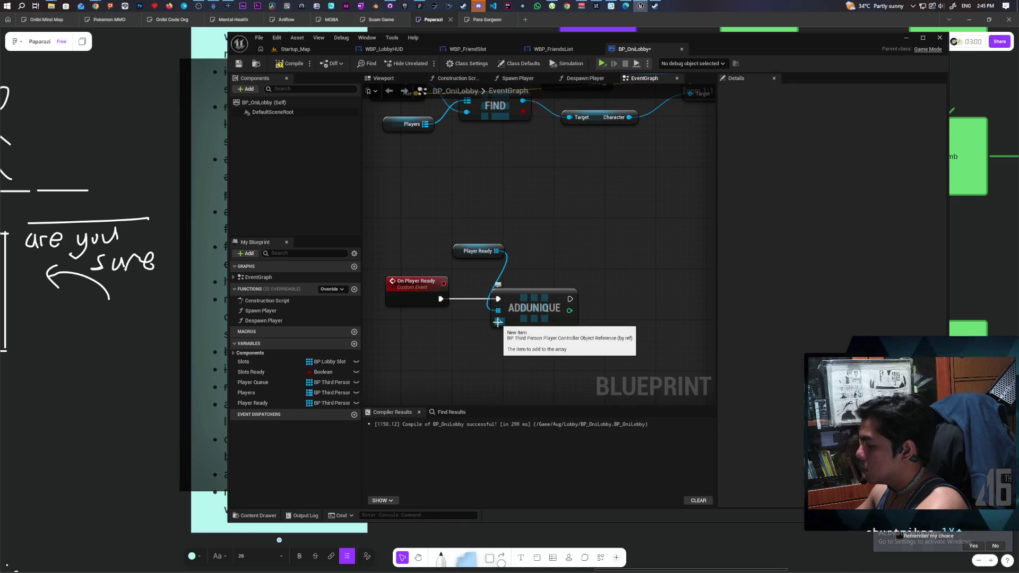
{"action": "mouse_move", "coordinate": [498, 322]}
{"action": "left_mouse_down"}
{"action": "mouse_move", "coordinate": [483, 329]}
{"action": "mouse_move", "coordinate": [408, 283]}
{"action": "left_mouse_up"}
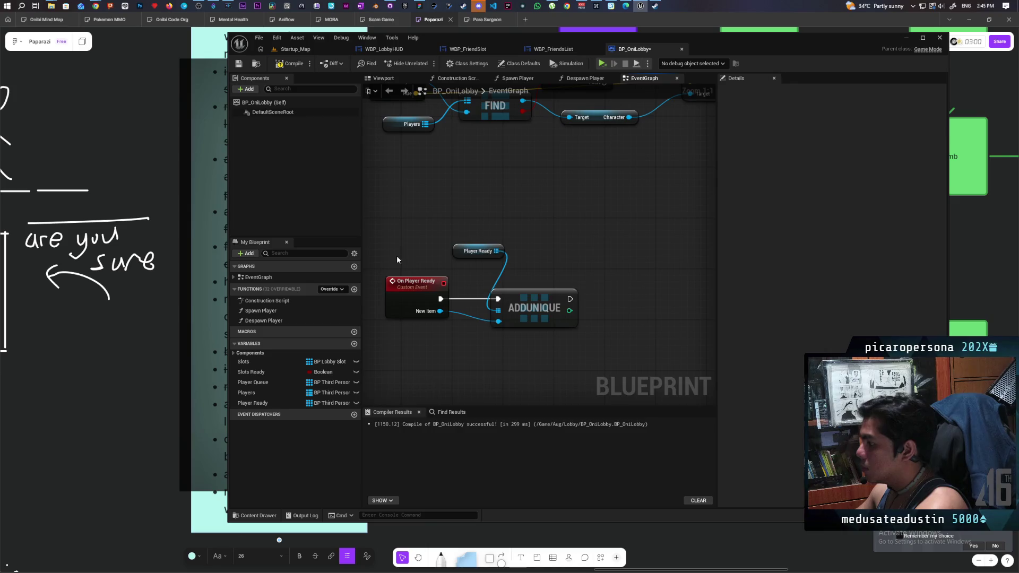
{"action": "left_click", "coordinate": [416, 284]}
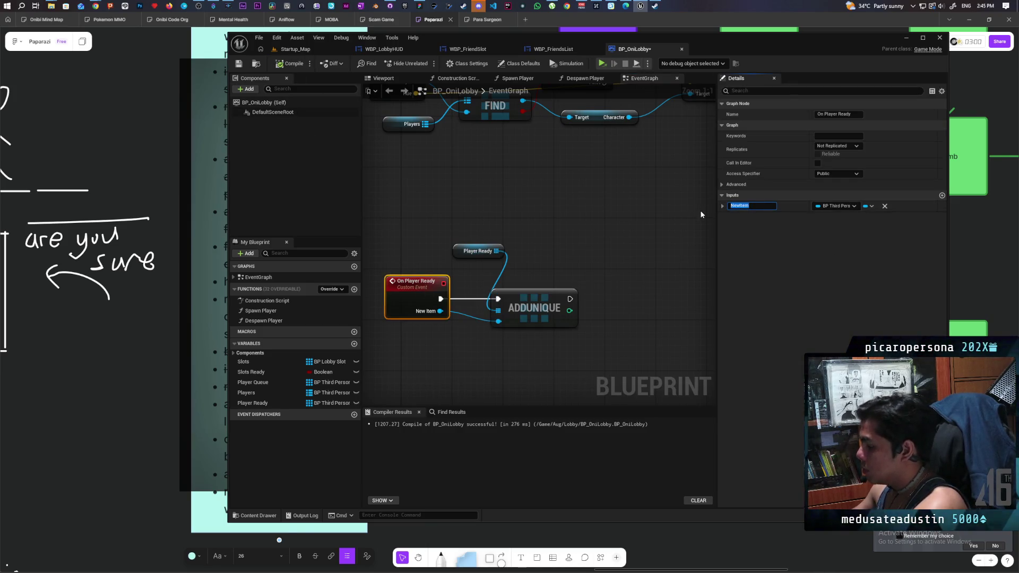
{"action": "type", "text": "Player"}
{"action": "left_click", "coordinate": [493, 142]}
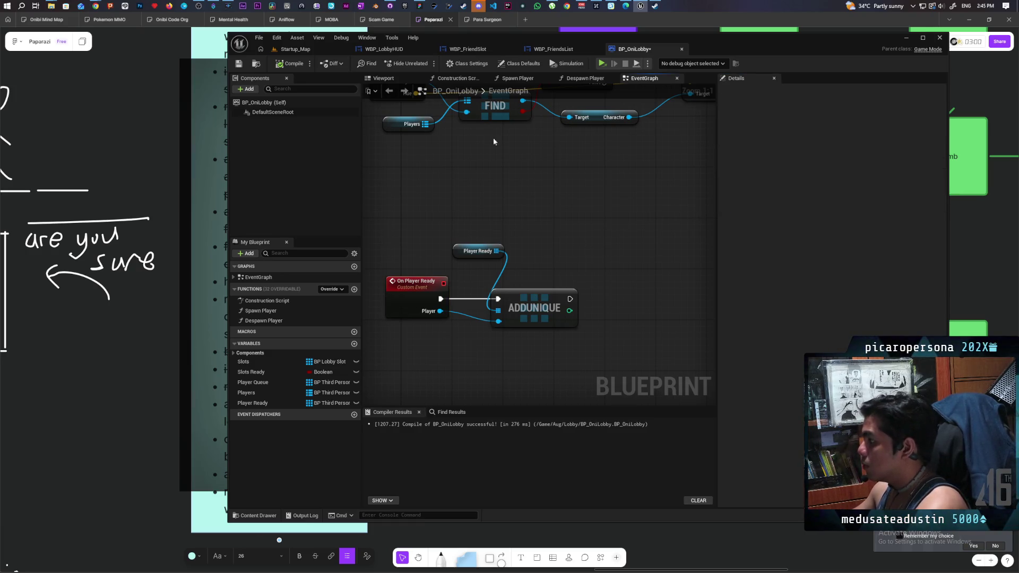
{"action": "key", "text": "ctrl+s"}
{"action": "scroll", "coordinate": [552, 230], "scroll_direction": "down", "scroll_amount": 2}
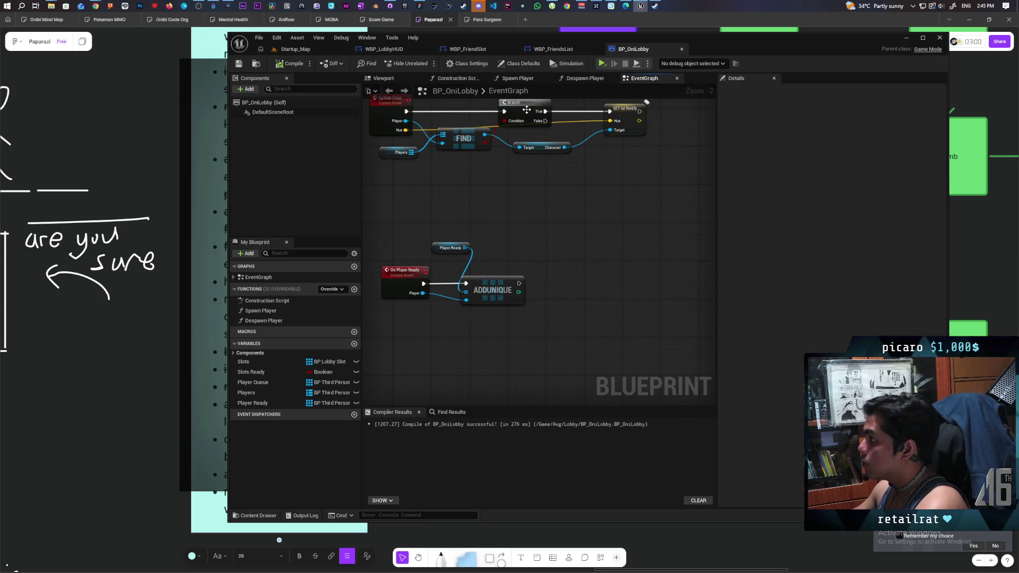
- Switch to WBP_LobbyHUD's event graph and bring its existing event nodes into view
{"action": "left_click", "coordinate": [397, 49]}
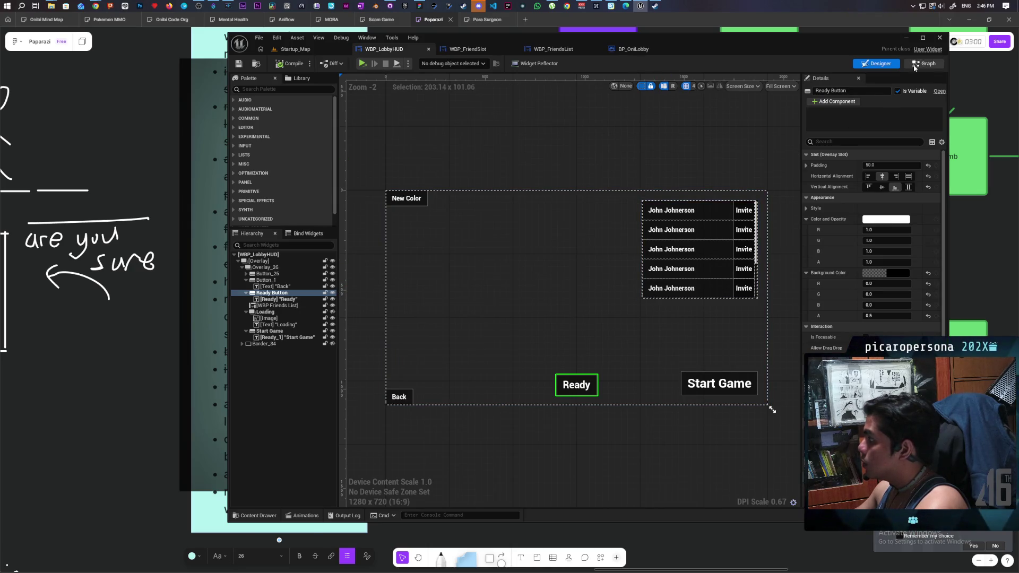
{"action": "left_click", "coordinate": [925, 63]}
{"action": "scroll", "coordinate": [690, 344], "scroll_direction": "up", "scroll_amount": 1}
{"action": "left_click_drag", "start_coordinate": [690, 343], "coordinate": [646, 112]}
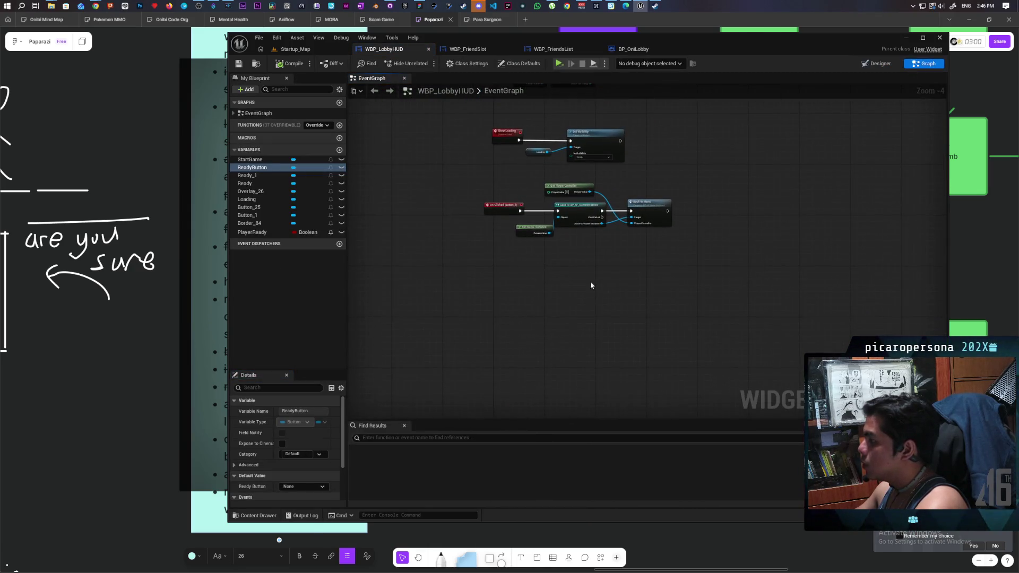
{"action": "left_click_drag", "start_coordinate": [542, 280], "coordinate": [531, 316]}
{"action": "scroll", "coordinate": [531, 318], "scroll_direction": "up", "scroll_amount": 1}
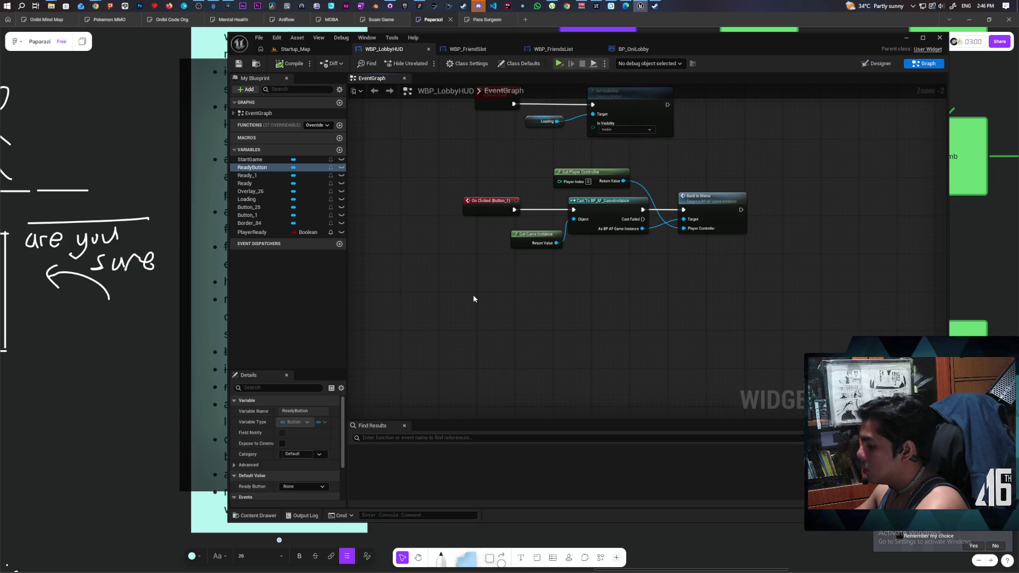
- Add an Update Players Ready custom event with a Condition input, using a temporary Branch
{"action": "key", "text": "ctrl+v"}
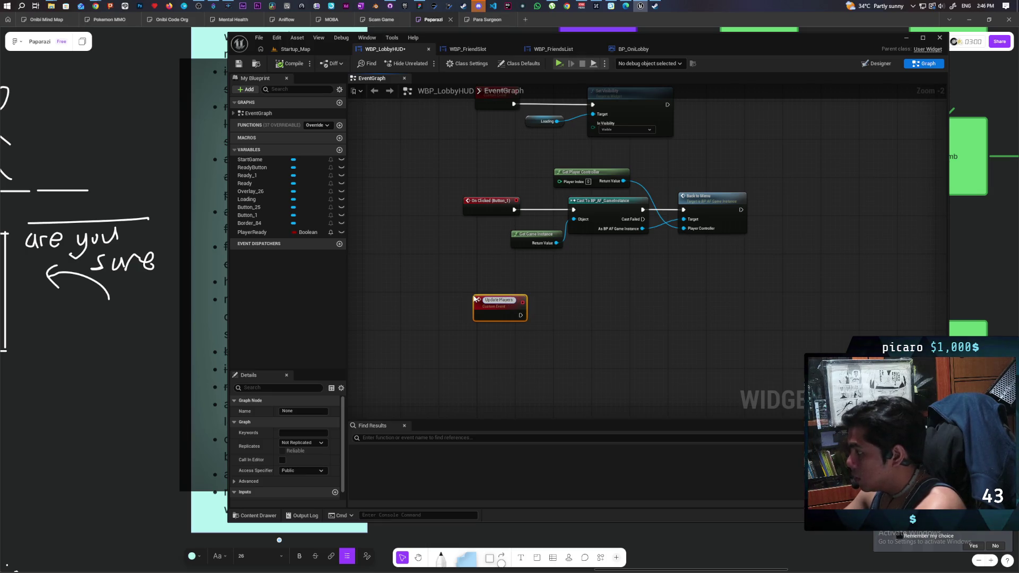
{"action": "type", "text": " Ready"}
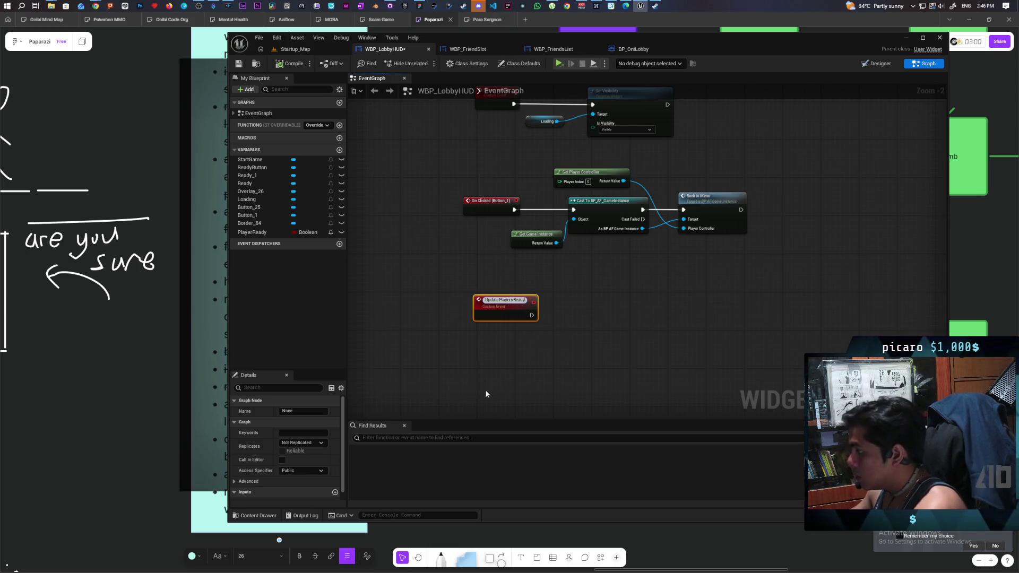
{"action": "left_click", "coordinate": [486, 394]}
{"action": "scroll", "coordinate": [561, 331], "scroll_direction": "up", "scroll_amount": 2}
{"action": "key", "text": "b"}
{"action": "left_click", "coordinate": [552, 292]}
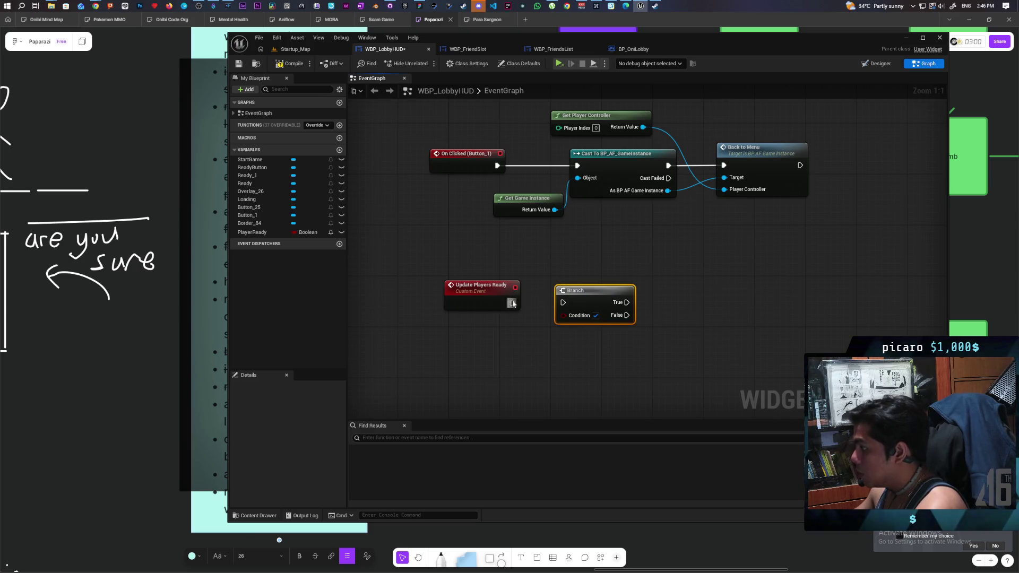
{"action": "mouse_move", "coordinate": [513, 303]}
{"action": "left_mouse_down"}
{"action": "mouse_move", "coordinate": [563, 302]}
{"action": "mouse_move", "coordinate": [502, 314]}
{"action": "left_mouse_up"}
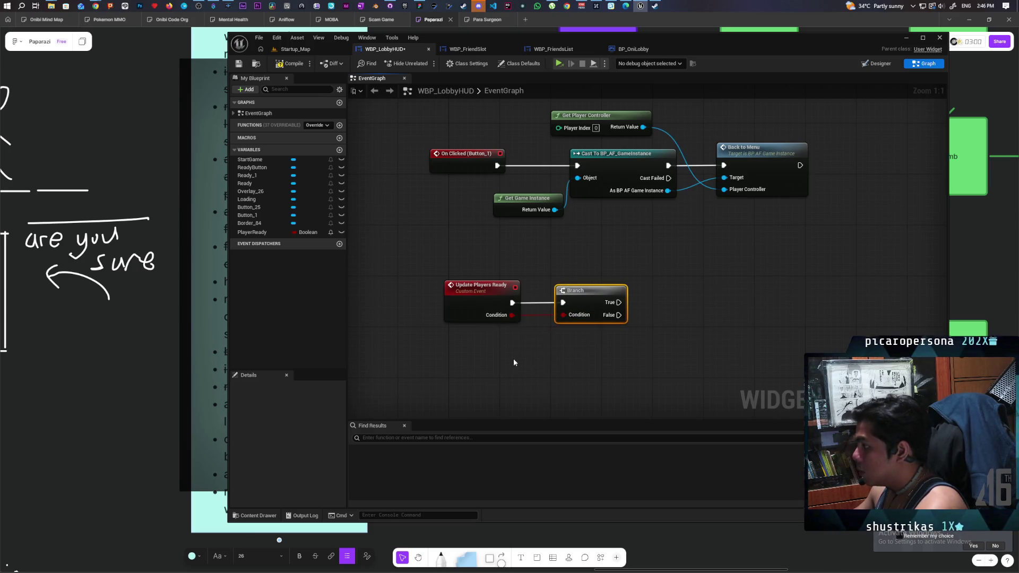
{"action": "left_click_drag", "start_coordinate": [416, 213], "coordinate": [528, 240]}
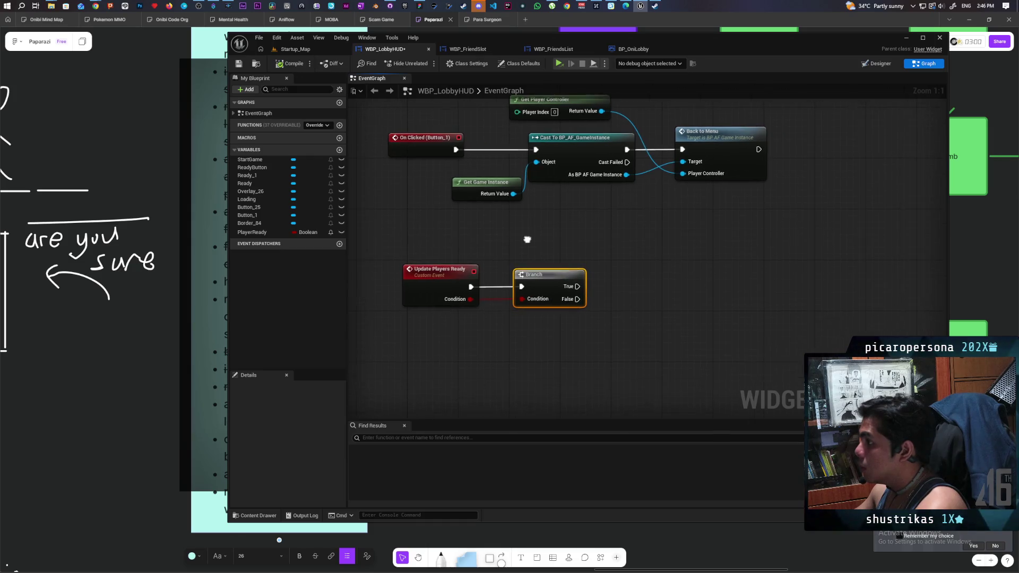
{"action": "key", "text": "Delete"}
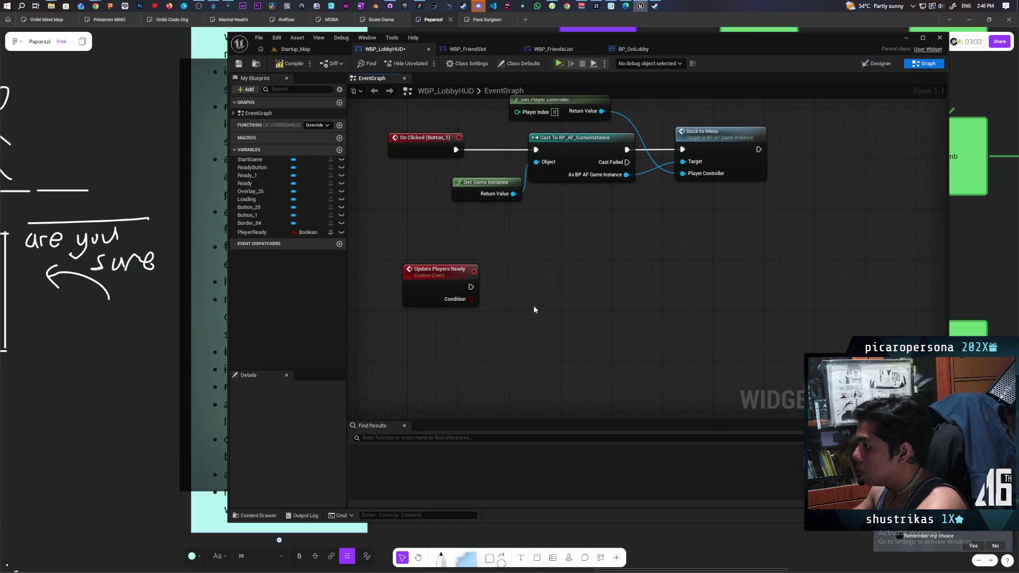
{"action": "left_click", "coordinate": [871, 70]}
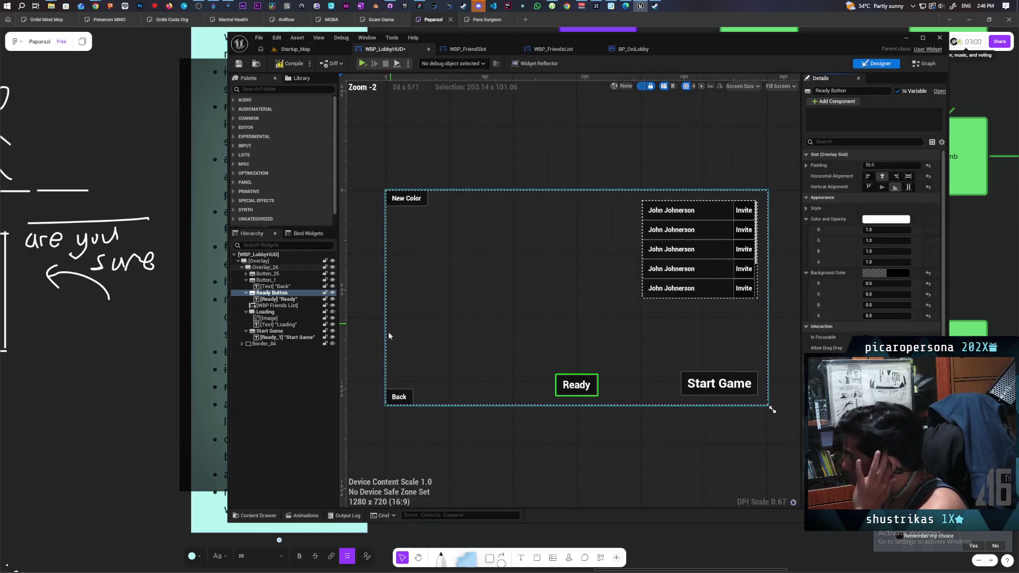
- Add a StartGame getter feeding a Set Visibility node in the widget's event graph
{"action": "left_click", "coordinate": [269, 331]}
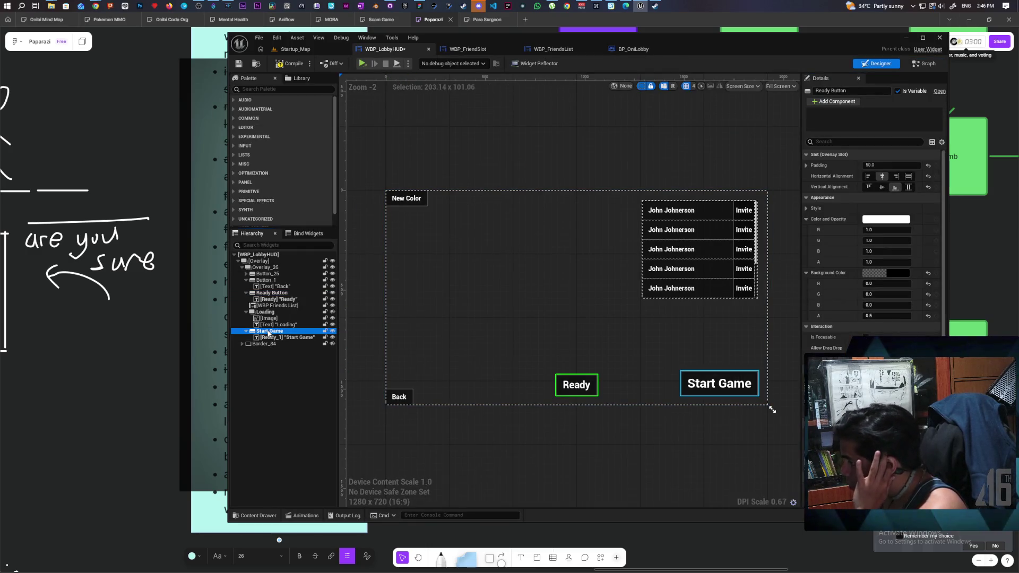
{"action": "left_click", "coordinate": [928, 63]}
{"action": "mouse_move", "coordinate": [250, 159]}
{"action": "left_mouse_down"}
{"action": "mouse_move", "coordinate": [520, 282]}
{"action": "mouse_move", "coordinate": [514, 257]}
{"action": "mouse_move", "coordinate": [570, 283]}
{"action": "left_mouse_up"}
{"action": "left_click", "coordinate": [530, 272]}
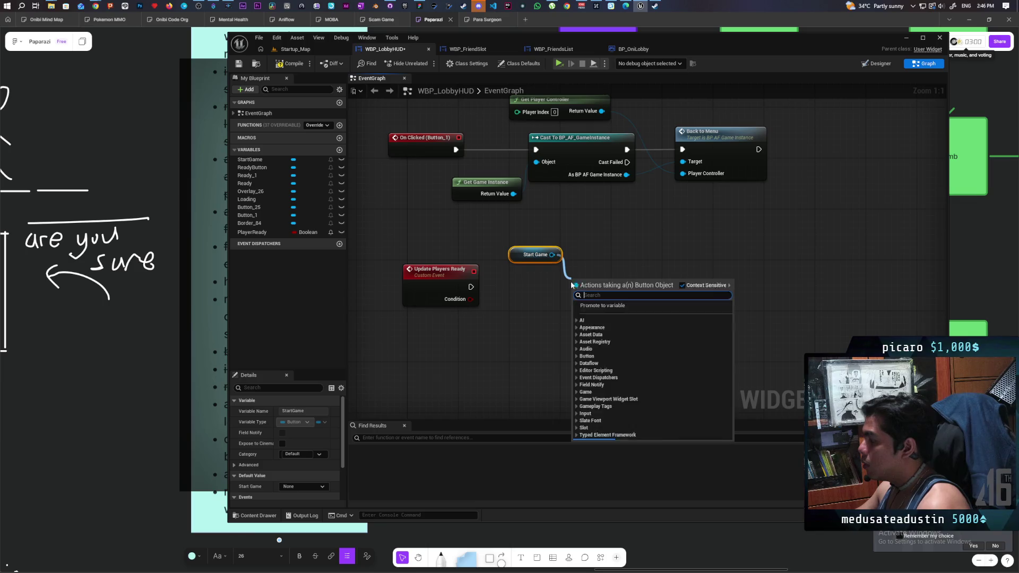
{"action": "type", "text": "set visi"}
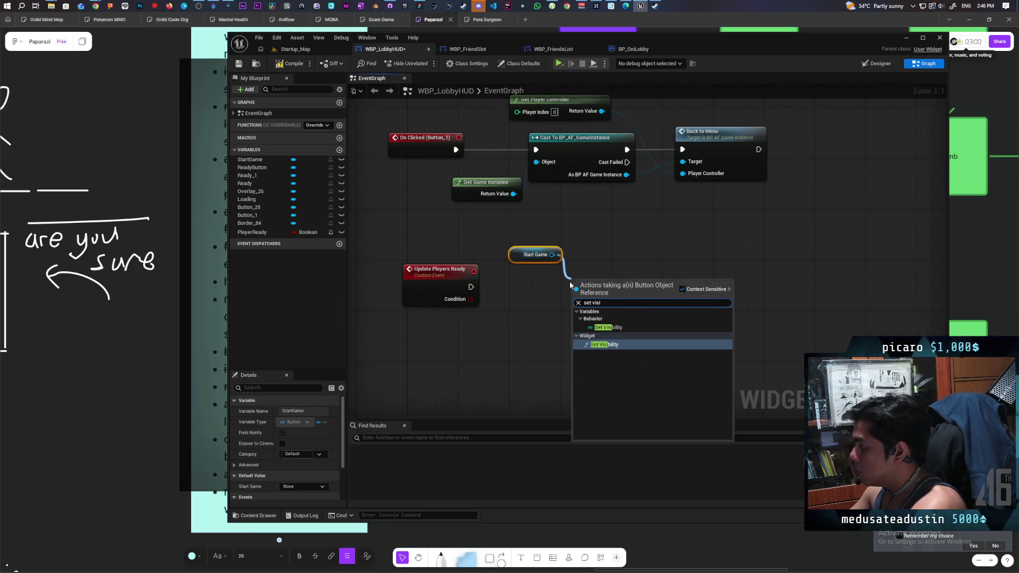
{"action": "key", "text": "Return"}
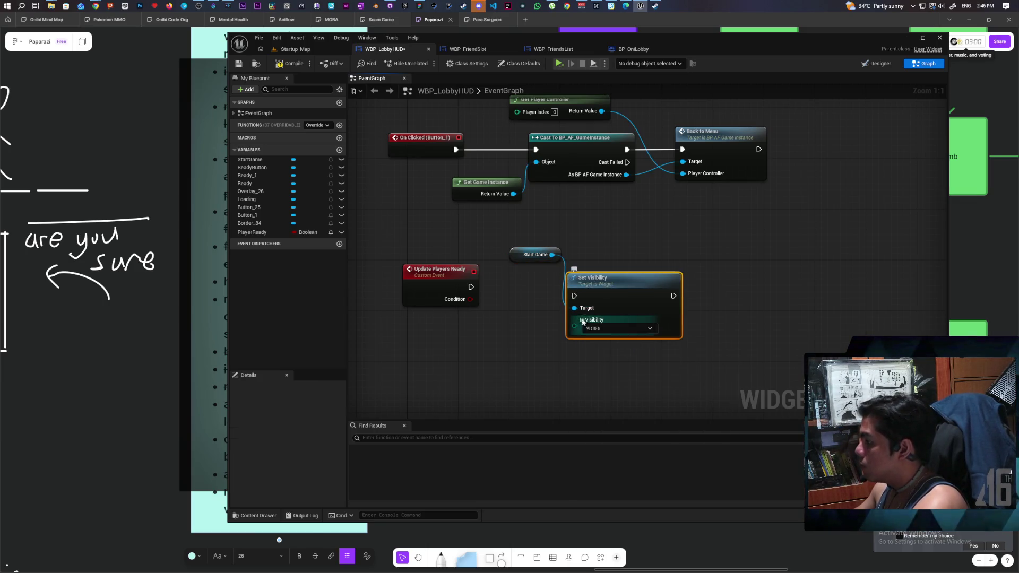
- Drive In Visibility with a Select indexed by Condition, run from Update Players Ready
{"action": "left_click_drag", "start_coordinate": [575, 326], "coordinate": [548, 356]}
{"action": "type", "text": "sele"}
{"action": "key", "text": "Return"}
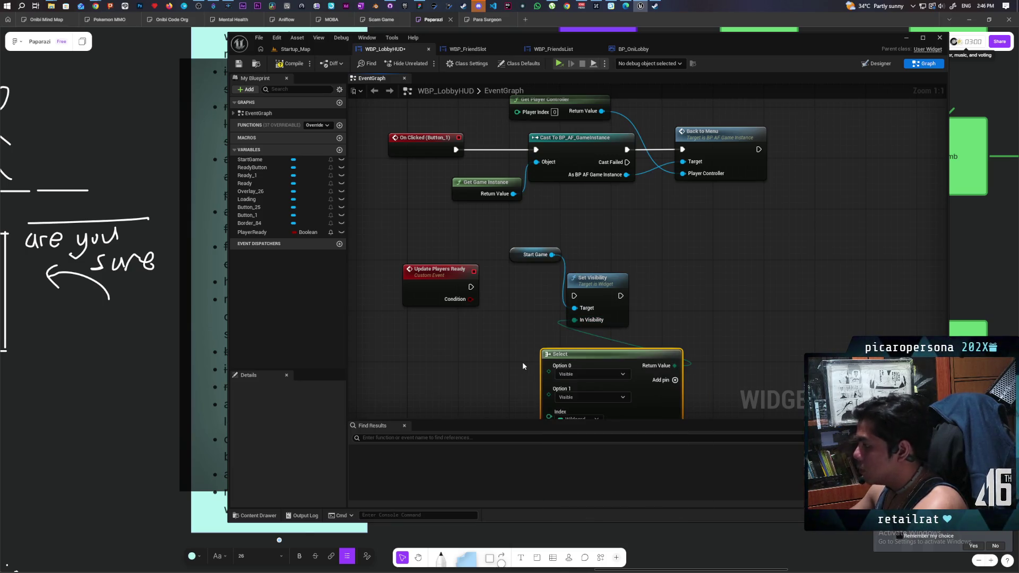
{"action": "mouse_move", "coordinate": [470, 300]}
{"action": "left_mouse_down"}
{"action": "mouse_move", "coordinate": [554, 416]}
{"action": "mouse_move", "coordinate": [550, 295]}
{"action": "left_mouse_up"}
{"action": "left_click_drag", "start_coordinate": [481, 375], "coordinate": [461, 394]}
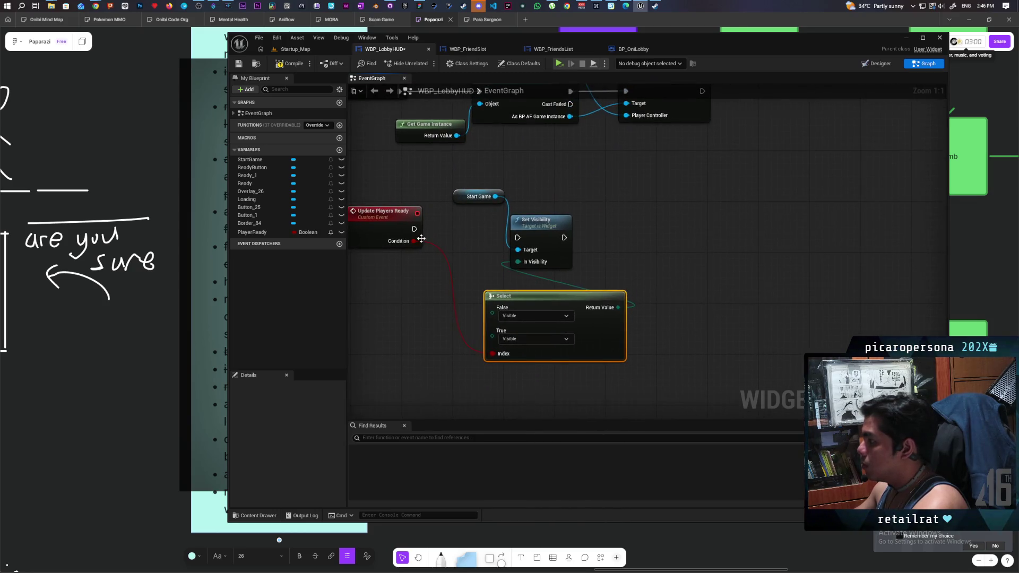
{"action": "mouse_move", "coordinate": [414, 229]}
{"action": "left_mouse_down"}
{"action": "mouse_move", "coordinate": [517, 238]}
{"action": "mouse_move", "coordinate": [607, 220]}
{"action": "mouse_move", "coordinate": [619, 231]}
{"action": "left_mouse_up"}
{"action": "left_click", "coordinate": [530, 253]}
{"action": "left_click_drag", "start_coordinate": [529, 252], "coordinate": [560, 241]}
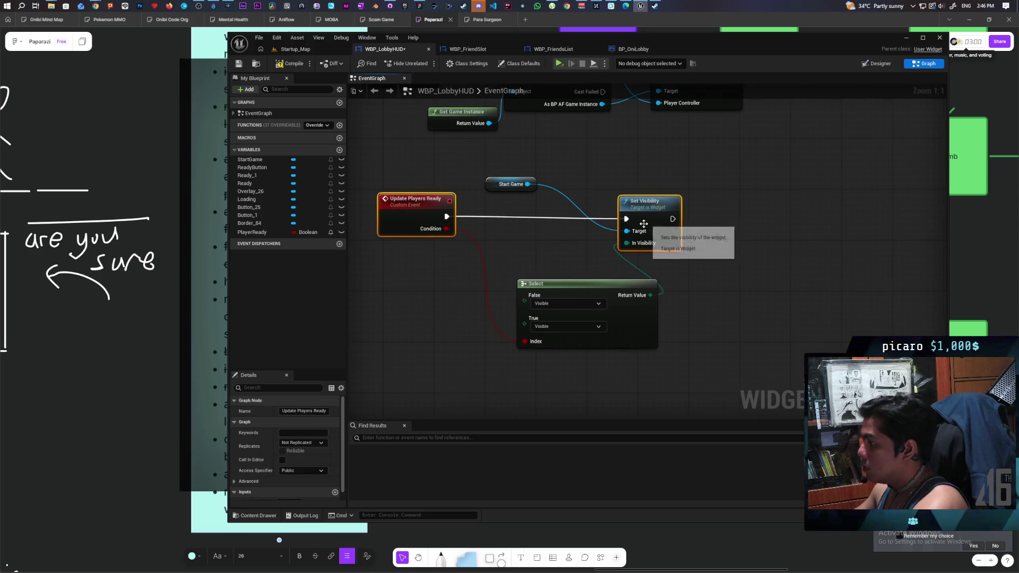
- Set the Select's False option to Collapsed and compile the widget blueprint
{"action": "left_click_drag", "start_coordinate": [569, 291], "coordinate": [548, 283]}
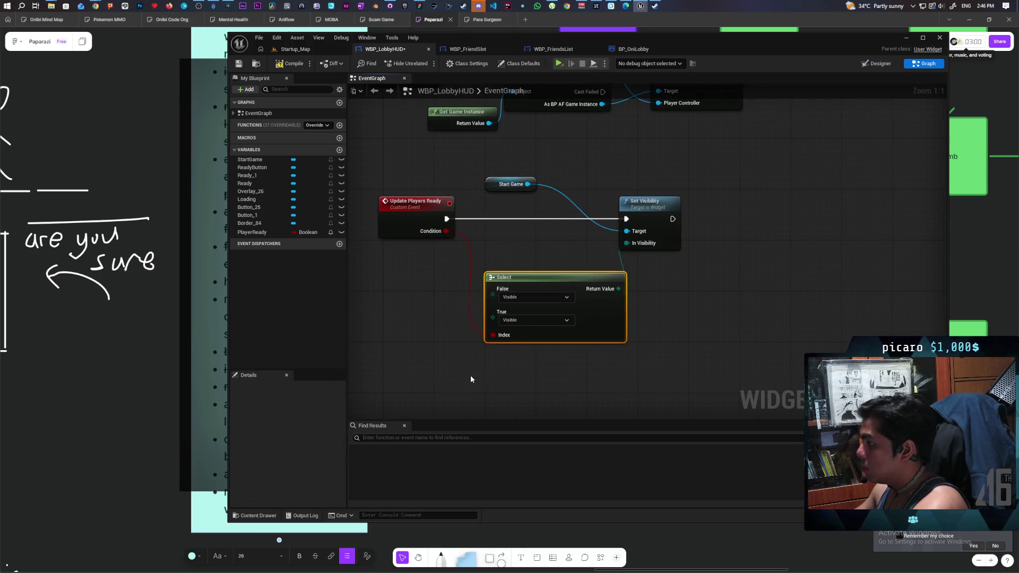
{"action": "left_click", "coordinate": [514, 298]}
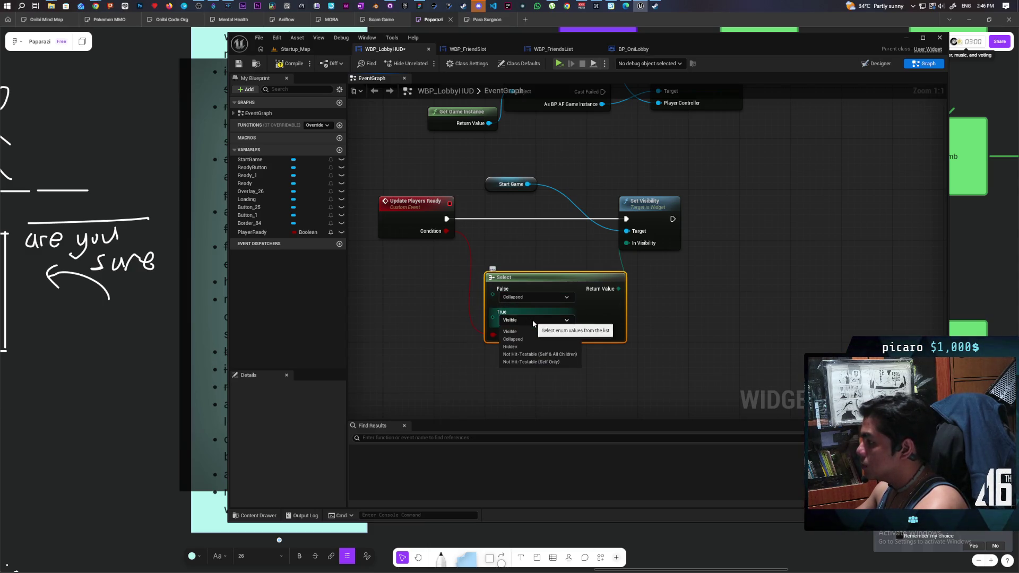
{"action": "left_click", "coordinate": [528, 317]}
{"action": "left_click", "coordinate": [291, 63]}
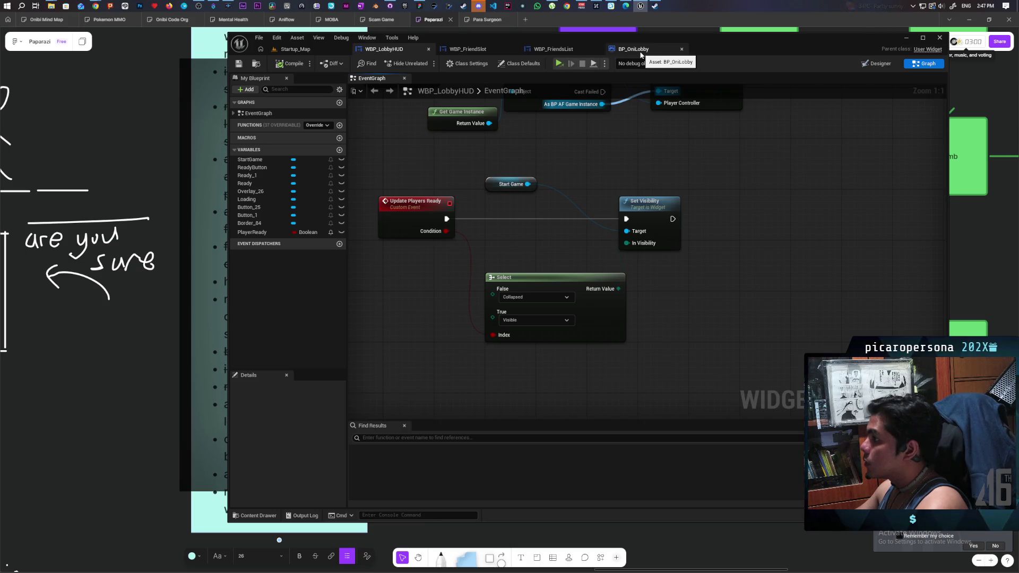
{"action": "left_click", "coordinate": [633, 49]}
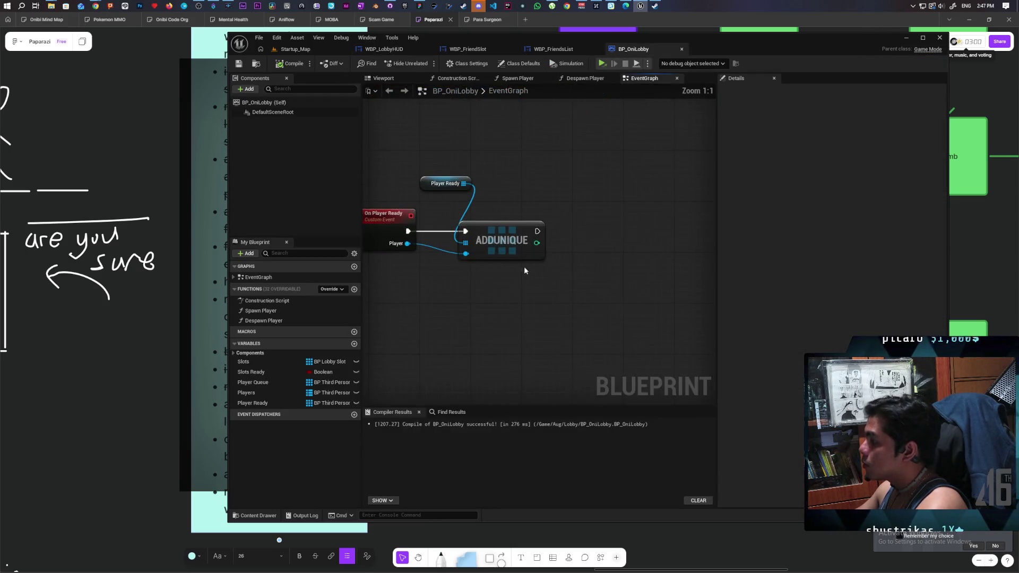
- Add a Get All Widgets Of Class node with Widget Class set to WBP_LobbyHUD
{"action": "left_click_drag", "start_coordinate": [575, 219], "coordinate": [545, 252]}
{"action": "right_click", "coordinate": [540, 240]}
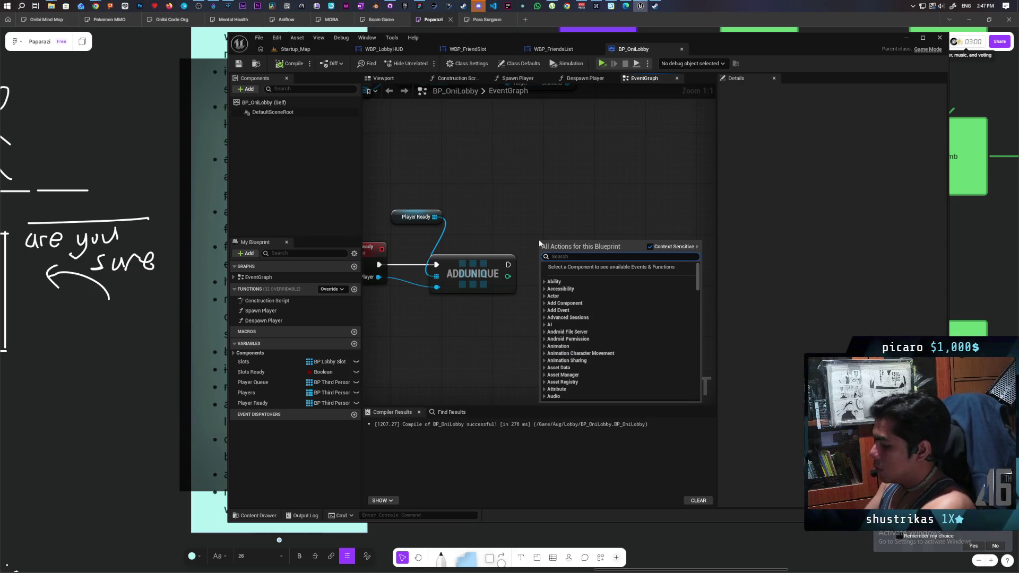
{"action": "type", "text": "get"}
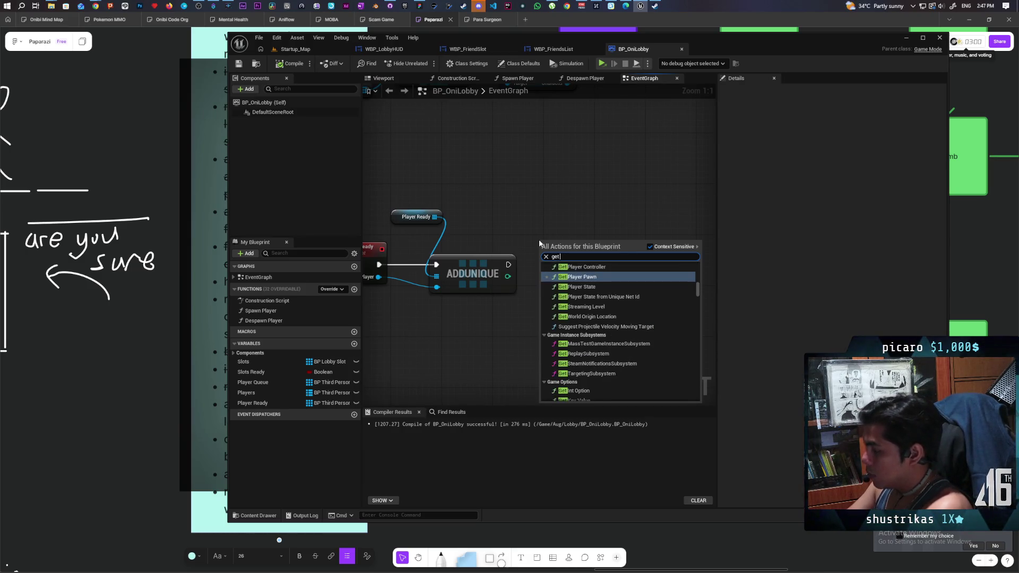
{"action": "type", "text": " widget"}
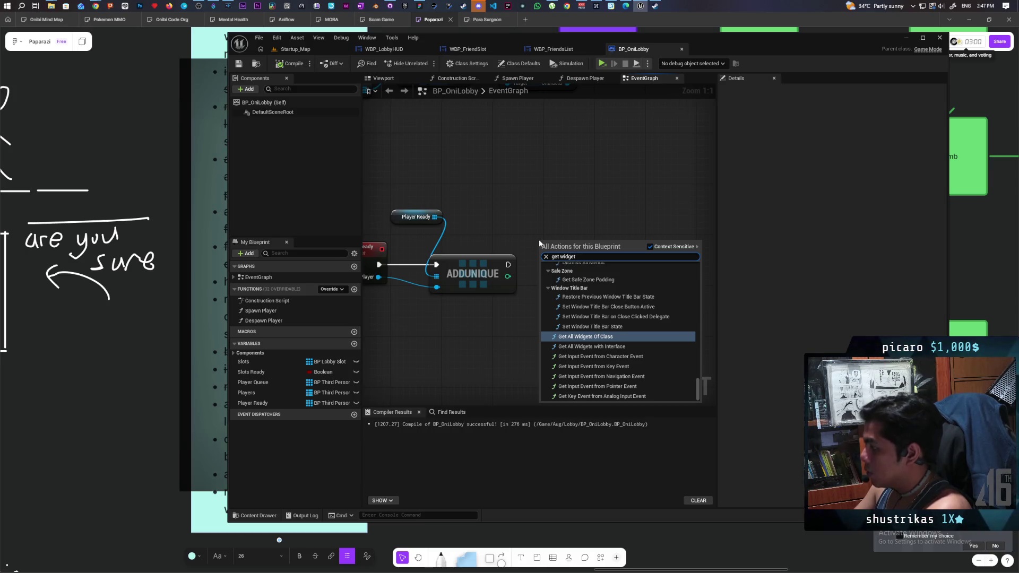
{"action": "key", "text": "Return"}
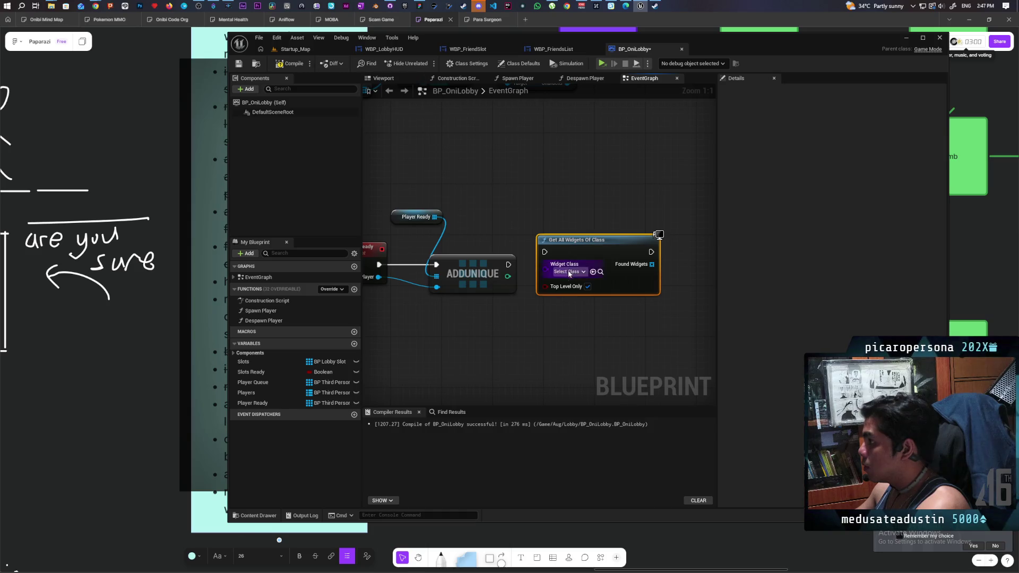
{"action": "left_click", "coordinate": [575, 272]}
{"action": "type", "text": "bby"}
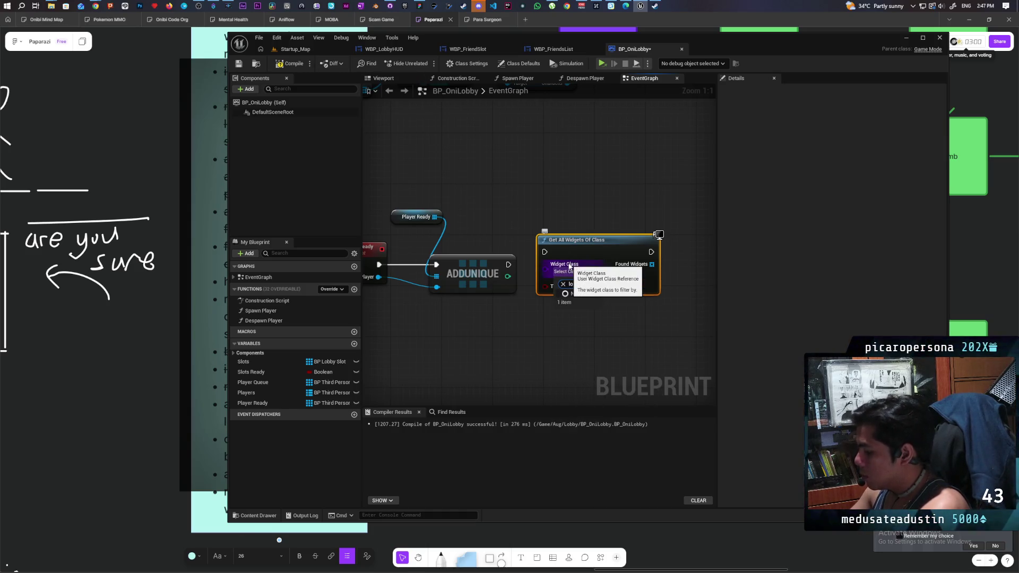
{"action": "key", "text": "BackSpace"}
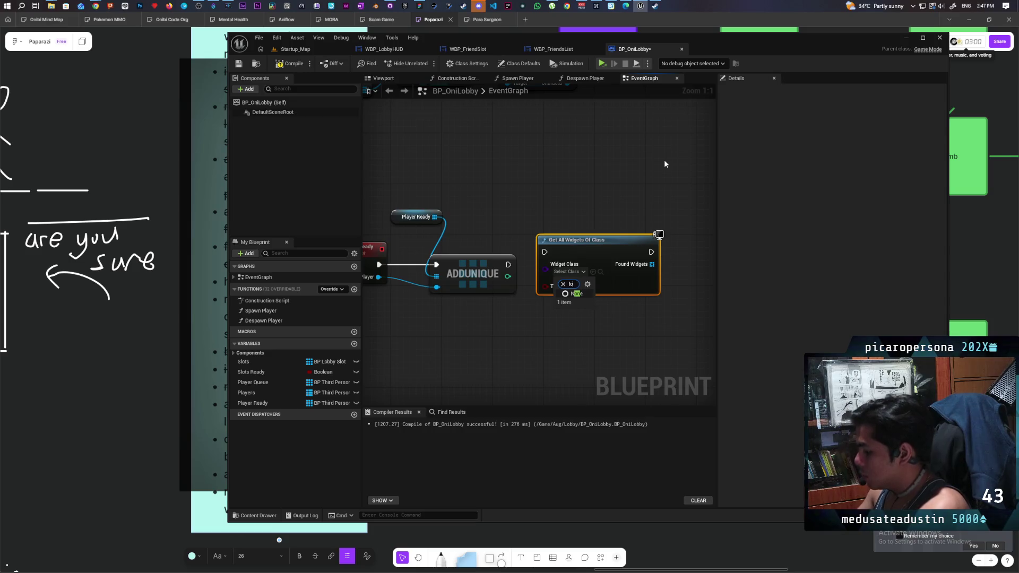
{"action": "type", "text": "bby"}
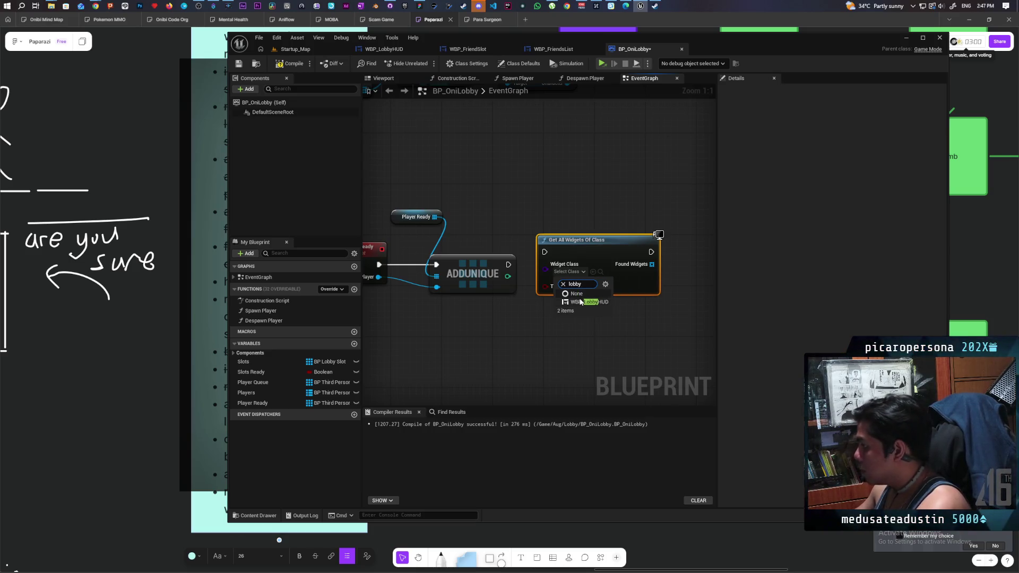
{"action": "left_click", "coordinate": [581, 302]}
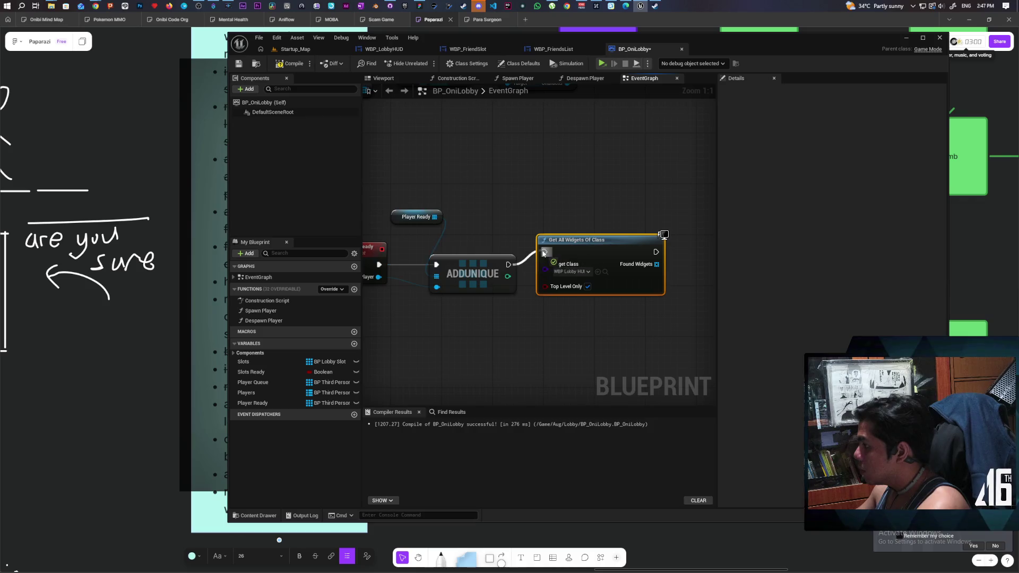
- GET the first found widget and call Update Players Ready on it after the lookup
{"action": "left_click_drag", "start_coordinate": [581, 203], "coordinate": [447, 205]}
{"action": "left_click_drag", "start_coordinate": [523, 266], "coordinate": [547, 269]}
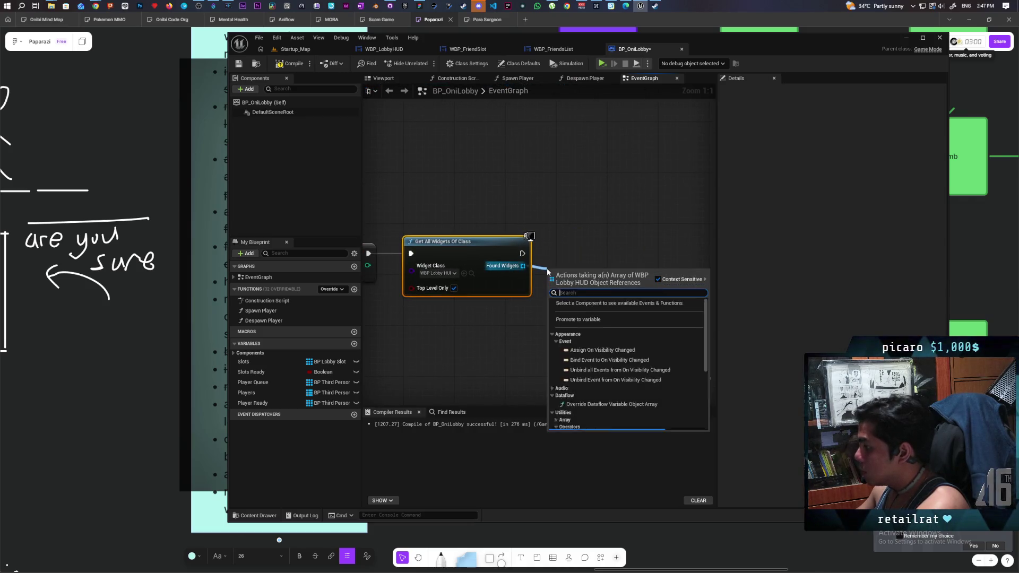
{"action": "type", "text": "get"}
{"action": "key", "text": "Return"}
{"action": "scroll", "coordinate": [600, 277], "scroll_direction": "down", "scroll_amount": 3}
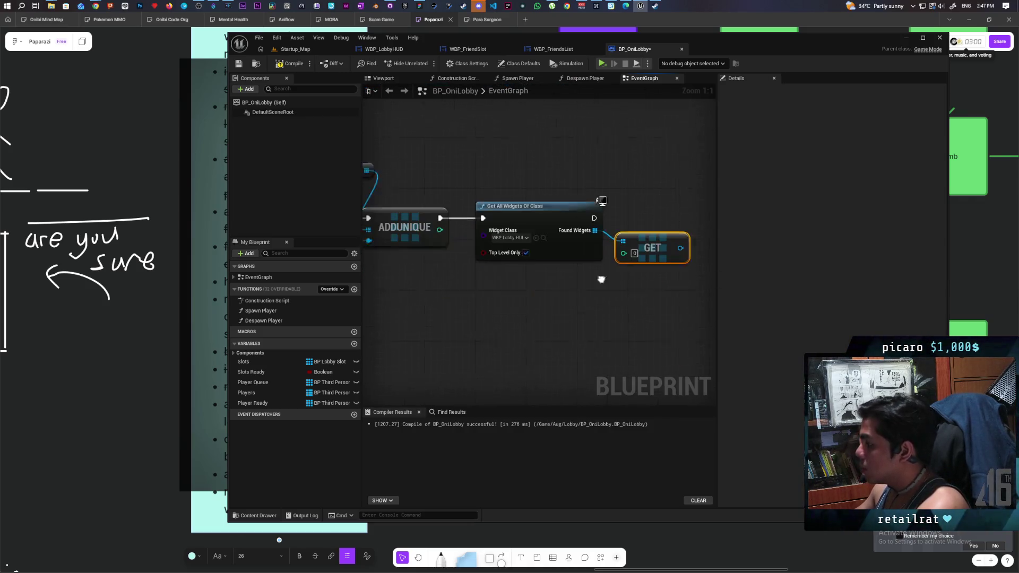
{"action": "mouse_move", "coordinate": [614, 273]}
{"action": "left_mouse_down"}
{"action": "mouse_move", "coordinate": [575, 289]}
{"action": "mouse_move", "coordinate": [667, 236]}
{"action": "left_mouse_up"}
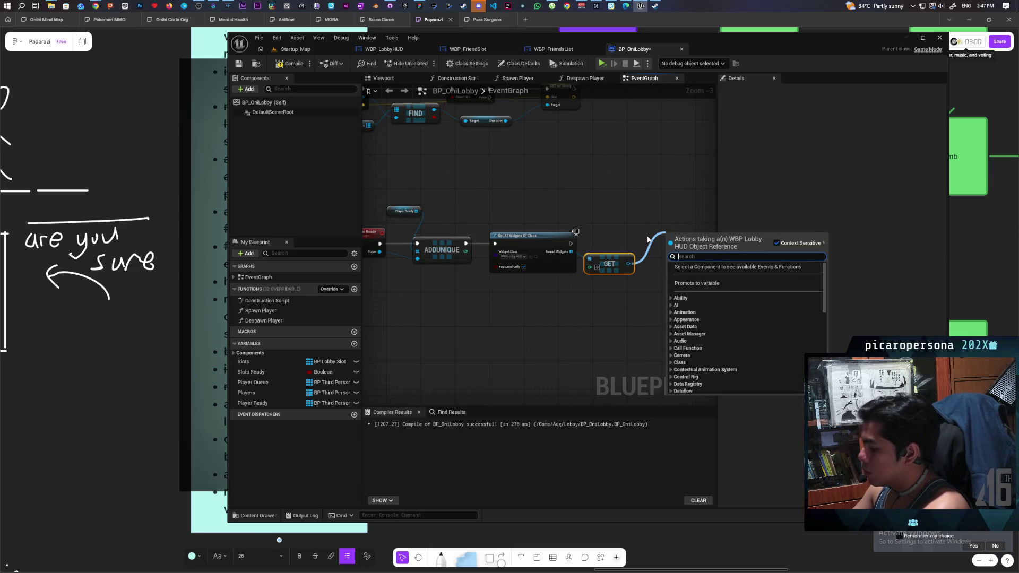
{"action": "type", "text": "read"}
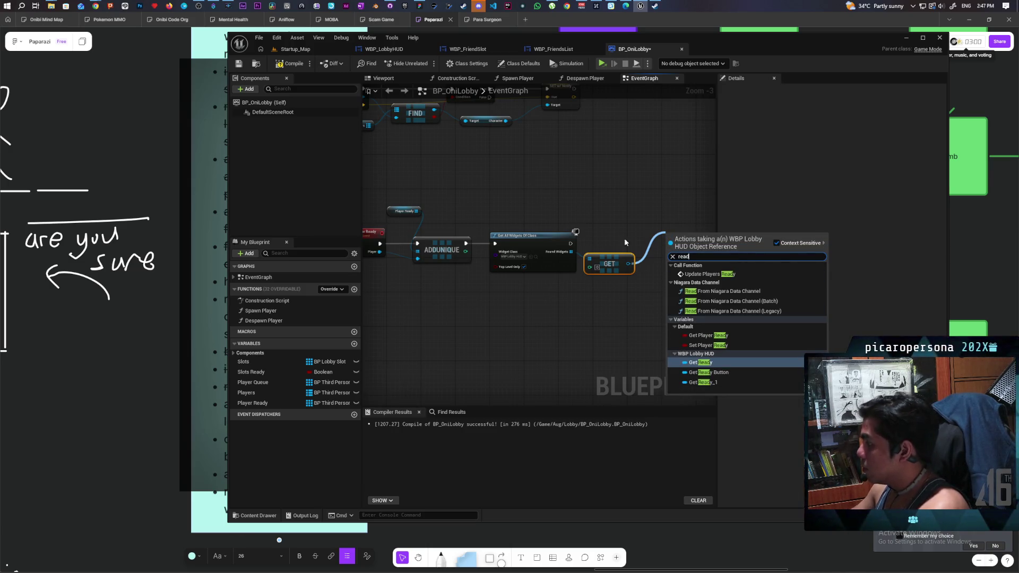
{"action": "left_click", "coordinate": [726, 274]}
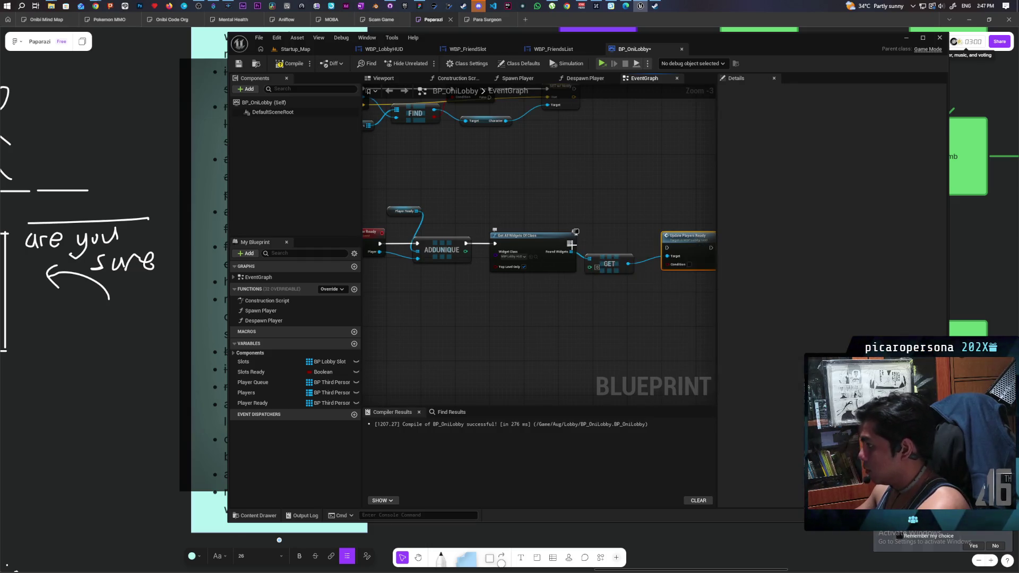
{"action": "left_click_drag", "start_coordinate": [571, 243], "coordinate": [681, 241]}
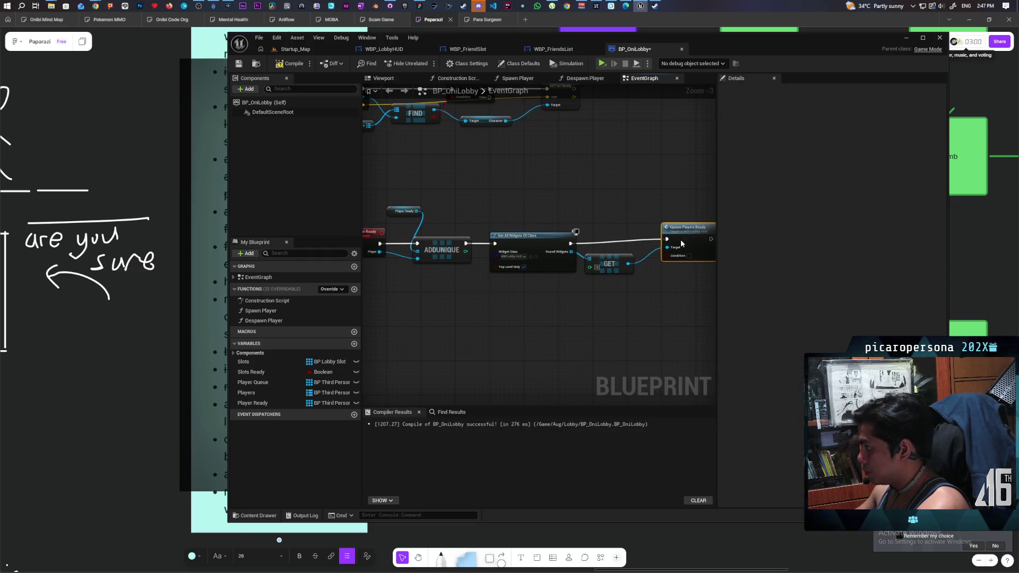
- Shift the lookup, GET and update nodes right and place a Players getter near ADDUNIQUE
{"action": "left_click_drag", "start_coordinate": [472, 218], "coordinate": [632, 282]}
{"action": "left_click_drag", "start_coordinate": [489, 257], "coordinate": [562, 257]}
{"action": "left_click_drag", "start_coordinate": [457, 321], "coordinate": [567, 298]}
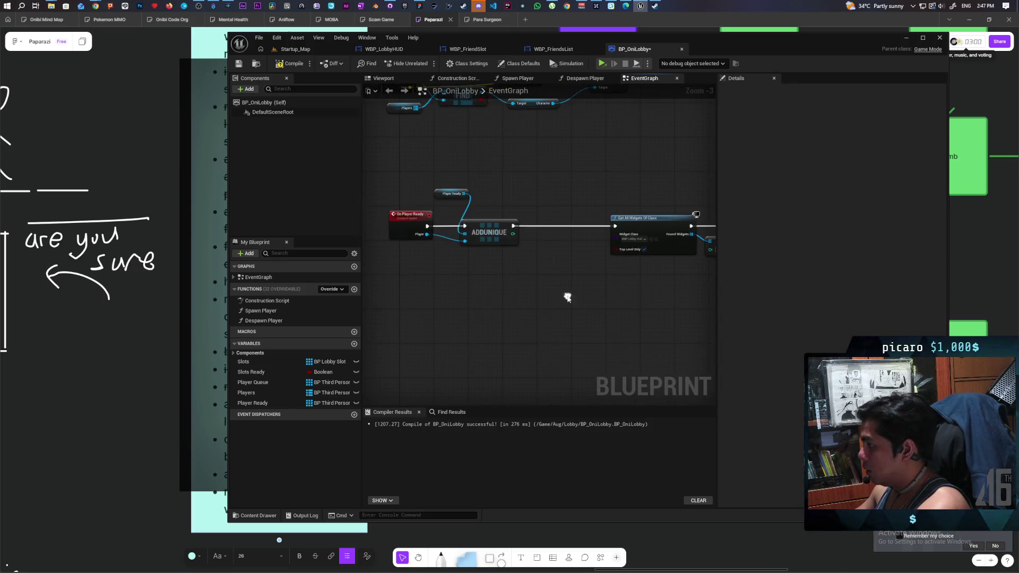
{"action": "scroll", "coordinate": [511, 317], "scroll_direction": "up", "scroll_amount": 2}
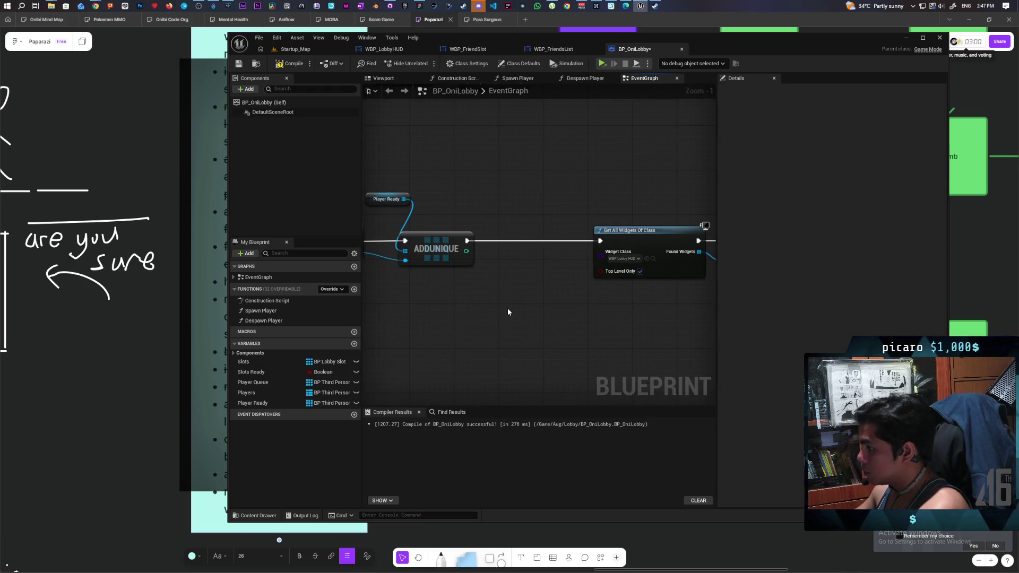
{"action": "mouse_move", "coordinate": [508, 312]}
{"action": "left_mouse_down"}
{"action": "mouse_move", "coordinate": [520, 335]}
{"action": "mouse_move", "coordinate": [540, 325]}
{"action": "left_mouse_up"}
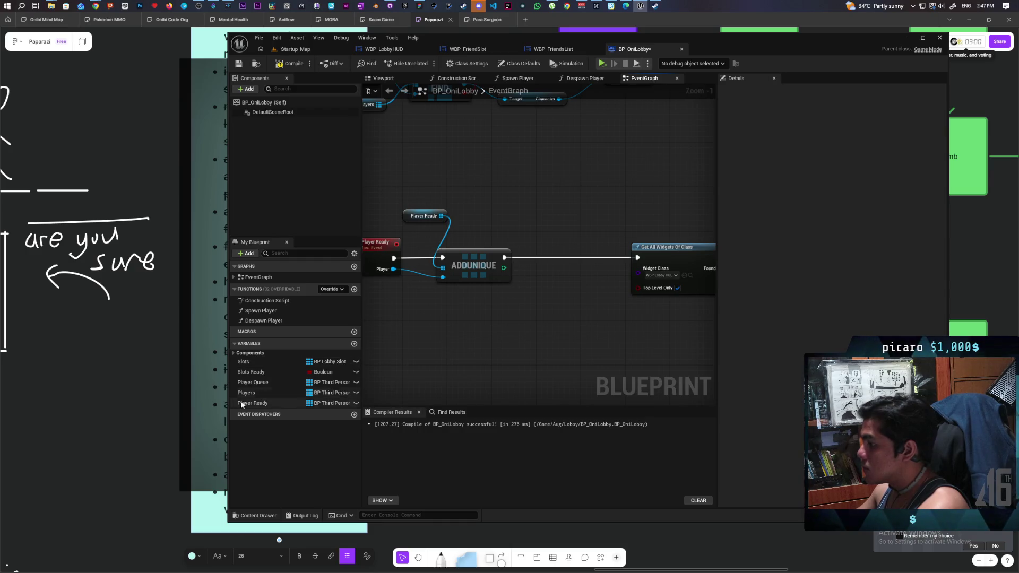
{"action": "mouse_move", "coordinate": [249, 393]}
{"action": "left_mouse_down"}
{"action": "mouse_move", "coordinate": [501, 324]}
{"action": "mouse_move", "coordinate": [465, 318]}
{"action": "mouse_move", "coordinate": [504, 348]}
{"action": "mouse_move", "coordinate": [480, 316]}
{"action": "mouse_move", "coordinate": [499, 308]}
{"action": "left_mouse_up"}
{"action": "key", "text": "Escape"}
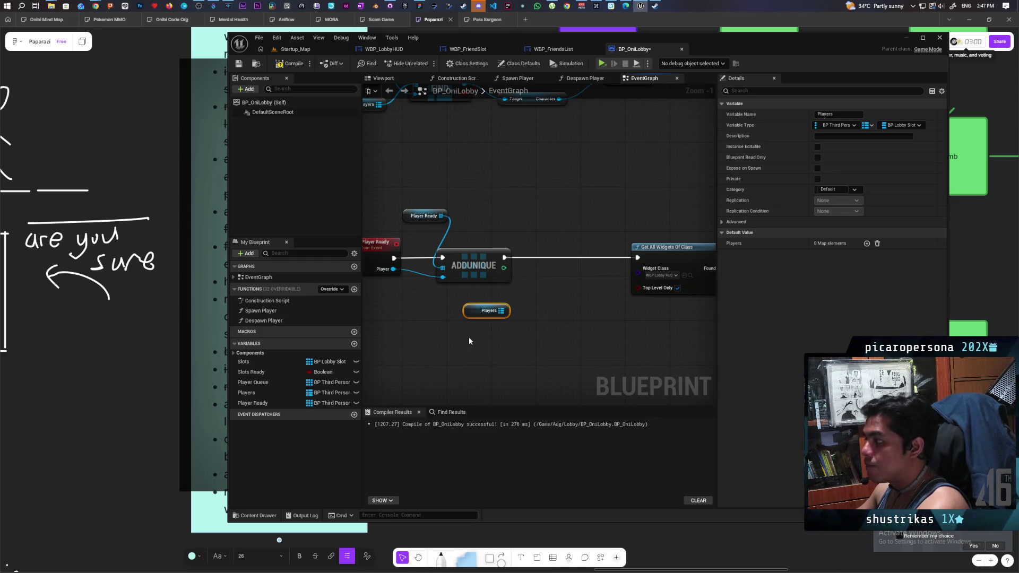
- Add a KEYS node from the Players map and an Equal (==) comparison on its keys
{"action": "scroll", "coordinate": [442, 300], "scroll_direction": "down", "scroll_amount": 4}
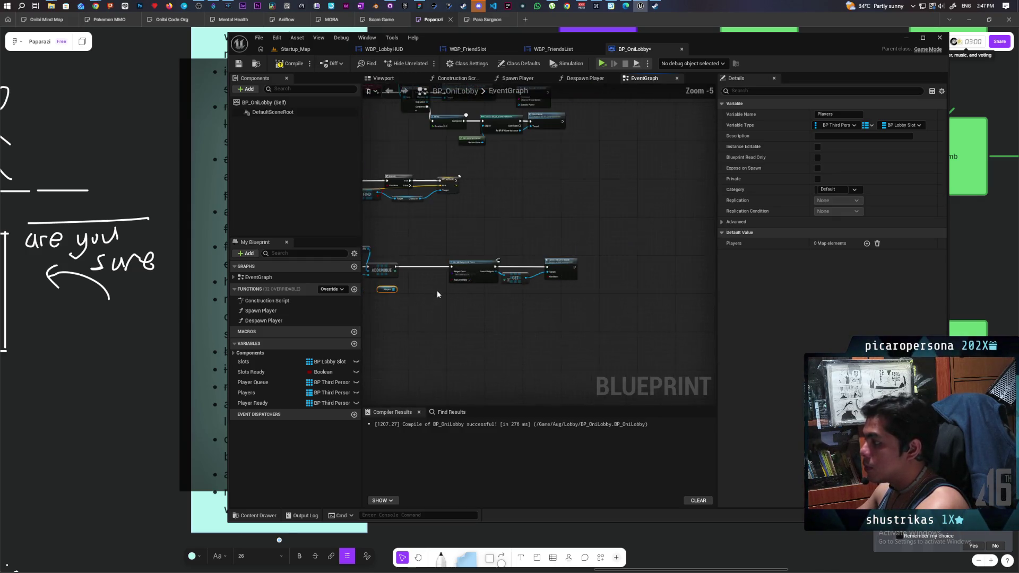
{"action": "scroll", "coordinate": [461, 295], "scroll_direction": "up", "scroll_amount": 3}
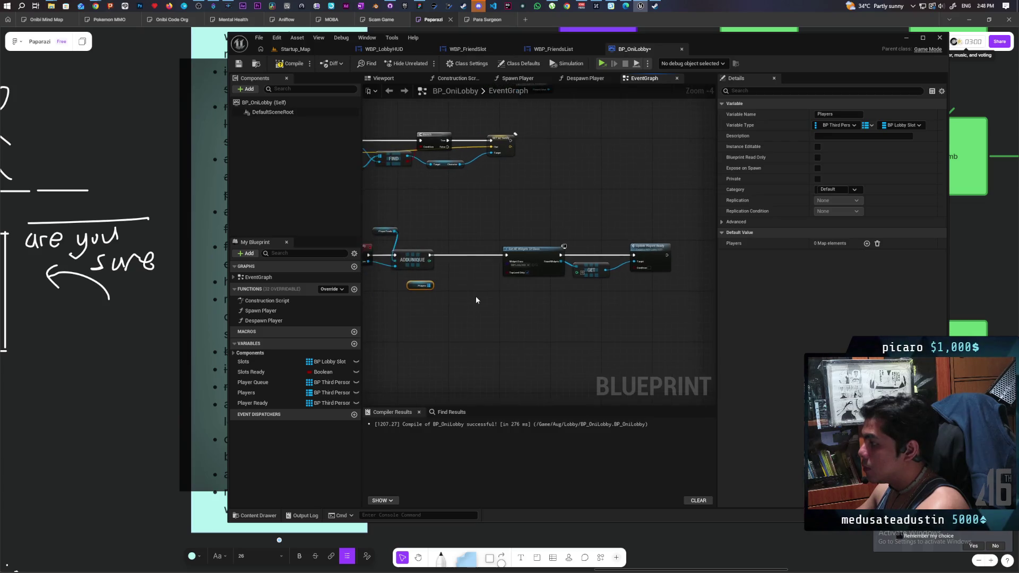
{"action": "left_click_drag", "start_coordinate": [409, 284], "coordinate": [414, 320]}
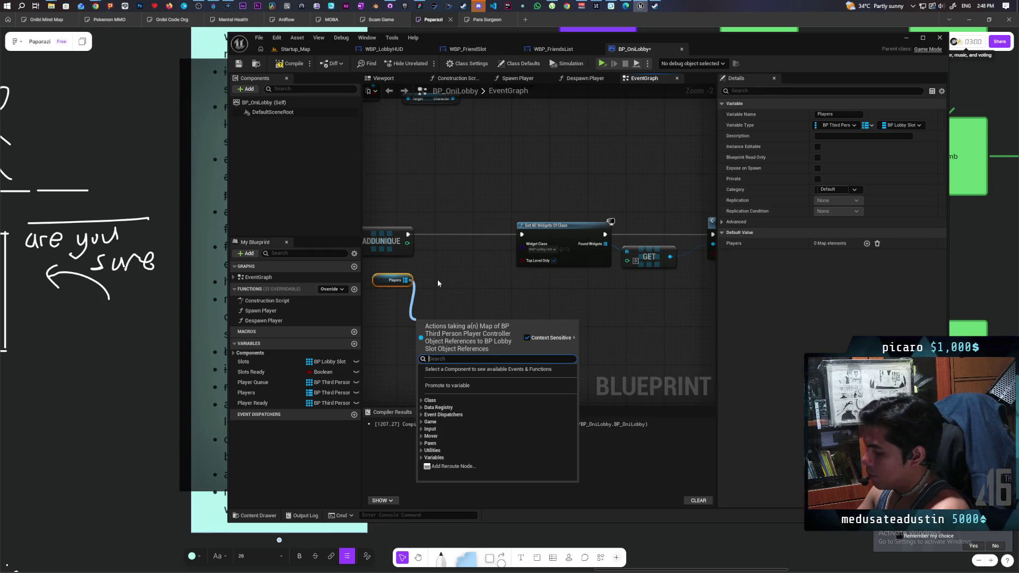
{"action": "type", "text": "keys"}
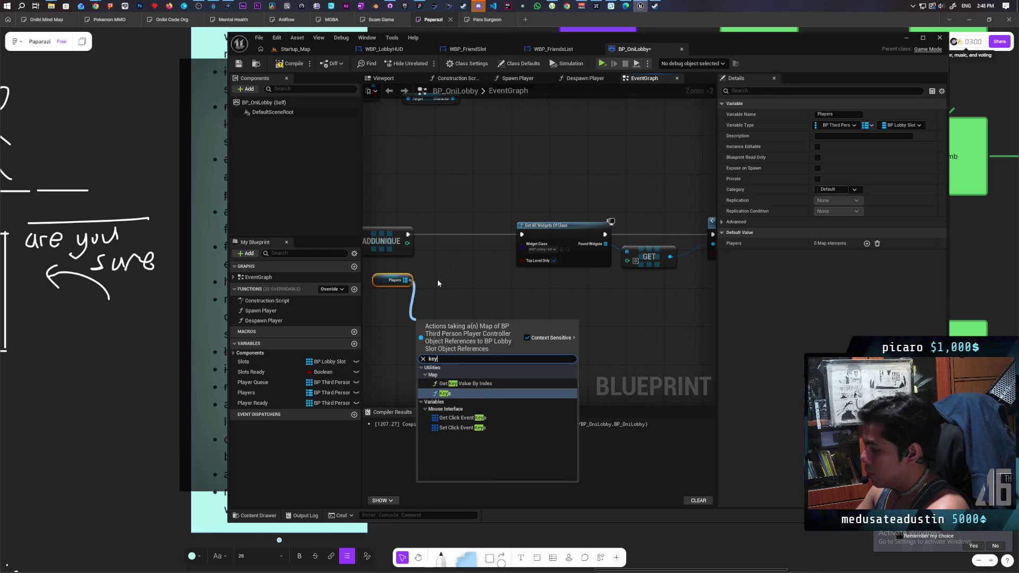
{"action": "key", "text": "Return"}
{"action": "mouse_move", "coordinate": [438, 279]}
{"action": "left_mouse_down"}
{"action": "mouse_move", "coordinate": [450, 308]}
{"action": "mouse_move", "coordinate": [488, 334]}
{"action": "mouse_move", "coordinate": [486, 268]}
{"action": "mouse_move", "coordinate": [473, 270]}
{"action": "mouse_move", "coordinate": [509, 319]}
{"action": "left_mouse_up"}
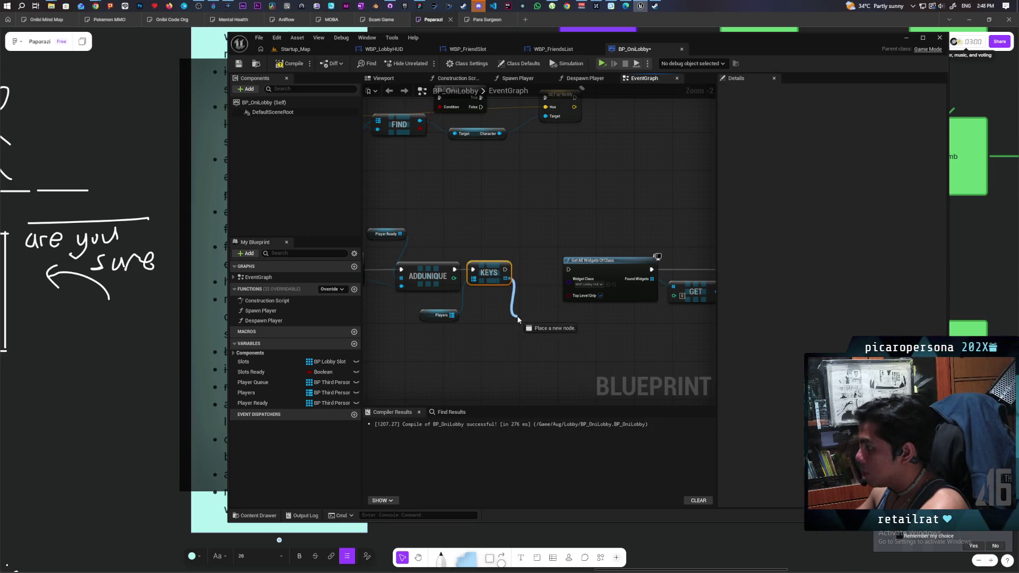
{"action": "type", "text": "="}
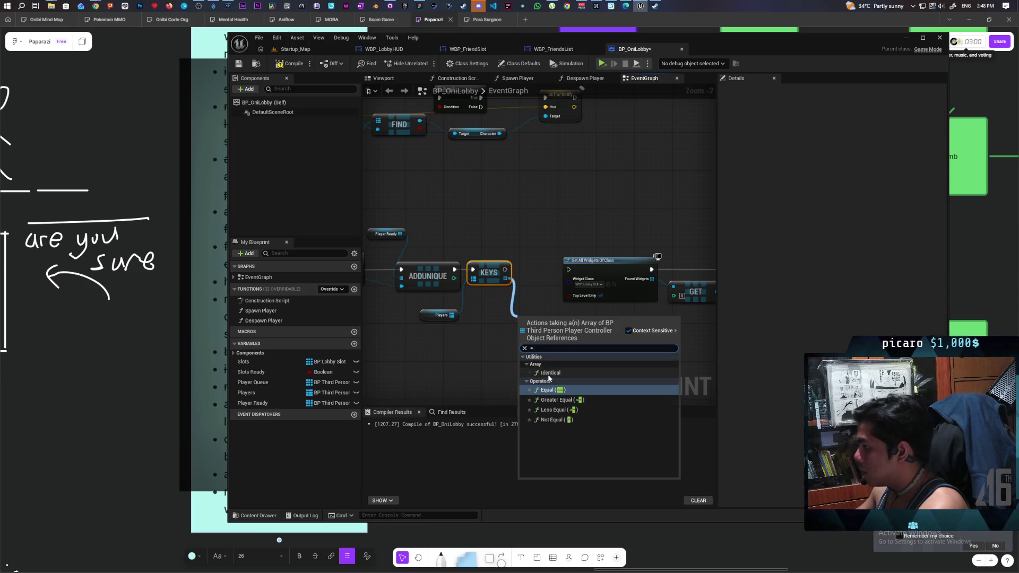
{"action": "key", "text": "Return"}
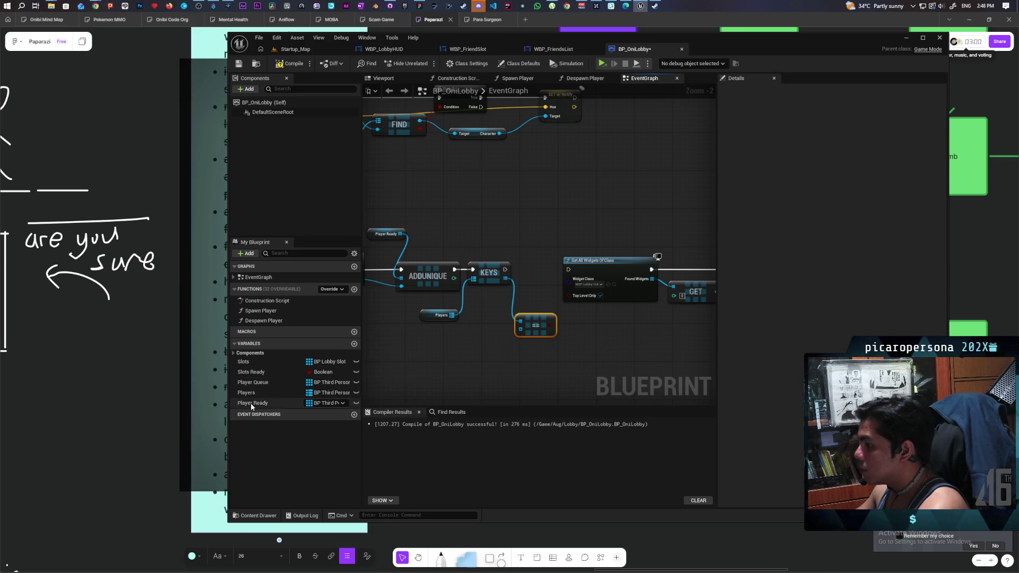
- Place a Player Ready getter, feed the == result into Condition, and compile
{"action": "mouse_move", "coordinate": [250, 403]}
{"action": "left_mouse_down"}
{"action": "mouse_move", "coordinate": [520, 329]}
{"action": "mouse_move", "coordinate": [476, 355]}
{"action": "left_mouse_up"}
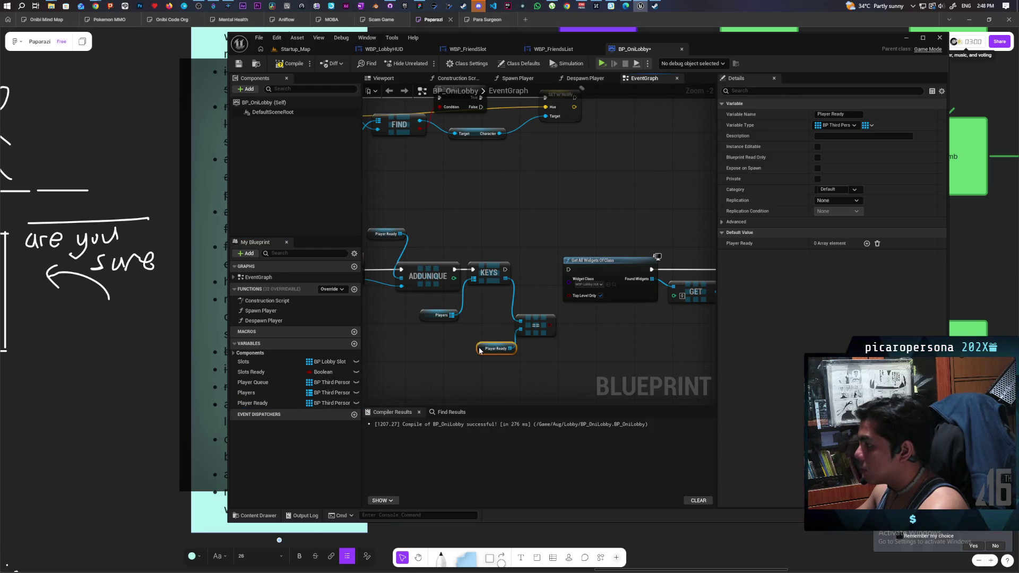
{"action": "scroll", "coordinate": [479, 350], "scroll_direction": "down", "scroll_amount": 3}
{"action": "scroll", "coordinate": [483, 341], "scroll_direction": "up", "scroll_amount": 2}
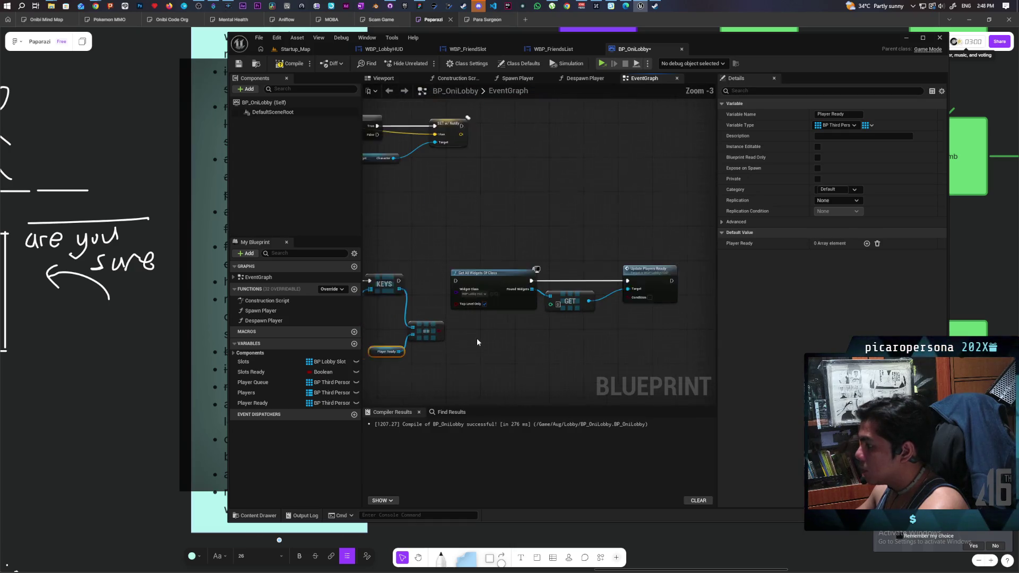
{"action": "scroll", "coordinate": [476, 339], "scroll_direction": "up", "scroll_amount": 1}
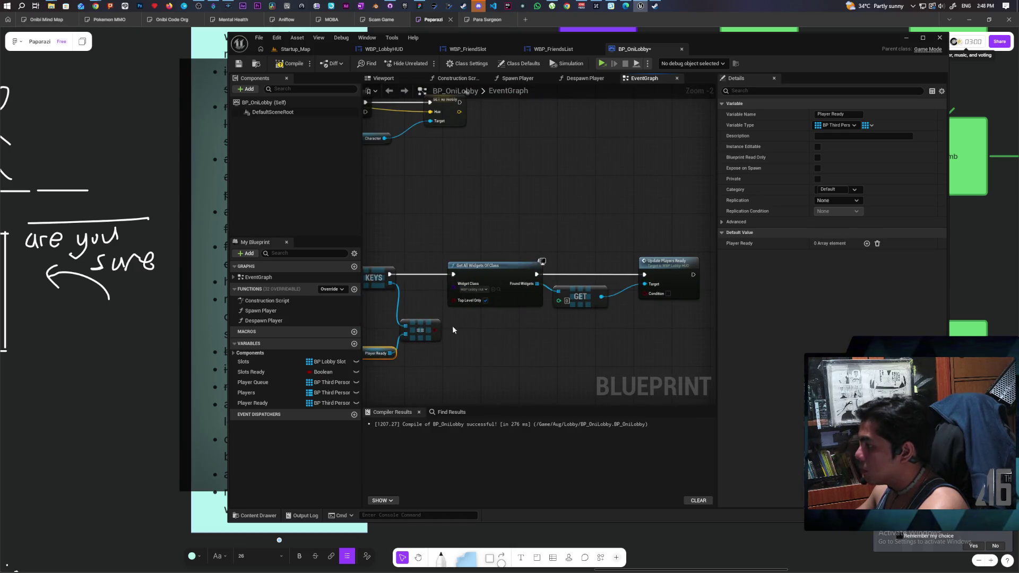
{"action": "left_click_drag", "start_coordinate": [435, 331], "coordinate": [646, 293]}
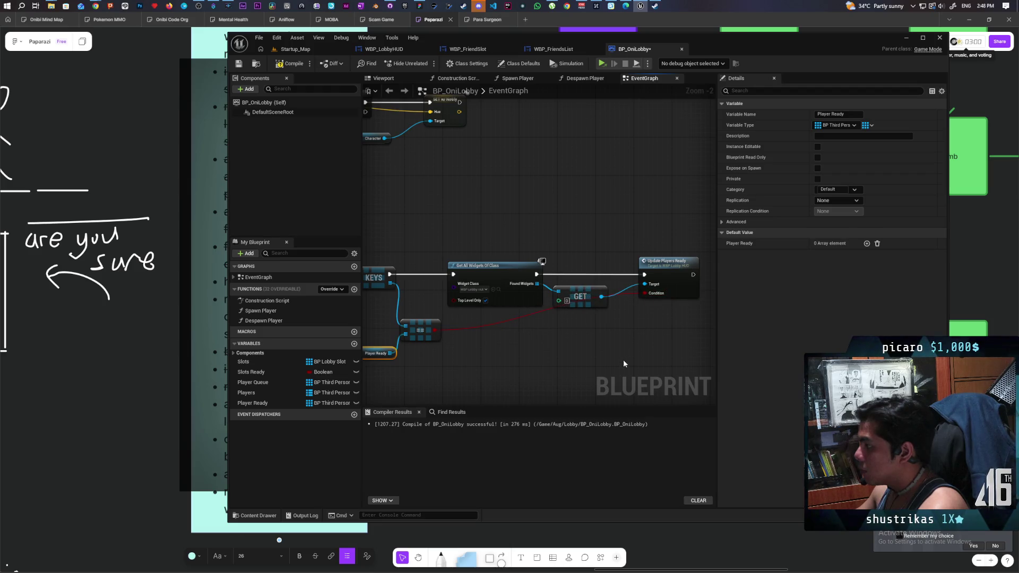
{"action": "left_click_drag", "start_coordinate": [566, 361], "coordinate": [676, 327]}
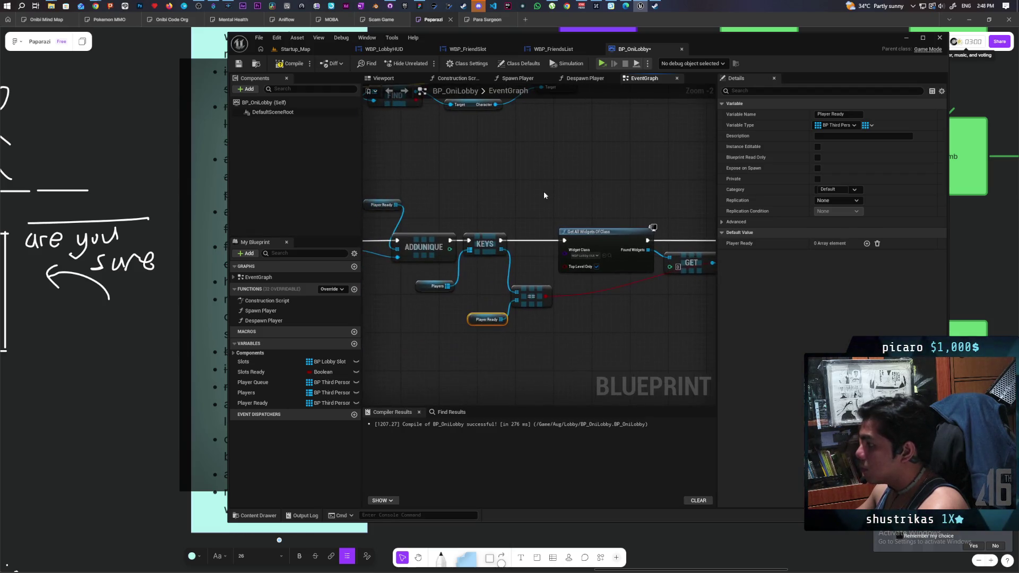
{"action": "left_click", "coordinate": [290, 63]}
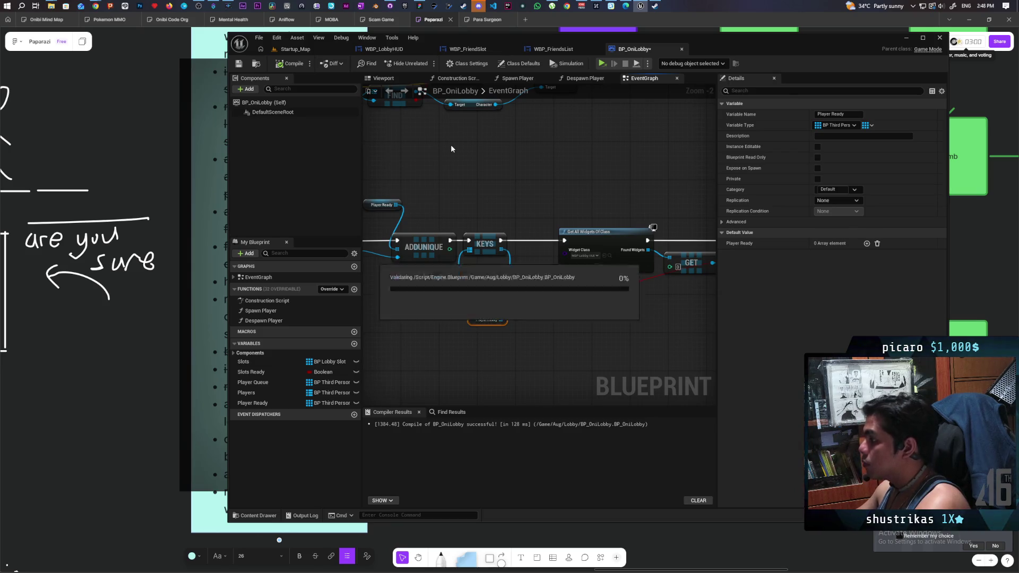
{"action": "scroll", "coordinate": [454, 148], "scroll_direction": "down", "scroll_amount": 2}
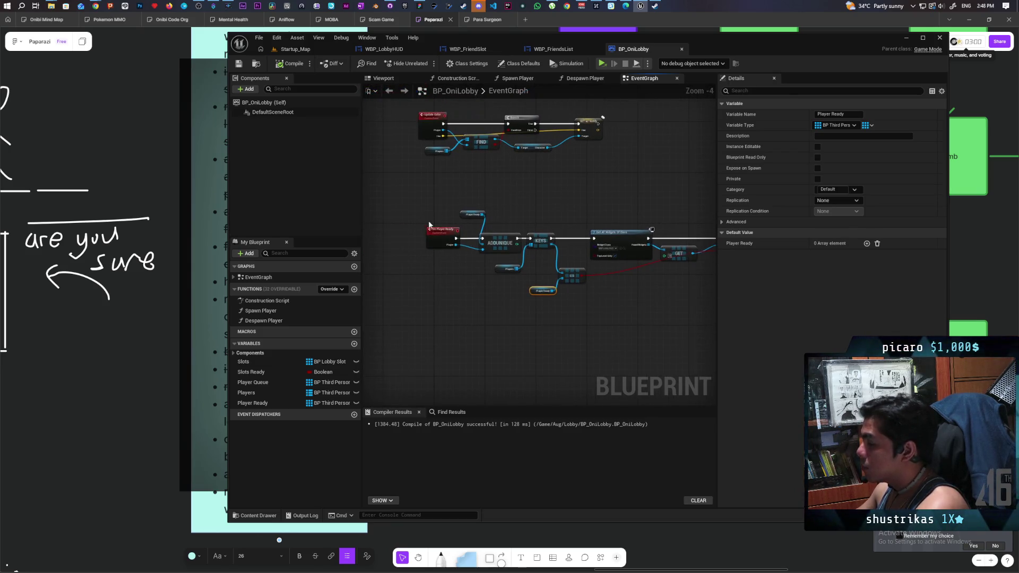
{"action": "left_click", "coordinate": [447, 273]}
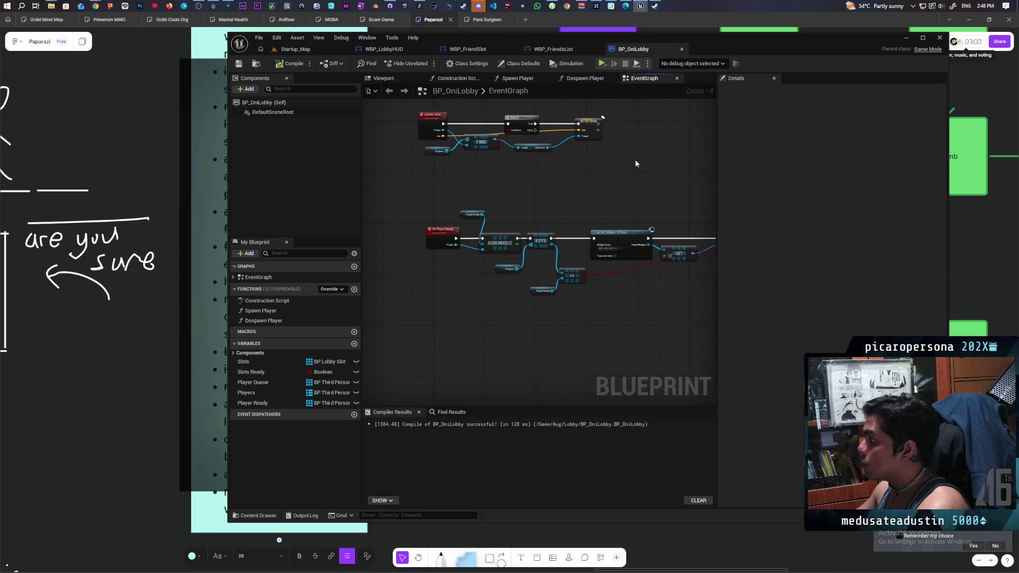
{"action": "mouse_move", "coordinate": [635, 163]}
{"action": "left_mouse_down"}
{"action": "mouse_move", "coordinate": [605, 199]}
{"action": "mouse_move", "coordinate": [606, 190]}
{"action": "left_mouse_up"}
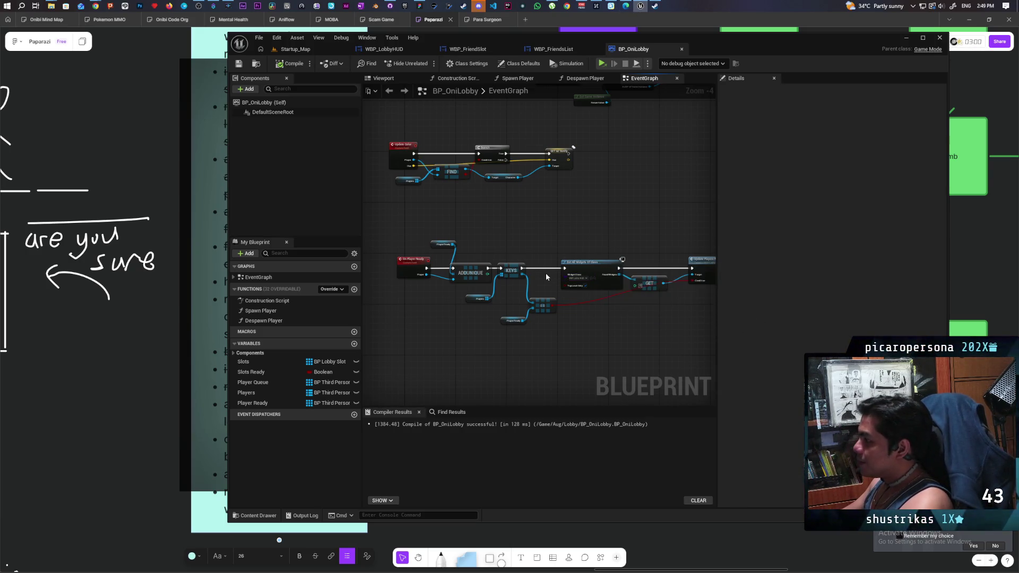
- Move KEYS, the equality check and the Players node into tidier positions, then save
{"action": "scroll", "coordinate": [542, 272], "scroll_direction": "up", "scroll_amount": 2}
{"action": "scroll", "coordinate": [527, 284], "scroll_direction": "up", "scroll_amount": 1}
{"action": "left_click_drag", "start_coordinate": [495, 269], "coordinate": [516, 267]}
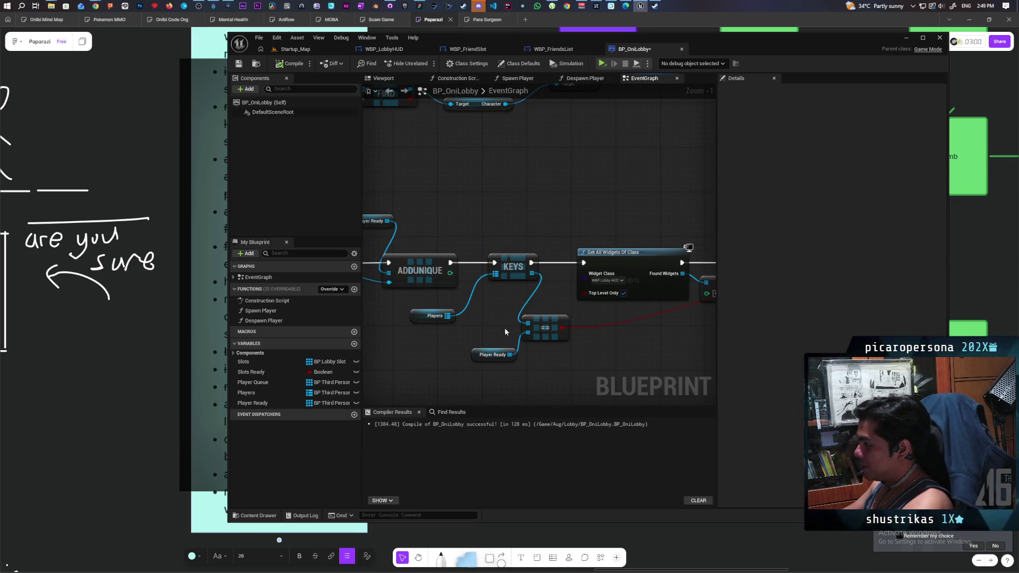
{"action": "mouse_move", "coordinate": [504, 327]}
{"action": "left_mouse_down"}
{"action": "mouse_move", "coordinate": [563, 365]}
{"action": "mouse_move", "coordinate": [581, 335]}
{"action": "left_mouse_up"}
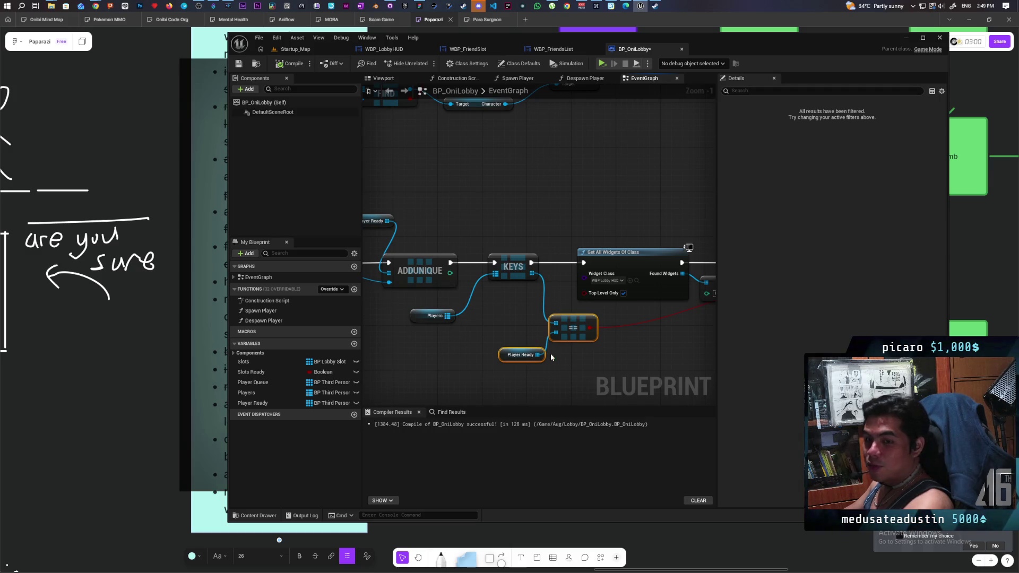
{"action": "left_click", "coordinate": [492, 333]}
{"action": "left_click_drag", "start_coordinate": [492, 332], "coordinate": [528, 351]}
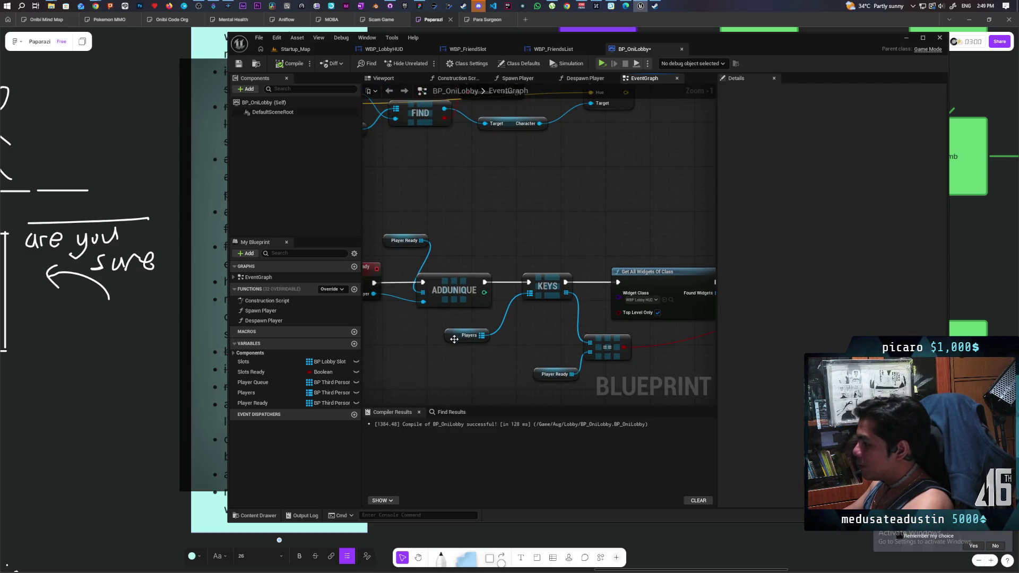
{"action": "mouse_move", "coordinate": [455, 339]}
{"action": "left_mouse_down"}
{"action": "mouse_move", "coordinate": [485, 250]}
{"action": "mouse_move", "coordinate": [473, 223]}
{"action": "mouse_move", "coordinate": [628, 216]}
{"action": "left_mouse_up"}
{"action": "left_click", "coordinate": [517, 227]}
{"action": "scroll", "coordinate": [536, 241], "scroll_direction": "down", "scroll_amount": 2}
{"action": "key", "text": "ctrl+s"}
- Reposition the Player Ready getter, widen the event graph panel, and save BP_OniLobby again
{"action": "left_click", "coordinate": [484, 227]}
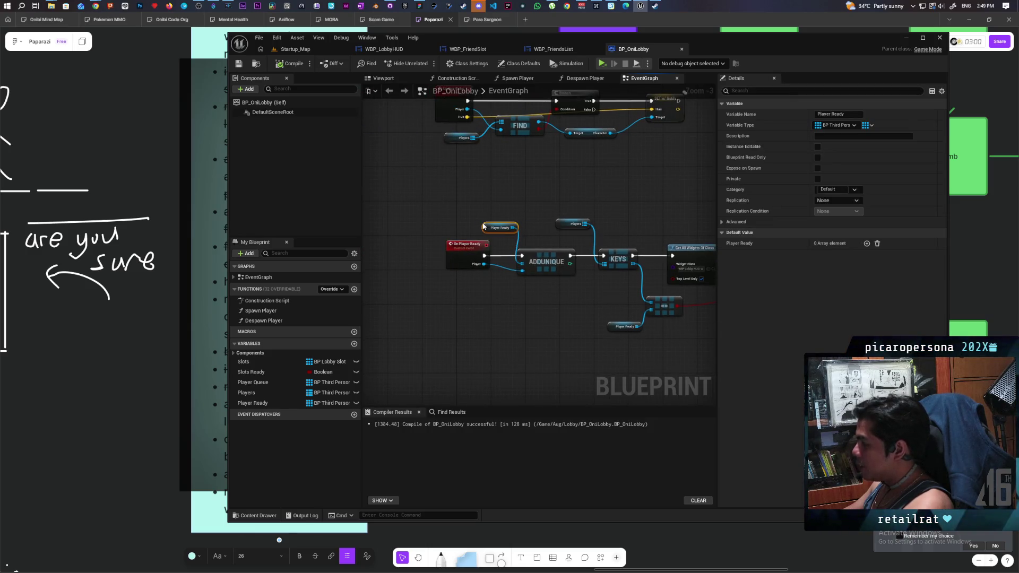
{"action": "mouse_move", "coordinate": [484, 227]}
{"action": "left_mouse_down"}
{"action": "mouse_move", "coordinate": [474, 227]}
{"action": "mouse_move", "coordinate": [533, 201]}
{"action": "mouse_move", "coordinate": [477, 193]}
{"action": "mouse_move", "coordinate": [546, 175]}
{"action": "mouse_move", "coordinate": [410, 182]}
{"action": "mouse_move", "coordinate": [690, 200]}
{"action": "mouse_move", "coordinate": [707, 182]}
{"action": "mouse_move", "coordinate": [575, 320]}
{"action": "left_mouse_up"}
{"action": "scroll", "coordinate": [518, 193], "scroll_direction": "up", "scroll_amount": 4}
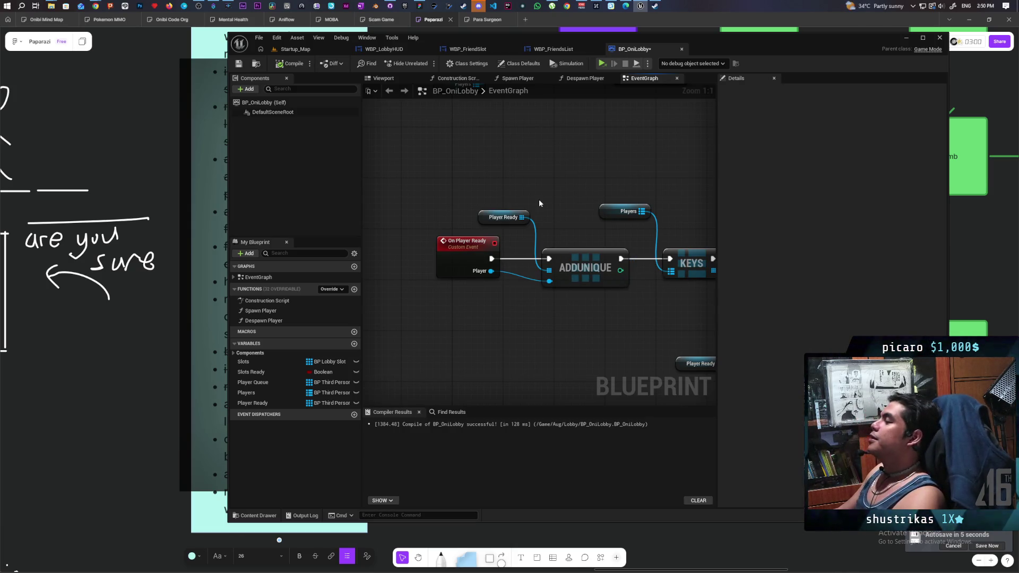
{"action": "scroll", "coordinate": [539, 199], "scroll_direction": "down", "scroll_amount": 3}
{"action": "mouse_move", "coordinate": [517, 188]}
{"action": "left_mouse_down"}
{"action": "mouse_move", "coordinate": [549, 147]}
{"action": "mouse_move", "coordinate": [543, 177]}
{"action": "mouse_move", "coordinate": [627, 136]}
{"action": "left_mouse_up"}
{"action": "mouse_move", "coordinate": [557, 146]}
{"action": "left_mouse_down"}
{"action": "mouse_move", "coordinate": [629, 146]}
{"action": "mouse_move", "coordinate": [584, 148]}
{"action": "mouse_move", "coordinate": [637, 161]}
{"action": "mouse_move", "coordinate": [613, 160]}
{"action": "left_mouse_up"}
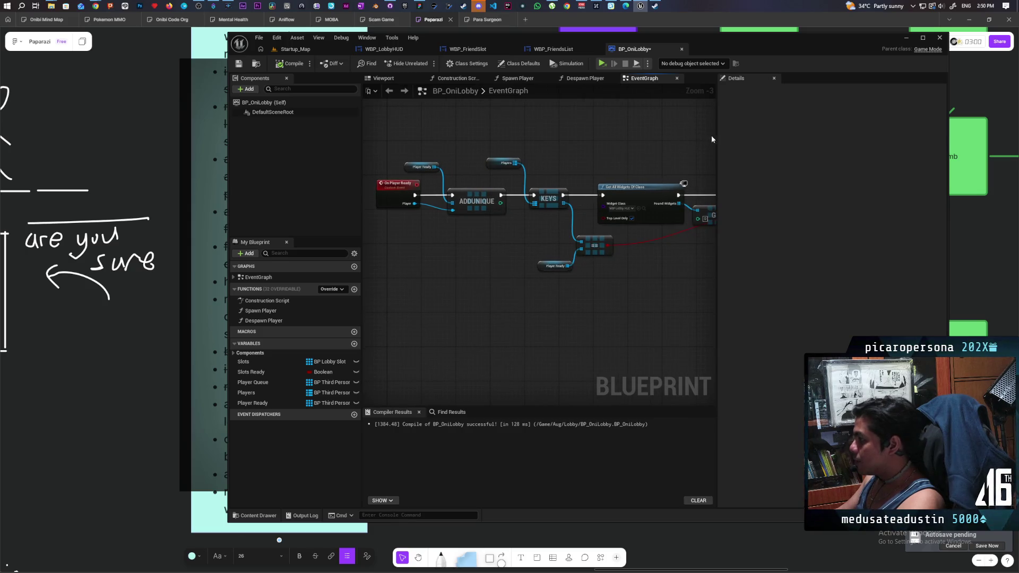
{"action": "mouse_move", "coordinate": [716, 139]}
{"action": "left_mouse_down"}
{"action": "mouse_move", "coordinate": [847, 140]}
{"action": "mouse_move", "coordinate": [821, 141]}
{"action": "left_mouse_up"}
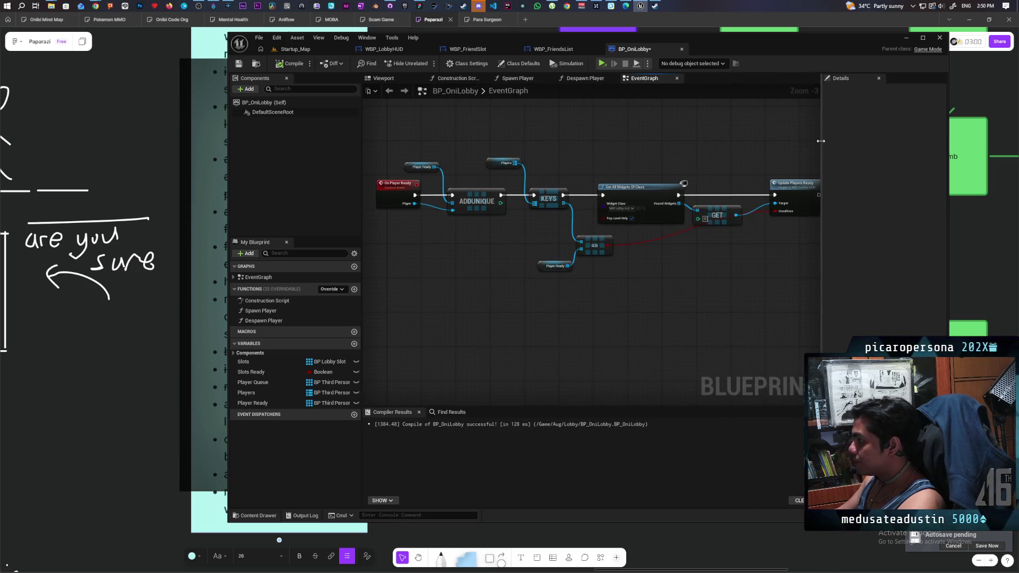
{"action": "mouse_move", "coordinate": [599, 259]}
{"action": "left_mouse_down"}
{"action": "mouse_move", "coordinate": [548, 298]}
{"action": "mouse_move", "coordinate": [615, 298]}
{"action": "left_mouse_up"}
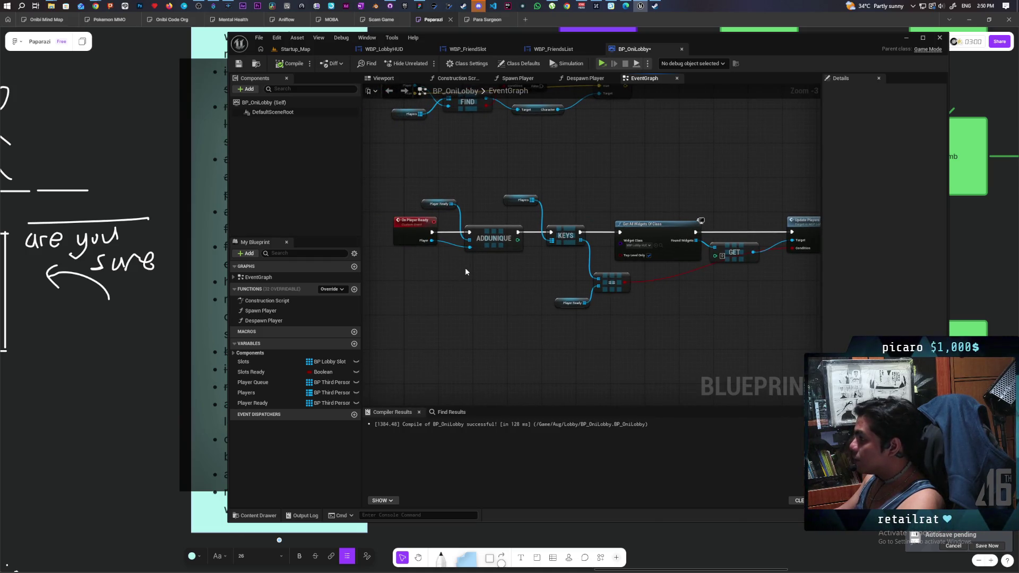
{"action": "key", "text": "ctrl+s"}
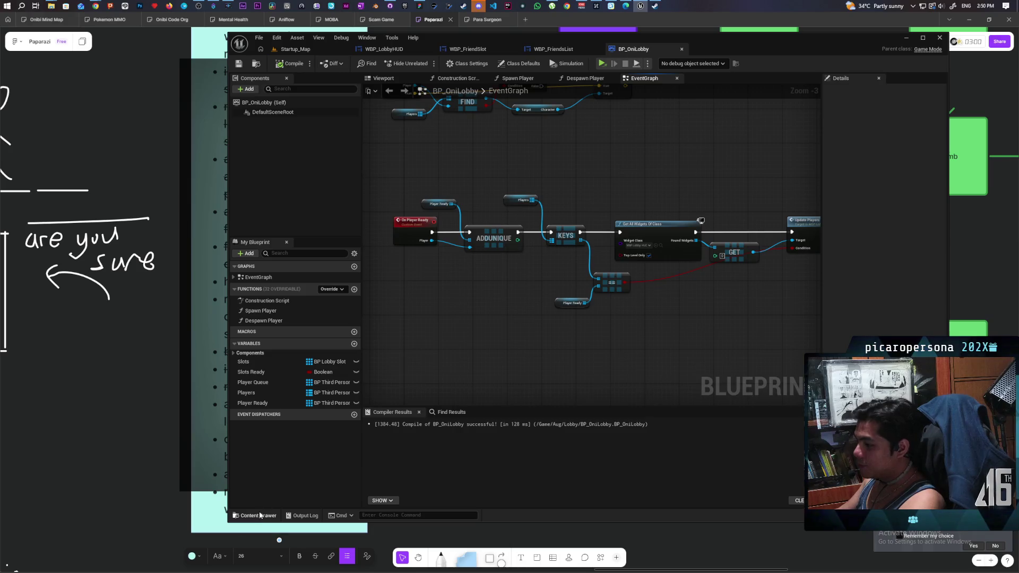
- Search the Content folder for 'third person' and open BP_ThirdPersonPlayerController
{"action": "key", "text": "ctrl+space"}
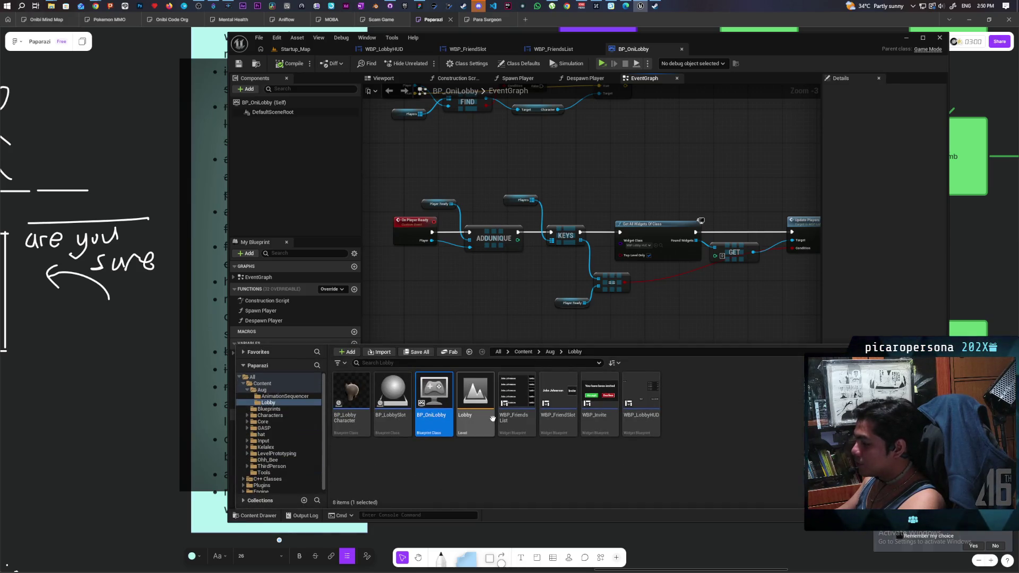
{"action": "left_click", "coordinate": [523, 352]}
{"action": "type", "text": "thu"}
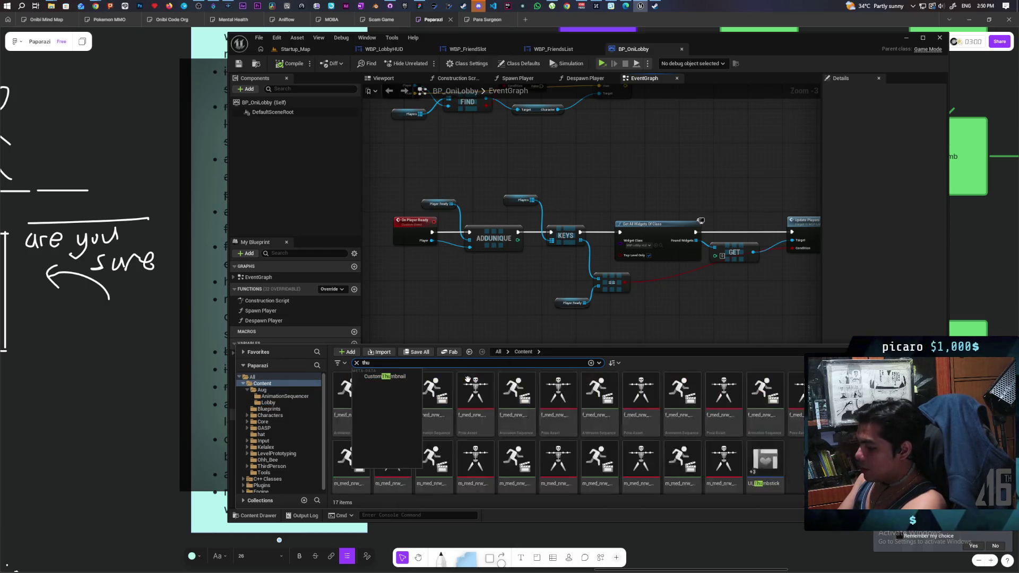
{"action": "key", "text": "BackSpace"}
{"action": "type", "text": "ird"}
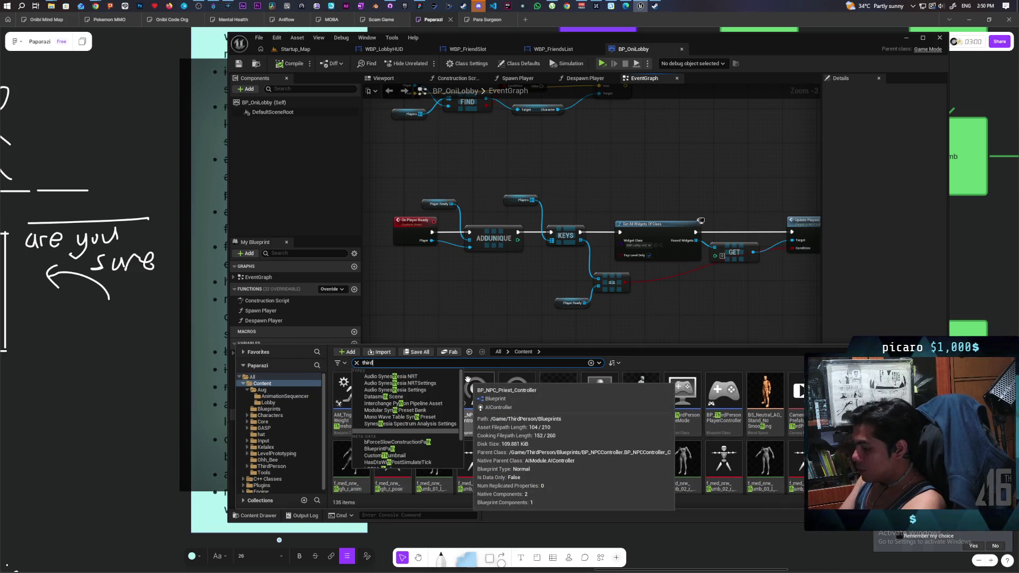
{"action": "type", "text": " person"}
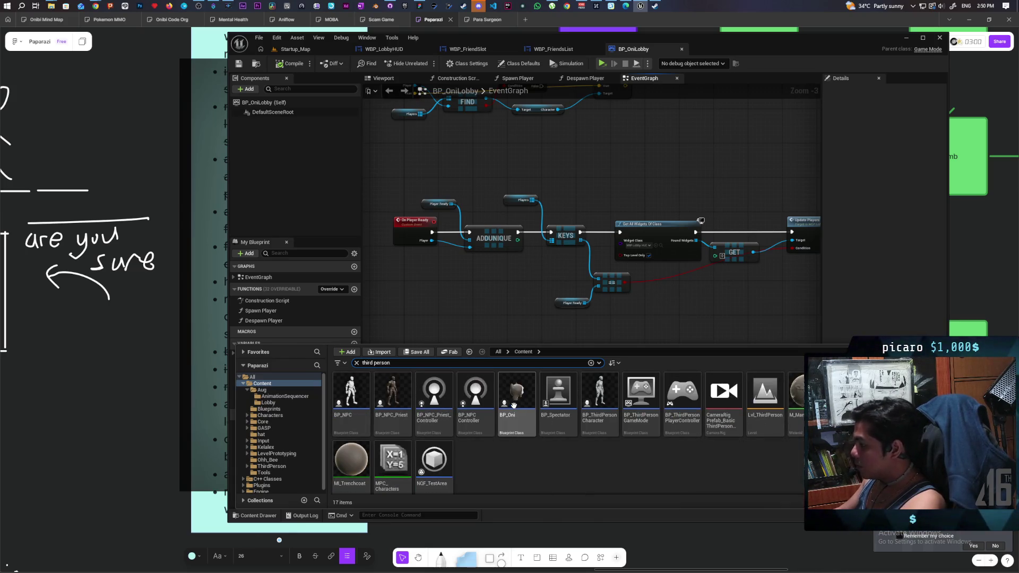
{"action": "left_click", "coordinate": [684, 395]}
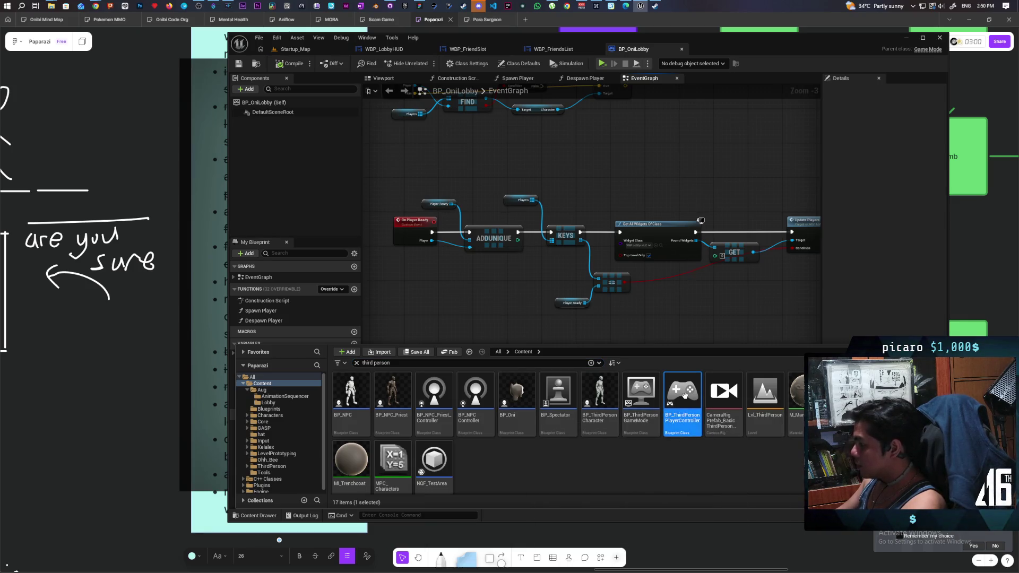
{"action": "double_click", "coordinate": [685, 395]}
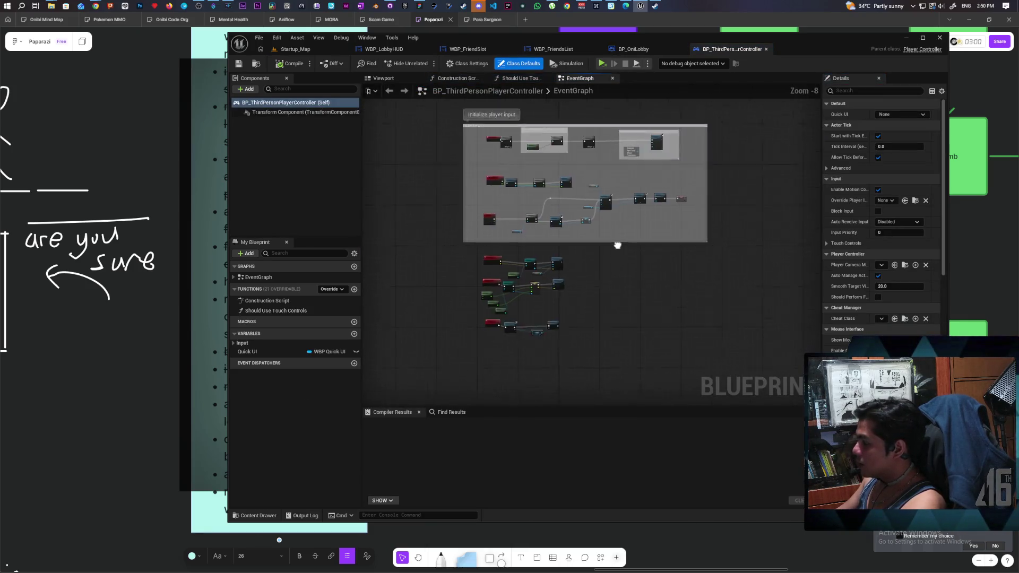
- Add a custom event named 'S Player ready' in empty space below the Show Loading chain
{"action": "scroll", "coordinate": [617, 245], "scroll_direction": "up", "scroll_amount": 5}
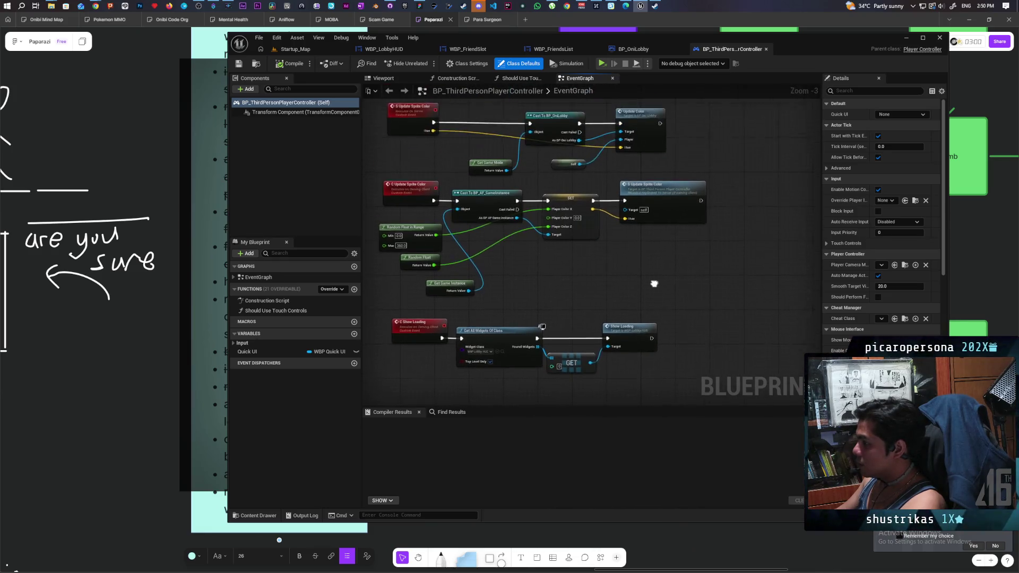
{"action": "mouse_move", "coordinate": [654, 283]}
{"action": "left_mouse_down"}
{"action": "mouse_move", "coordinate": [674, 241]}
{"action": "mouse_move", "coordinate": [671, 291]}
{"action": "mouse_move", "coordinate": [701, 173]}
{"action": "mouse_move", "coordinate": [688, 151]}
{"action": "left_mouse_up"}
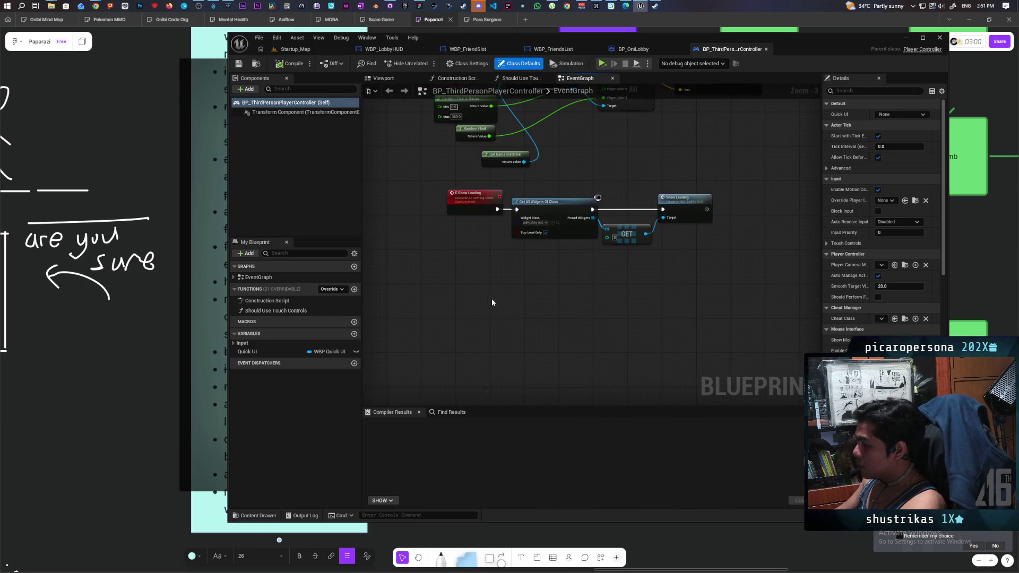
{"action": "left_click", "coordinate": [445, 302]}
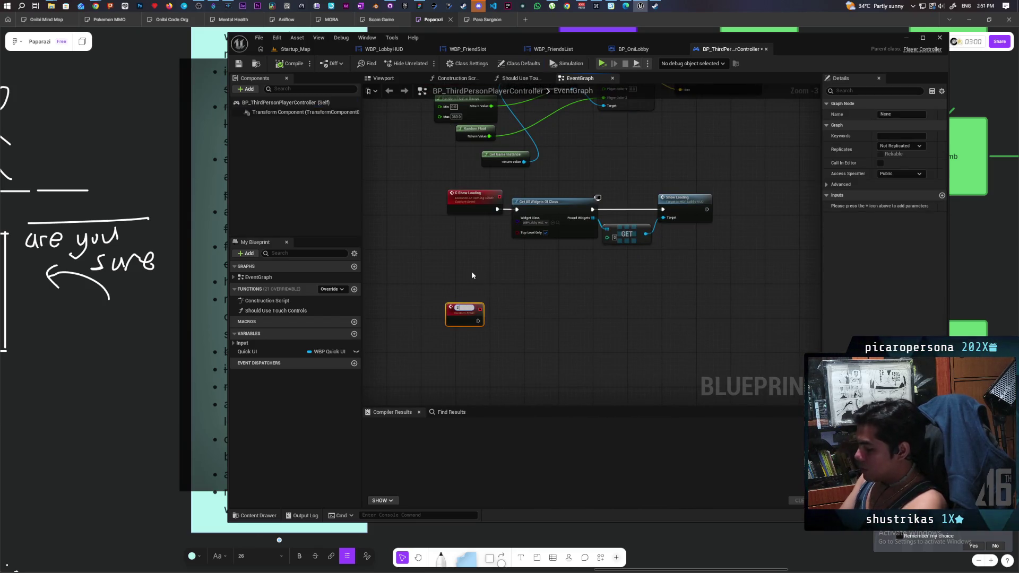
{"action": "type", "text": "S"}
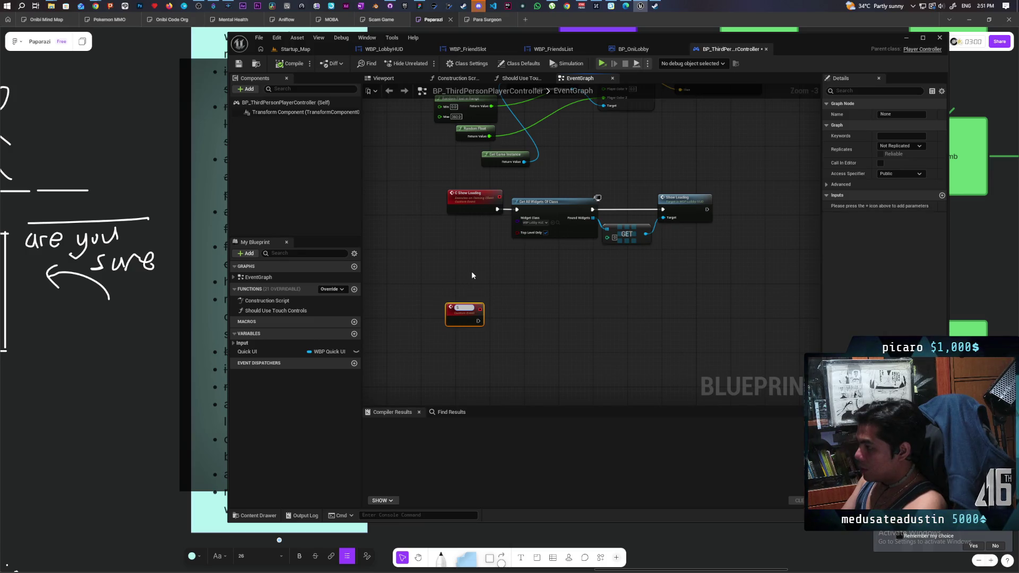
{"action": "type", "text": " PLayer"}
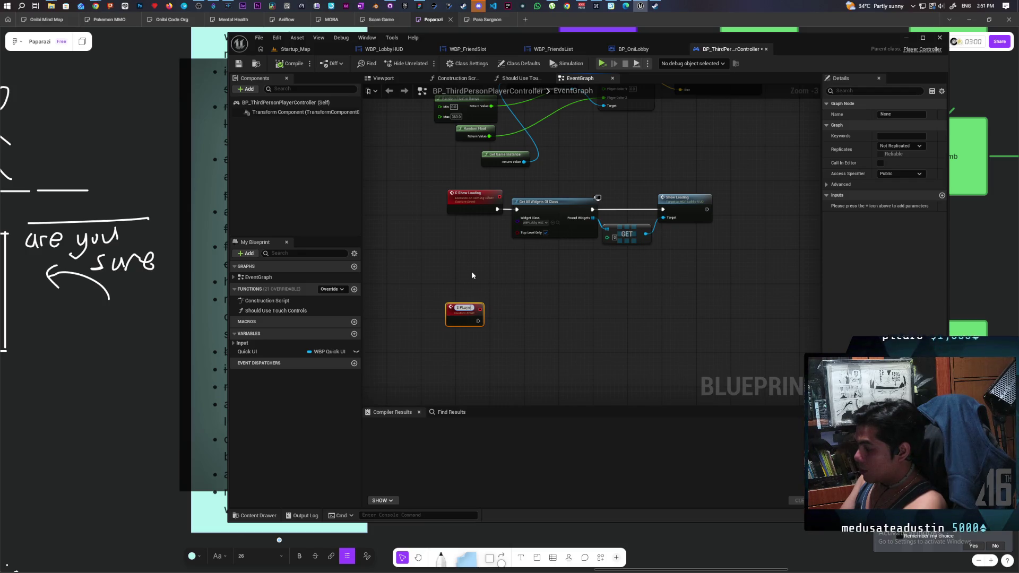
{"action": "key", "text": "BackSpace"}
{"action": "key", "text": "BackSpace"}
{"action": "key", "text": "BackSpace"}
{"action": "type", "text": "olyed"}
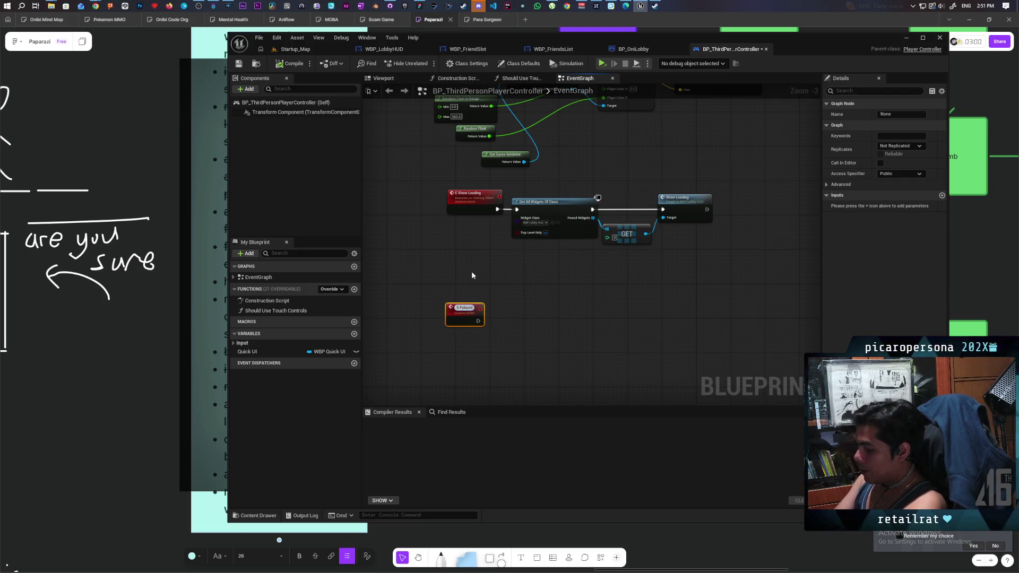
{"action": "key", "text": "BackSpace"}
{"action": "key", "text": "BackSpace"}
{"action": "key", "text": "BackSpace"}
{"action": "type", "text": "p"}
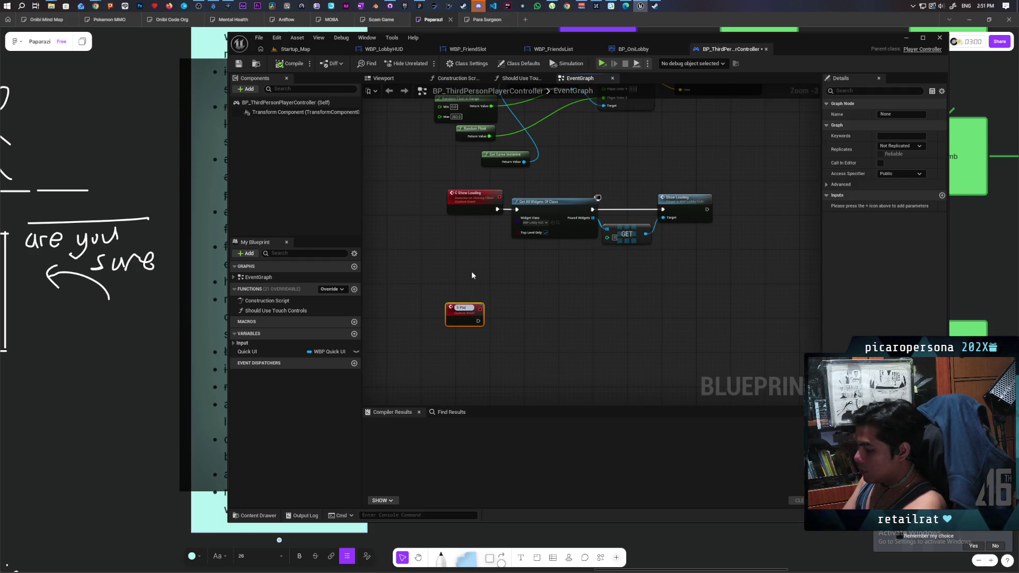
{"action": "type", "text": "yerRead"}
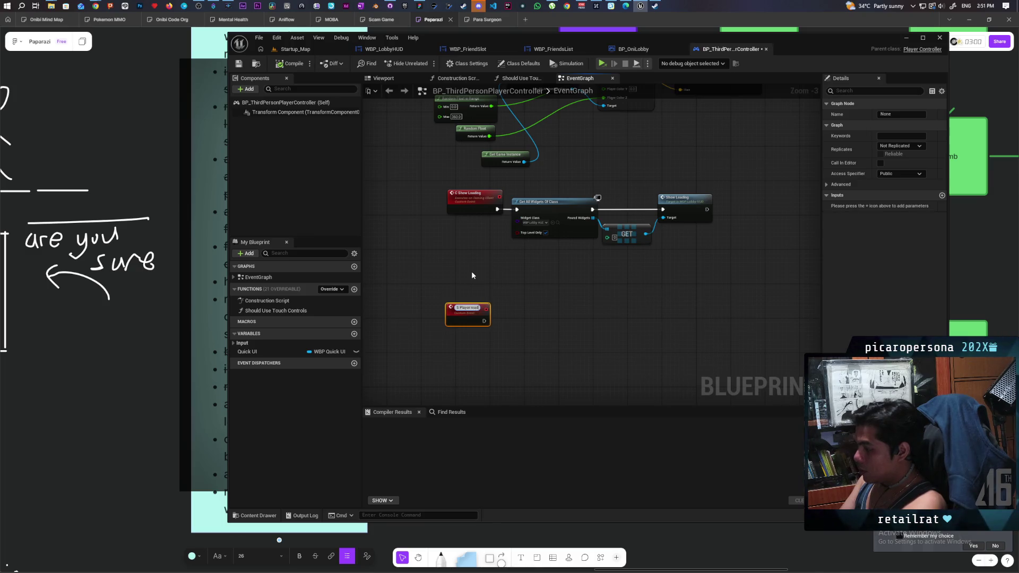
{"action": "type", "text": "y"}
{"action": "left_click", "coordinate": [472, 272]}
{"action": "scroll", "coordinate": [508, 295], "scroll_direction": "up", "scroll_amount": 2}
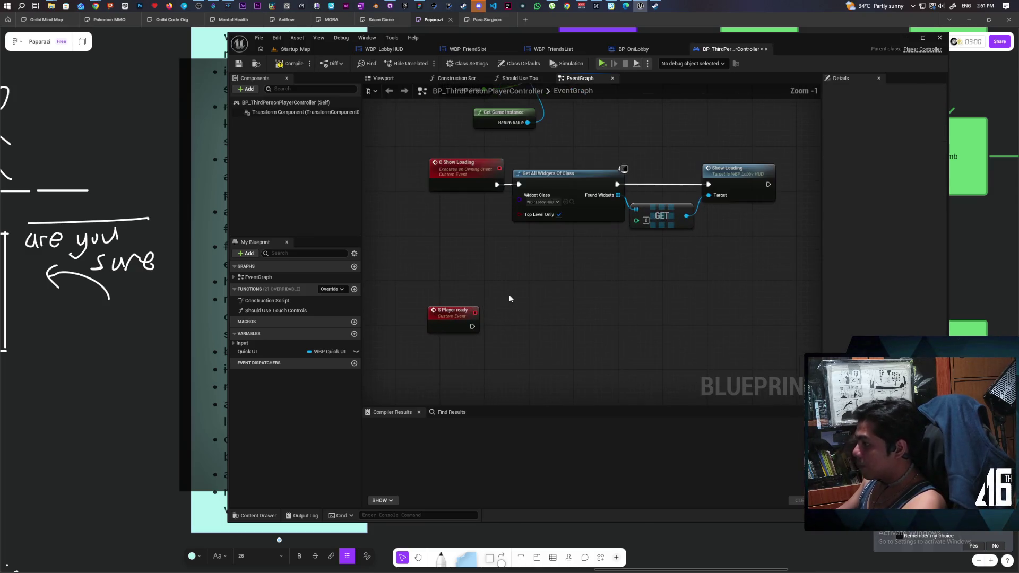
{"action": "left_click_drag", "start_coordinate": [508, 295], "coordinate": [589, 295]}
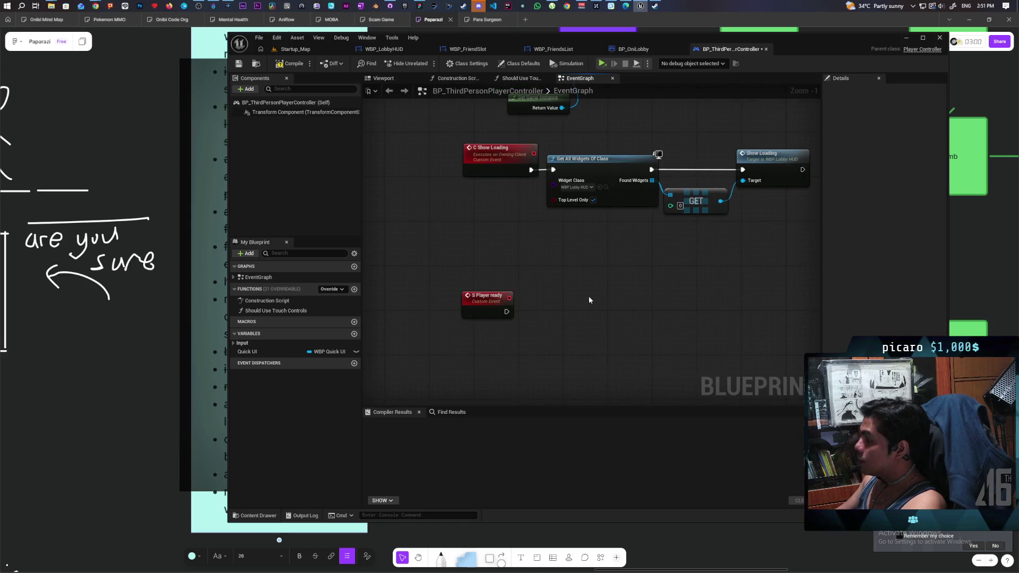
{"action": "right_click", "coordinate": [565, 312]}
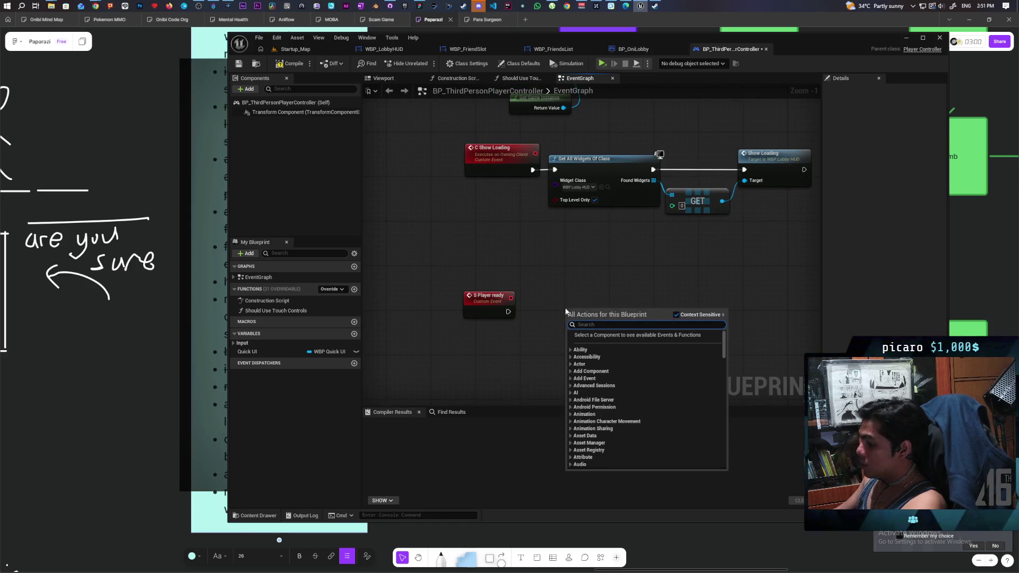
- Cast Get Game Mode to BP_OniLobby, triggered by the S Player ready event
{"action": "type", "text": "get game modd"}
{"action": "key", "text": "BackSpace"}
{"action": "type", "text": "e"}
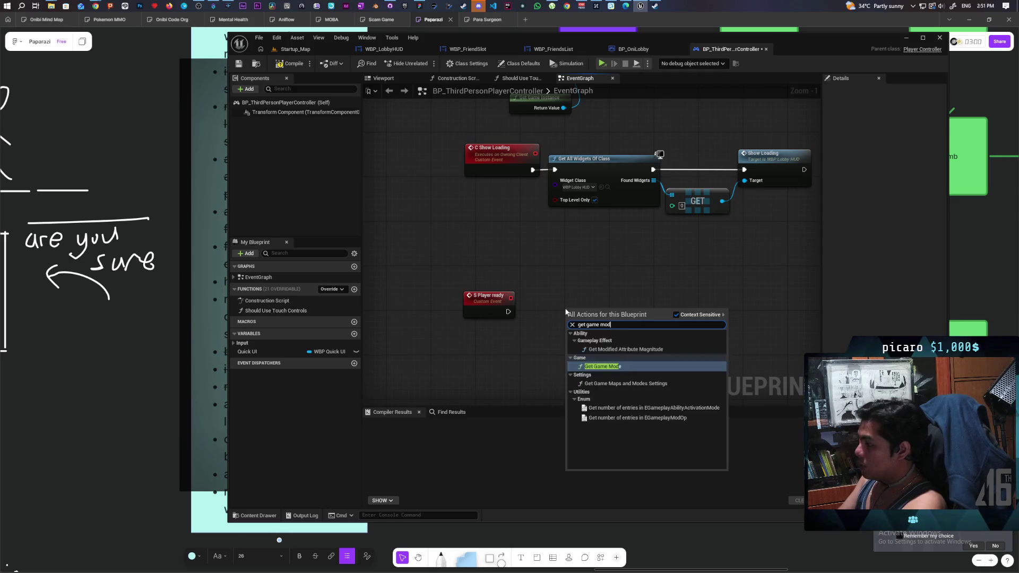
{"action": "key", "text": "Return"}
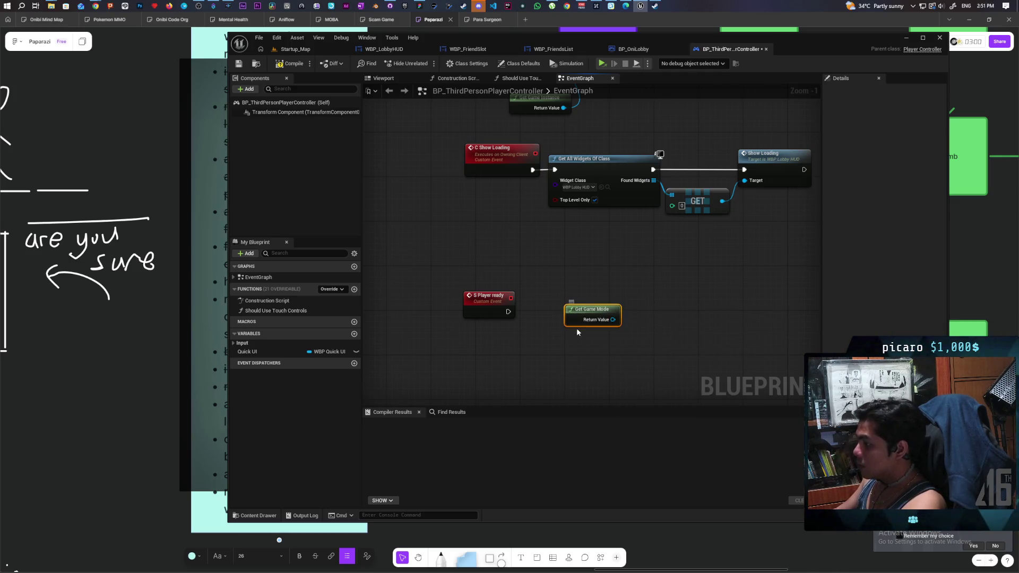
{"action": "mouse_move", "coordinate": [568, 321]}
{"action": "left_mouse_down"}
{"action": "mouse_move", "coordinate": [489, 355]}
{"action": "mouse_move", "coordinate": [562, 331]}
{"action": "left_mouse_up"}
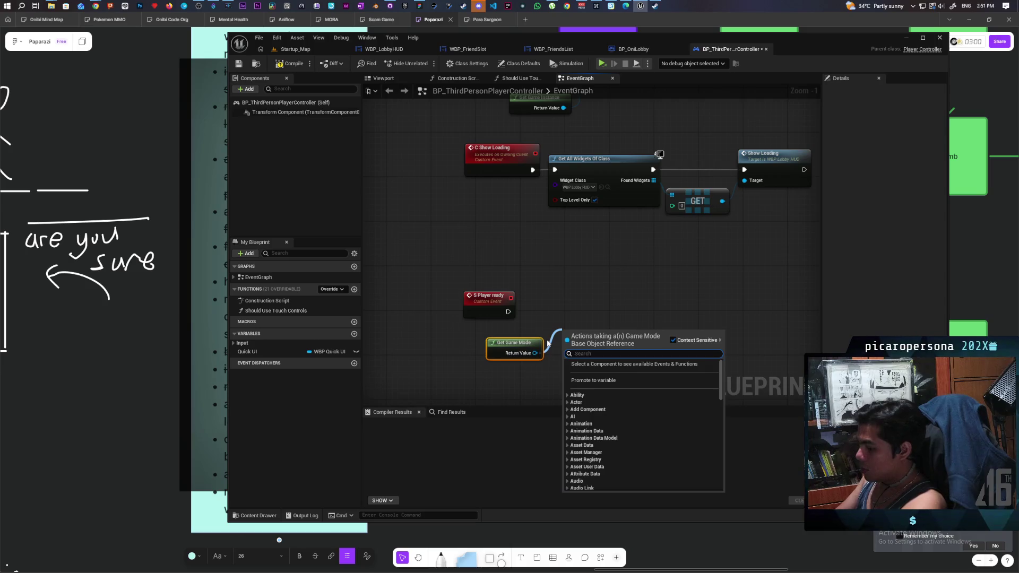
{"action": "type", "text": "cast lobby"}
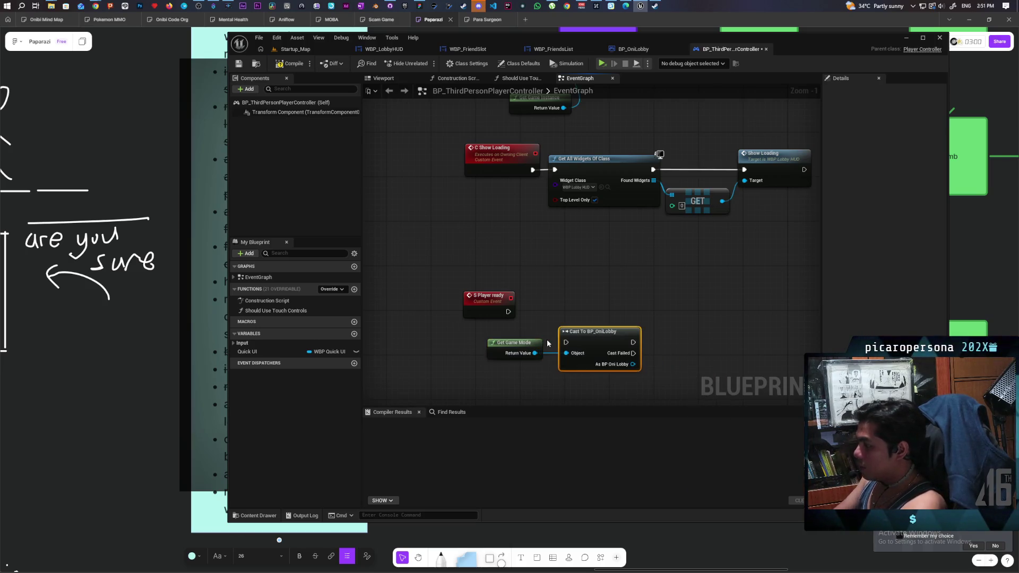
{"action": "key", "text": "Return"}
{"action": "left_click_drag", "start_coordinate": [589, 329], "coordinate": [589, 270]}
{"action": "mouse_move", "coordinate": [507, 311]}
{"action": "left_mouse_down"}
{"action": "mouse_move", "coordinate": [561, 280]}
{"action": "mouse_move", "coordinate": [566, 315]}
{"action": "mouse_move", "coordinate": [584, 309]}
{"action": "left_mouse_up"}
- Call On Player Ready on the cast result and jump to that event's definition
{"action": "mouse_move", "coordinate": [633, 337]}
{"action": "left_mouse_down"}
{"action": "mouse_move", "coordinate": [683, 330]}
{"action": "mouse_move", "coordinate": [670, 326]}
{"action": "left_mouse_up"}
{"action": "type", "text": "on pla"}
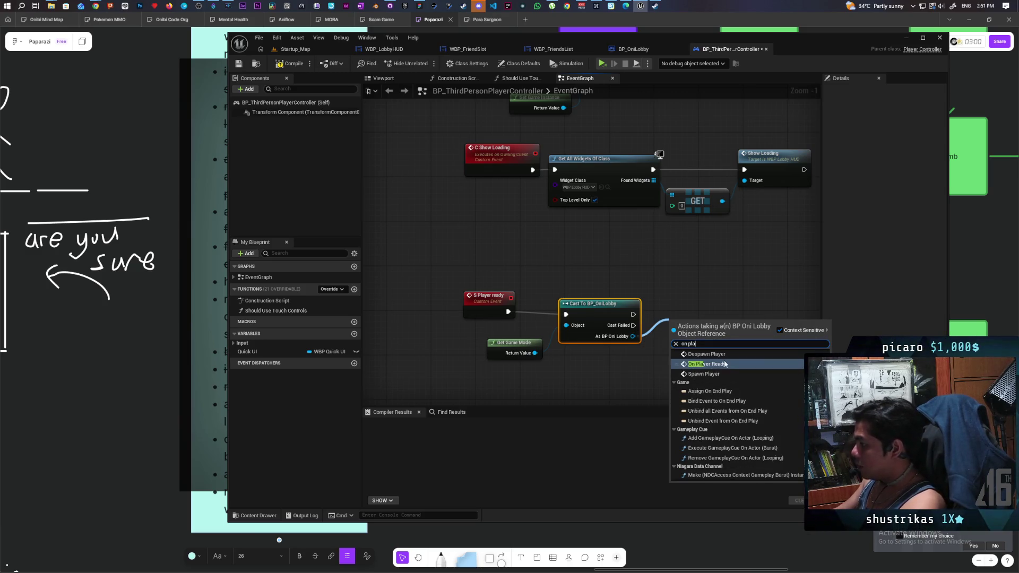
{"action": "key", "text": "Return"}
{"action": "mouse_move", "coordinate": [597, 314]}
{"action": "left_mouse_down"}
{"action": "mouse_move", "coordinate": [584, 306]}
{"action": "mouse_move", "coordinate": [597, 305]}
{"action": "left_mouse_up"}
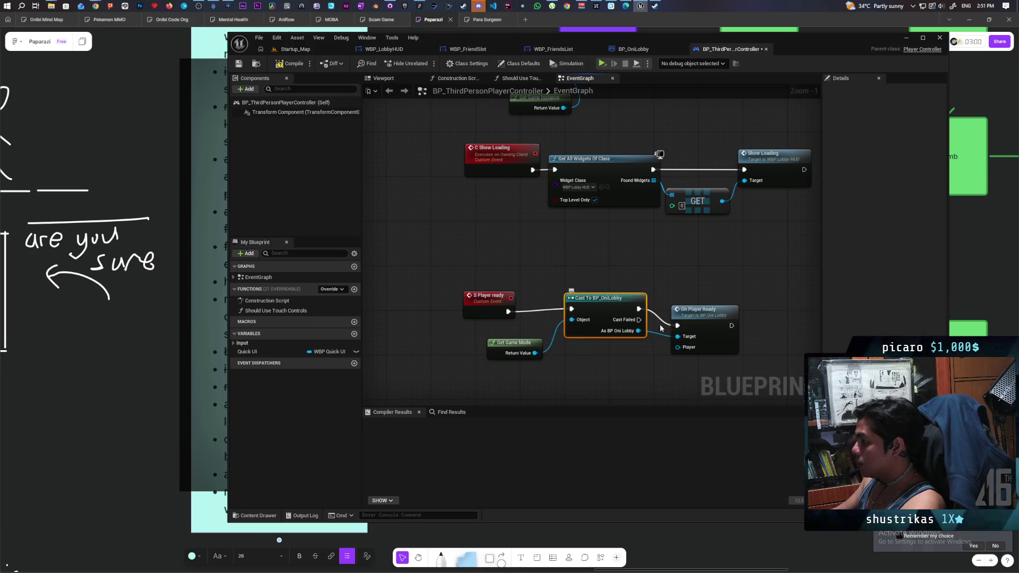
{"action": "left_click_drag", "start_coordinate": [705, 317], "coordinate": [715, 311]}
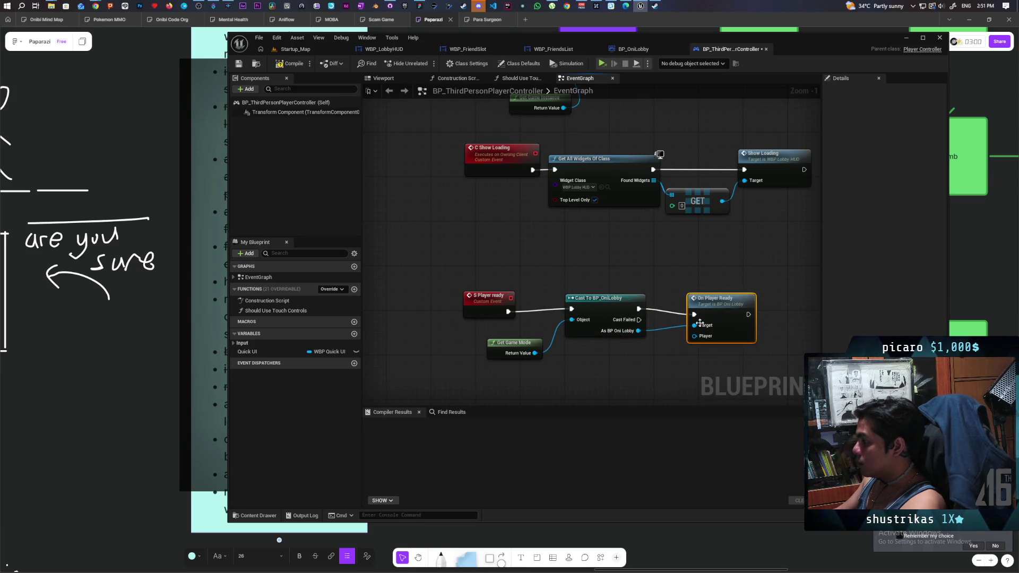
{"action": "double_click", "coordinate": [714, 311]}
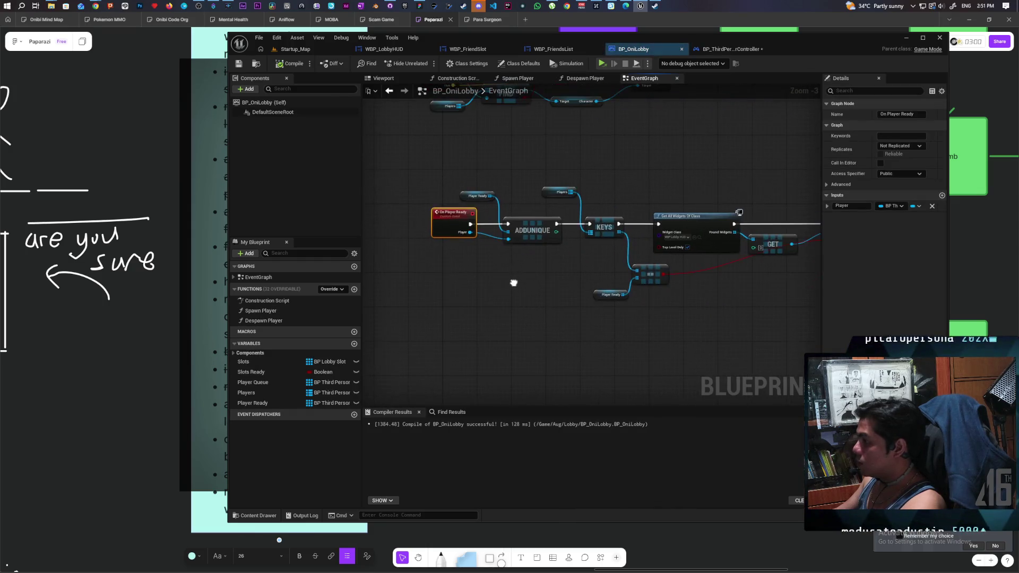
- Insert a Branch on the exec wire between On Player Ready and ADDUNIQUE, then compile BP_OniLobby
{"action": "left_click_drag", "start_coordinate": [485, 250], "coordinate": [381, 245]}
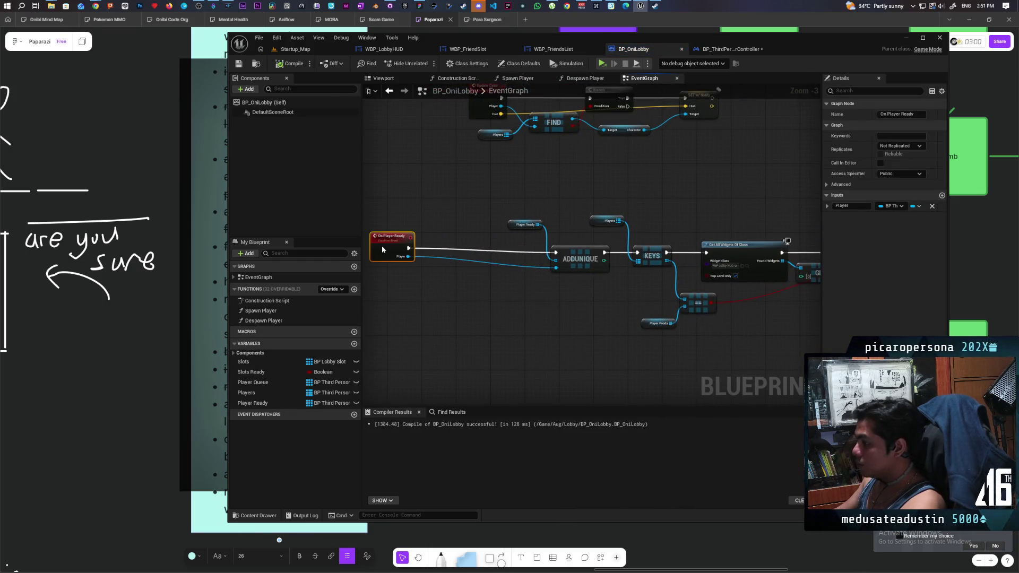
{"action": "left_click", "coordinate": [476, 293]}
{"action": "mouse_move", "coordinate": [475, 294]}
{"action": "left_mouse_down"}
{"action": "mouse_move", "coordinate": [455, 249]}
{"action": "mouse_move", "coordinate": [393, 263]}
{"action": "left_mouse_up"}
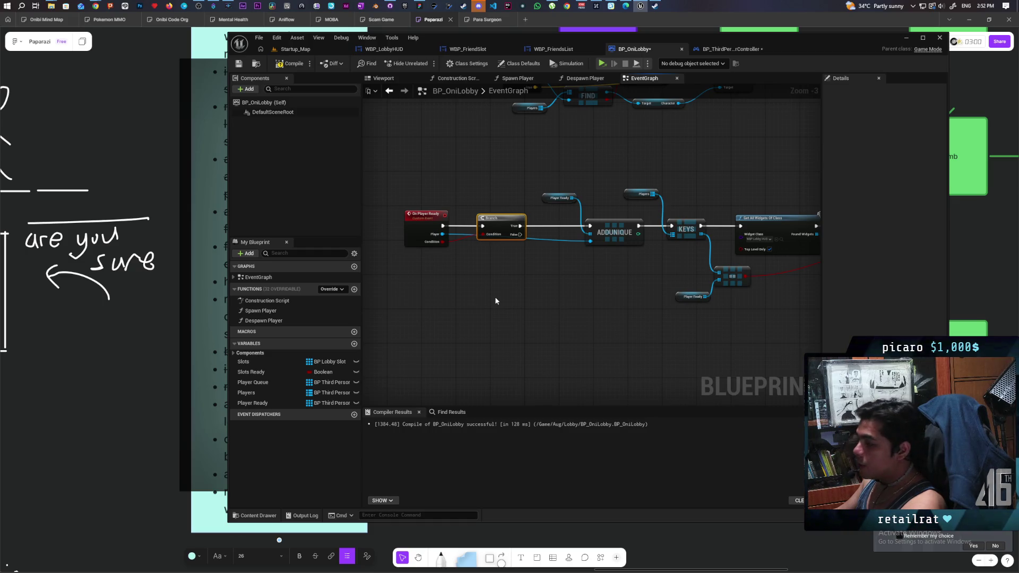
{"action": "scroll", "coordinate": [495, 301], "scroll_direction": "down", "scroll_amount": 3}
{"action": "scroll", "coordinate": [497, 289], "scroll_direction": "up", "scroll_amount": 3}
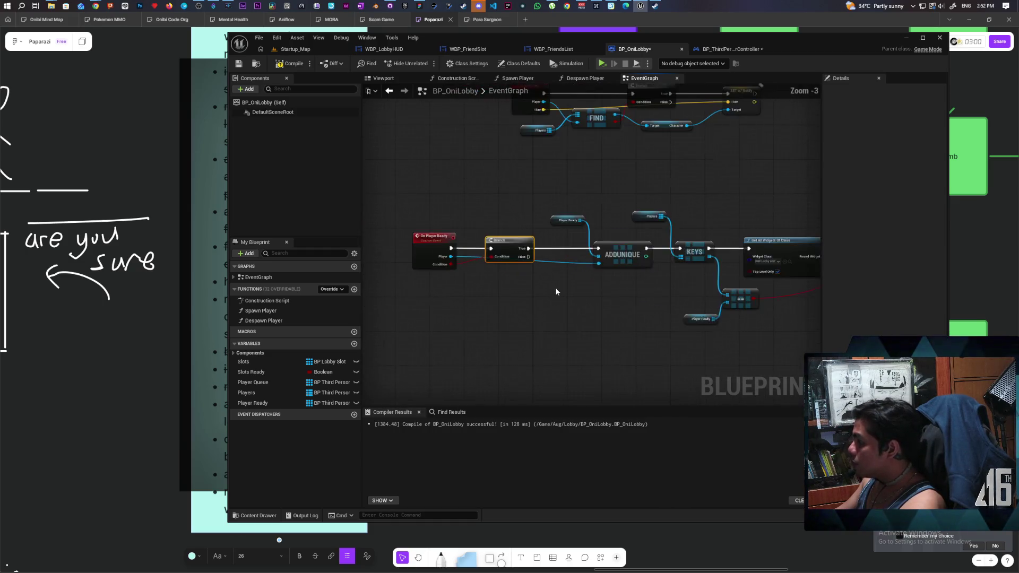
{"action": "mouse_move", "coordinate": [513, 297]}
{"action": "left_mouse_down"}
{"action": "mouse_move", "coordinate": [528, 292]}
{"action": "mouse_move", "coordinate": [478, 266]}
{"action": "left_mouse_up"}
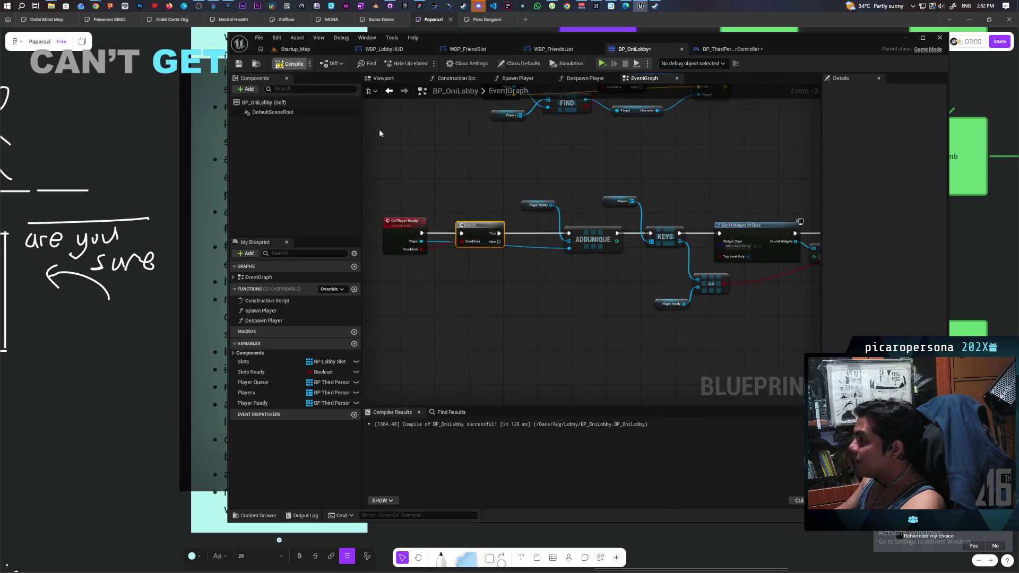
{"action": "key", "text": "ctrl+shift+s"}
{"action": "scroll", "coordinate": [609, 294], "scroll_direction": "down", "scroll_amount": 2}
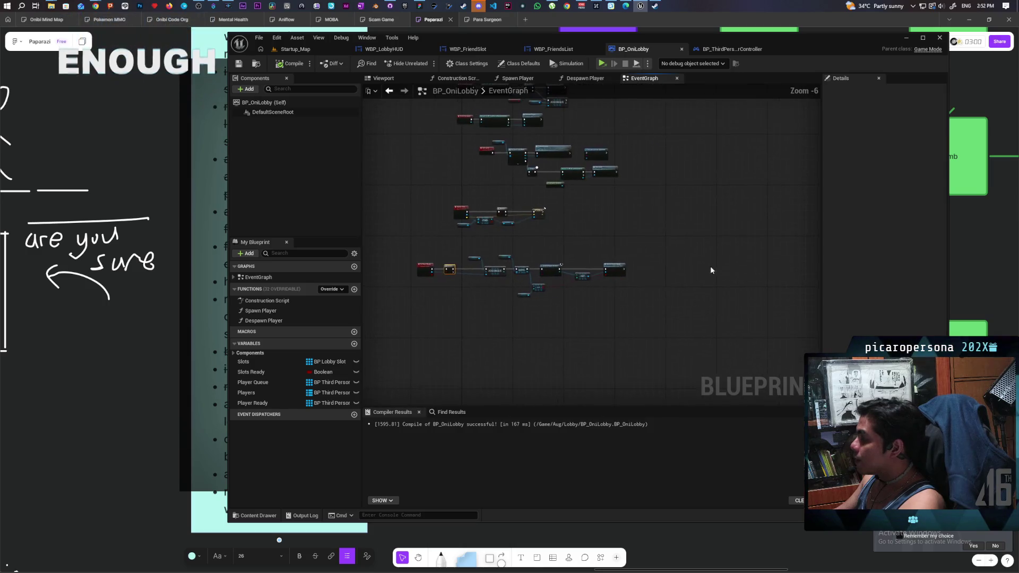
- Move the KEYS and Get All Widgets Of Class group to the right of ADDUNIQUE
{"action": "scroll", "coordinate": [712, 268], "scroll_direction": "up", "scroll_amount": 3}
{"action": "left_click_drag", "start_coordinate": [493, 318], "coordinate": [498, 258]}
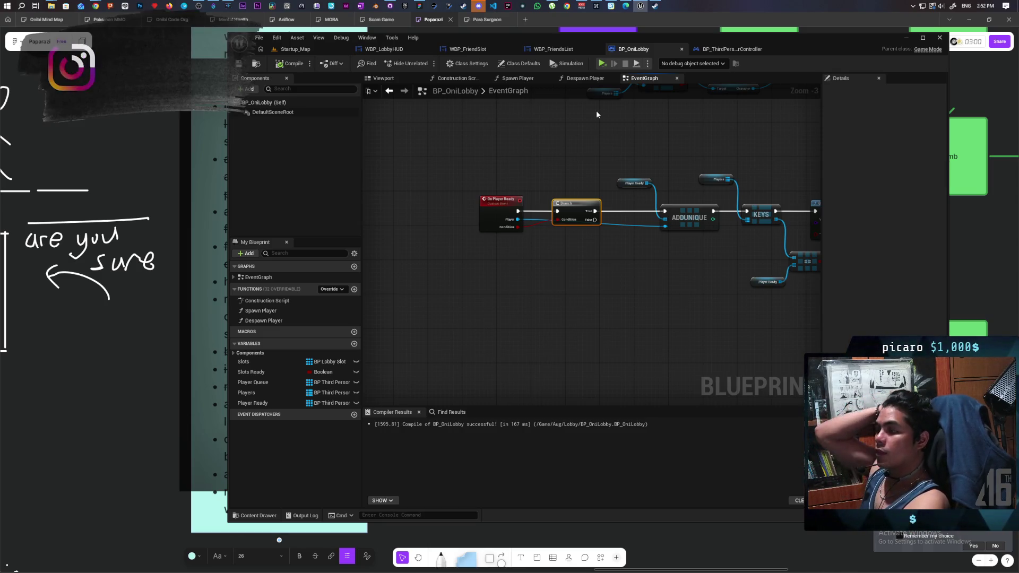
{"action": "mouse_move", "coordinate": [626, 228]}
{"action": "left_mouse_down"}
{"action": "mouse_move", "coordinate": [526, 199]}
{"action": "mouse_move", "coordinate": [584, 276]}
{"action": "mouse_move", "coordinate": [502, 275]}
{"action": "mouse_move", "coordinate": [518, 287]}
{"action": "left_mouse_up"}
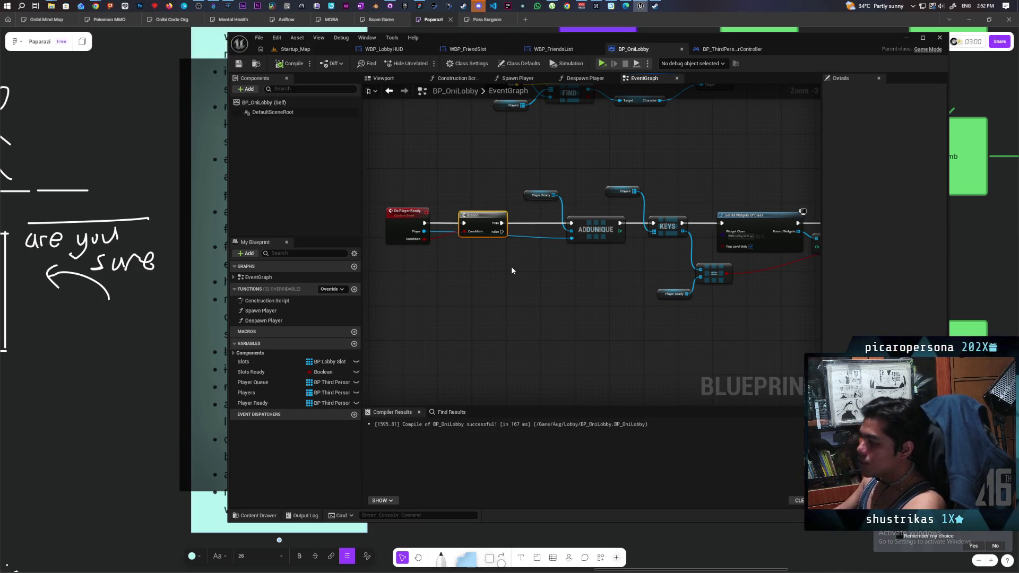
{"action": "mouse_move", "coordinate": [512, 268]}
{"action": "left_mouse_down"}
{"action": "mouse_move", "coordinate": [423, 261]}
{"action": "mouse_move", "coordinate": [512, 255]}
{"action": "mouse_move", "coordinate": [370, 249]}
{"action": "mouse_move", "coordinate": [528, 260]}
{"action": "mouse_move", "coordinate": [483, 260]}
{"action": "left_mouse_up"}
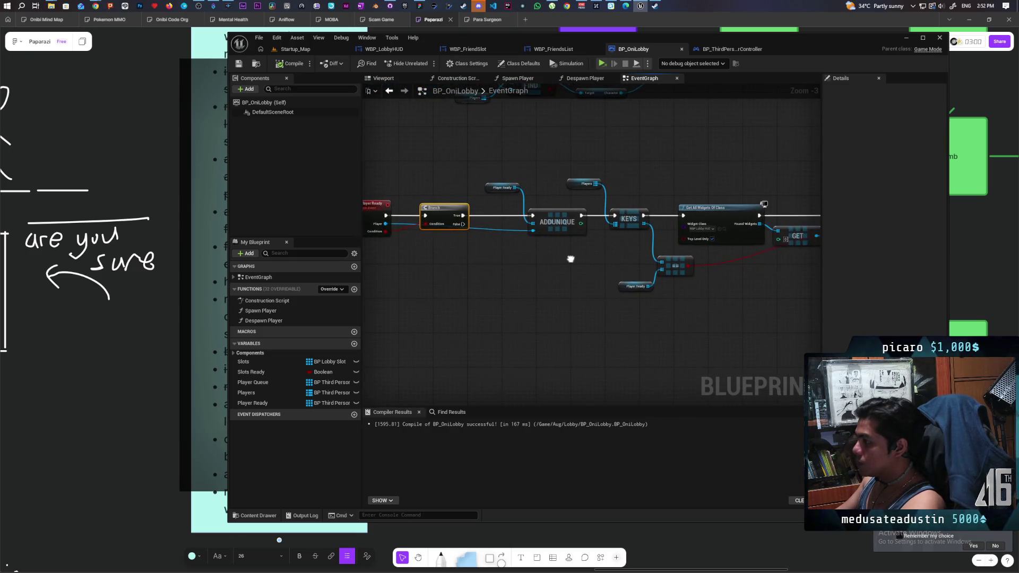
{"action": "mouse_move", "coordinate": [600, 256]}
{"action": "left_mouse_down"}
{"action": "mouse_move", "coordinate": [594, 250]}
{"action": "mouse_move", "coordinate": [628, 245]}
{"action": "mouse_move", "coordinate": [539, 221]}
{"action": "mouse_move", "coordinate": [577, 238]}
{"action": "left_mouse_up"}
{"action": "scroll", "coordinate": [543, 218], "scroll_direction": "down", "scroll_amount": 1}
{"action": "mouse_move", "coordinate": [729, 158]}
{"action": "left_mouse_down"}
{"action": "mouse_move", "coordinate": [510, 276]}
{"action": "mouse_move", "coordinate": [474, 276]}
{"action": "left_mouse_up"}
{"action": "left_click_drag", "start_coordinate": [522, 216], "coordinate": [600, 212]}
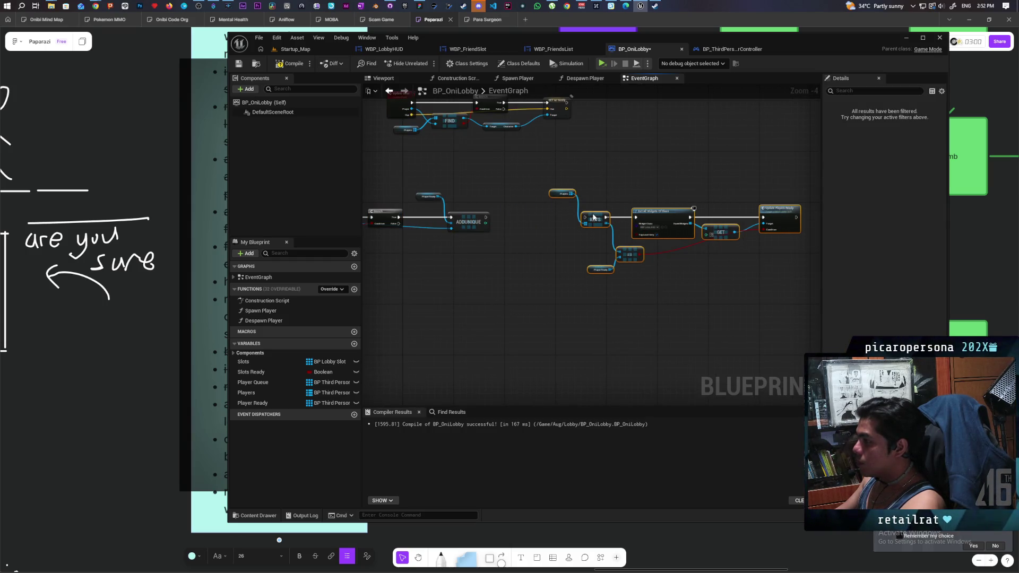
{"action": "scroll", "coordinate": [579, 260], "scroll_direction": "up", "scroll_amount": 1}
{"action": "left_click_drag", "start_coordinate": [578, 260], "coordinate": [532, 260]}
{"action": "left_click_drag", "start_coordinate": [458, 257], "coordinate": [499, 279]}
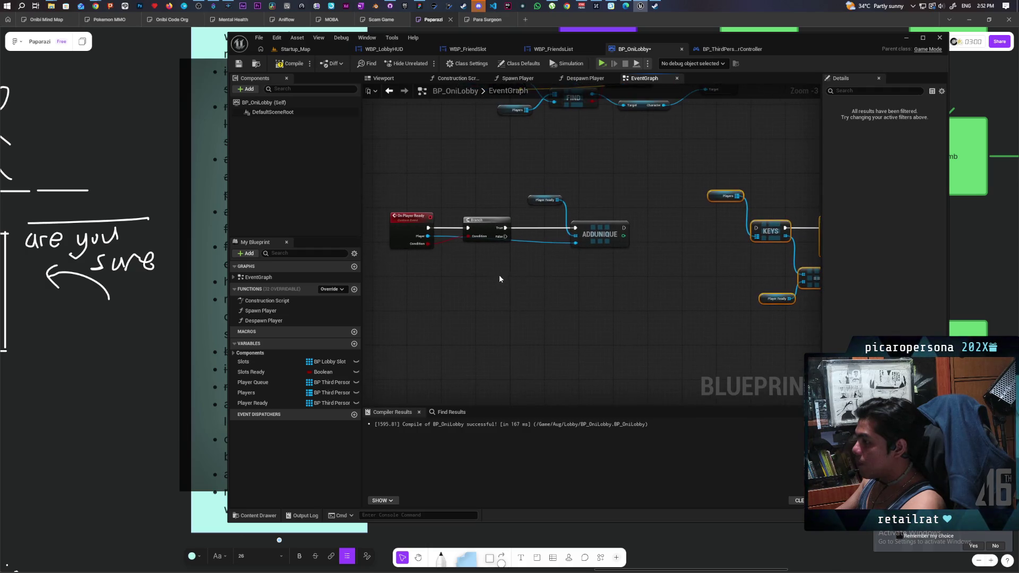
- Add a REMOVE node on Player Ready, fed by the event's Player and run from Branch False
{"action": "left_click_drag", "start_coordinate": [558, 201], "coordinate": [516, 289]}
{"action": "type", "text": "remove"}
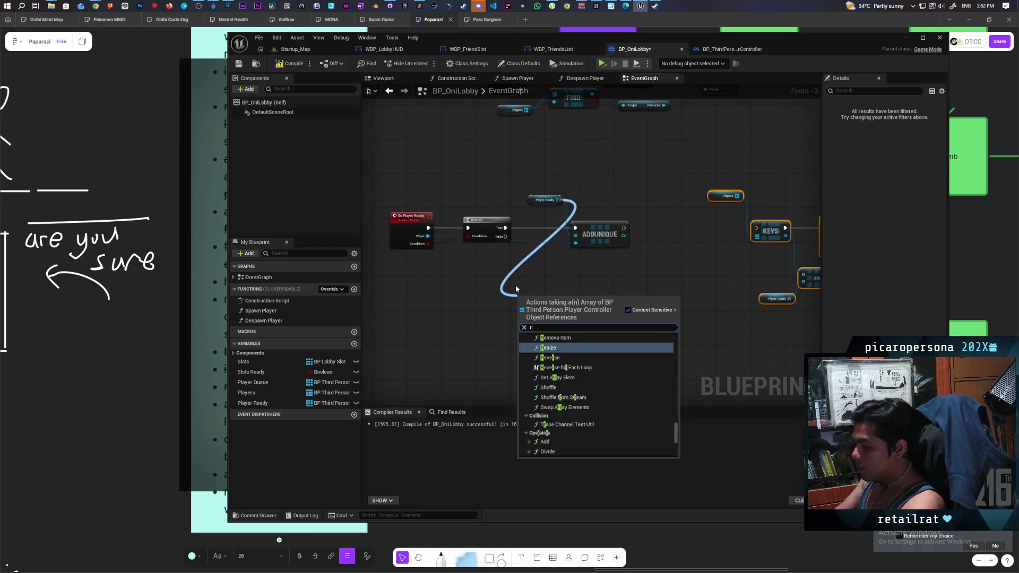
{"action": "key", "text": "Return"}
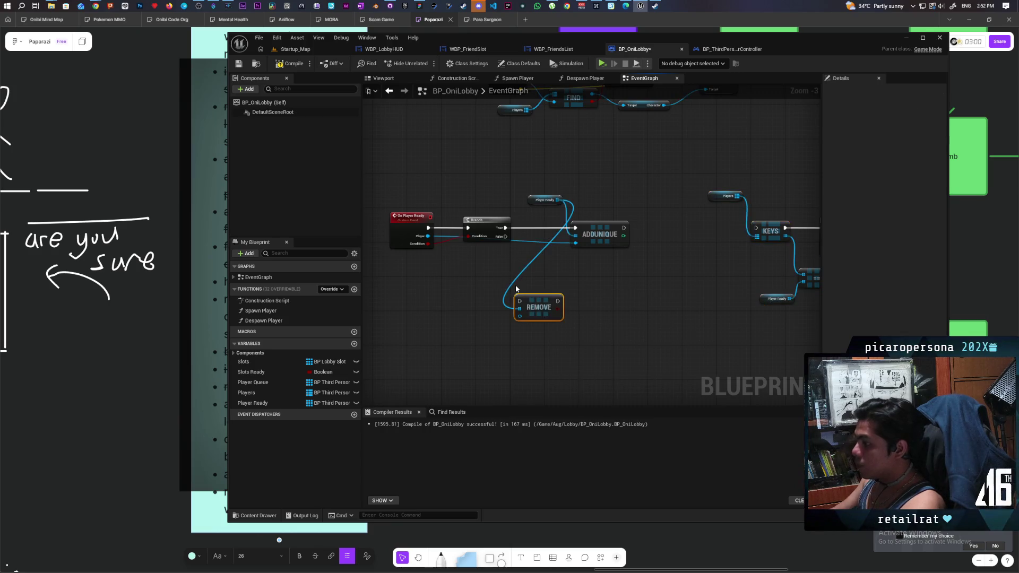
{"action": "scroll", "coordinate": [510, 280], "scroll_direction": "up", "scroll_amount": 3}
{"action": "left_click_drag", "start_coordinate": [383, 211], "coordinate": [521, 330]}
{"action": "mouse_move", "coordinate": [499, 213]}
{"action": "left_mouse_down"}
{"action": "mouse_move", "coordinate": [522, 309]}
{"action": "mouse_move", "coordinate": [640, 312]}
{"action": "mouse_move", "coordinate": [409, 331]}
{"action": "mouse_move", "coordinate": [604, 316]}
{"action": "left_mouse_up"}
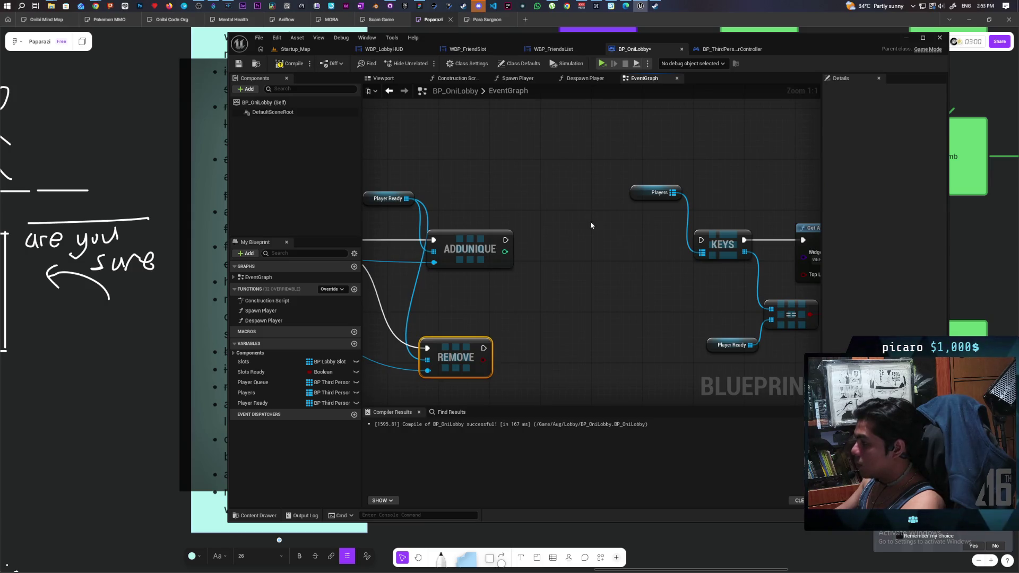
- Create a custom event named Update Lobby Ready and wire it into the KEYS chain
{"action": "key", "text": "ctrl+v"}
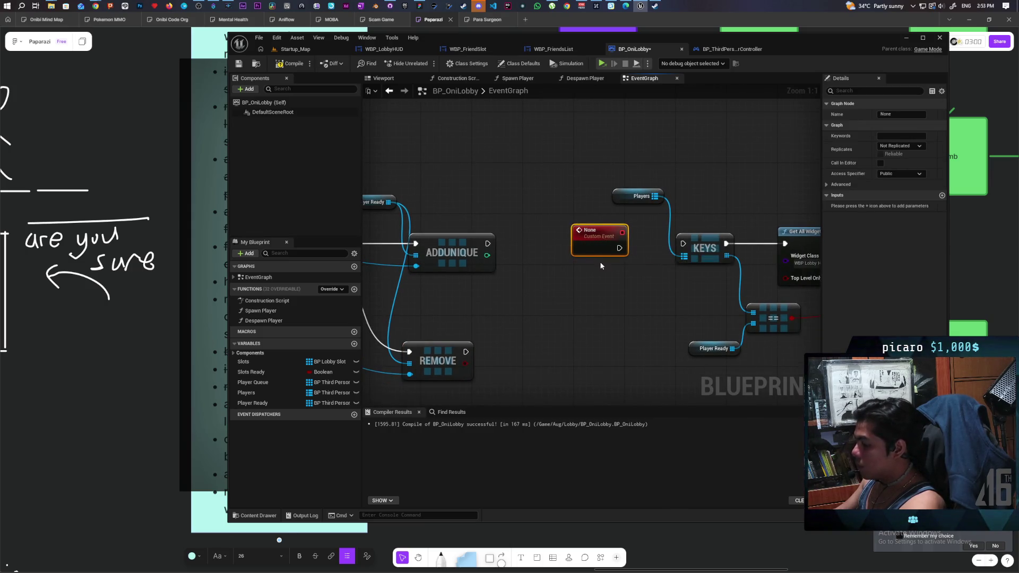
{"action": "key", "text": "F2"}
{"action": "type", "text": "Up"}
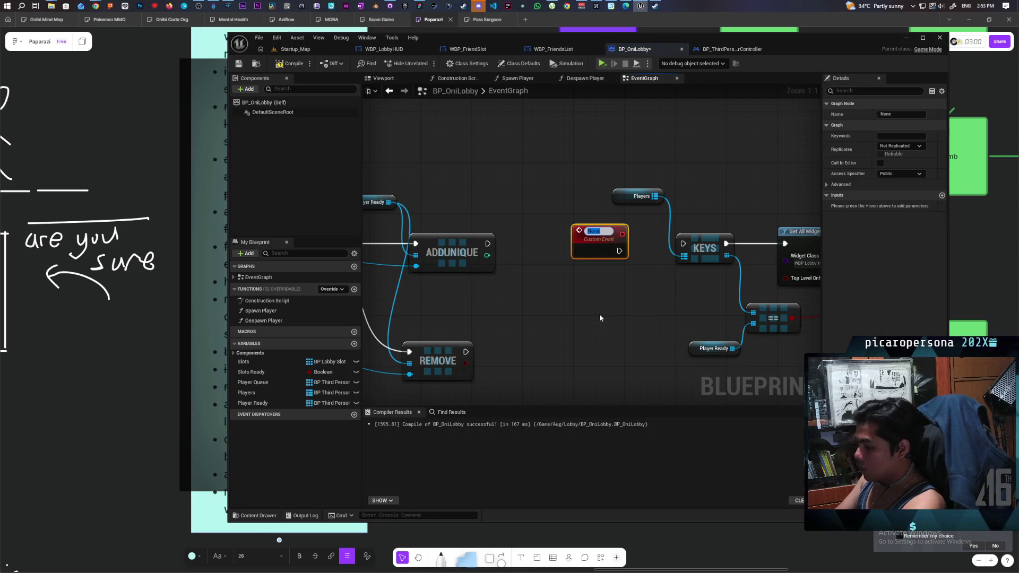
{"action": "type", "text": "dal"}
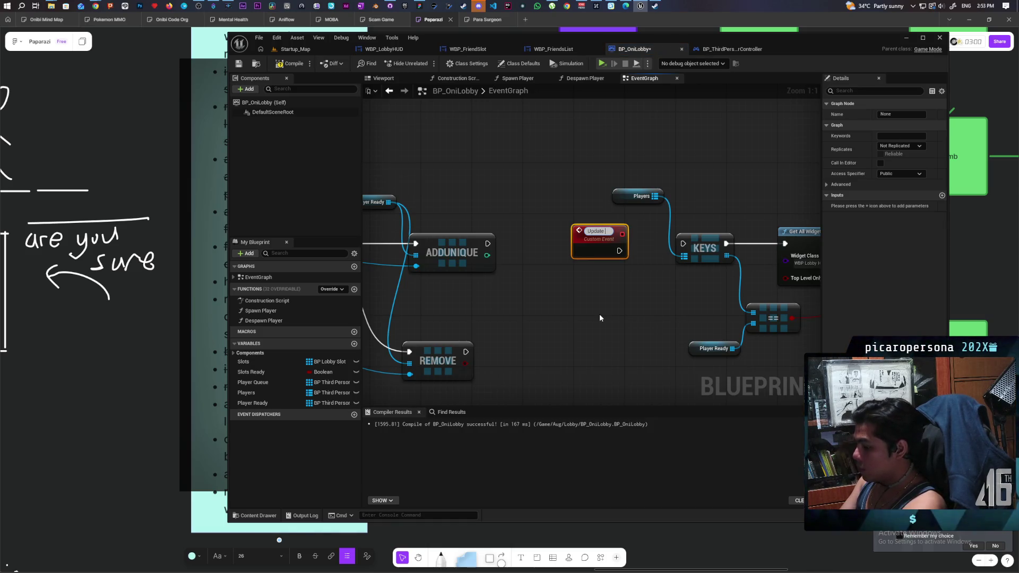
{"action": "type", "text": "Lobby"}
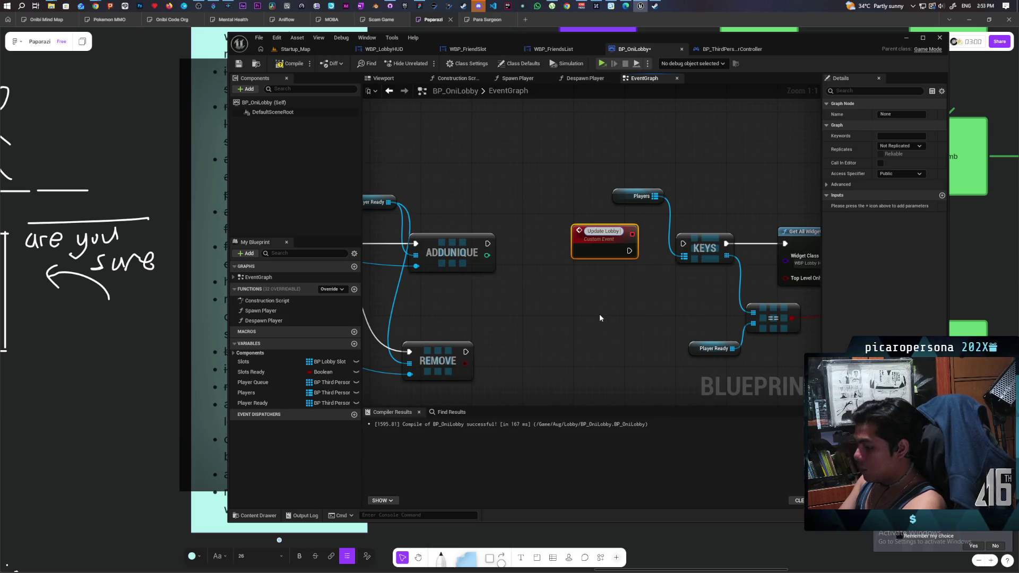
{"action": "type", "text": " Read"}
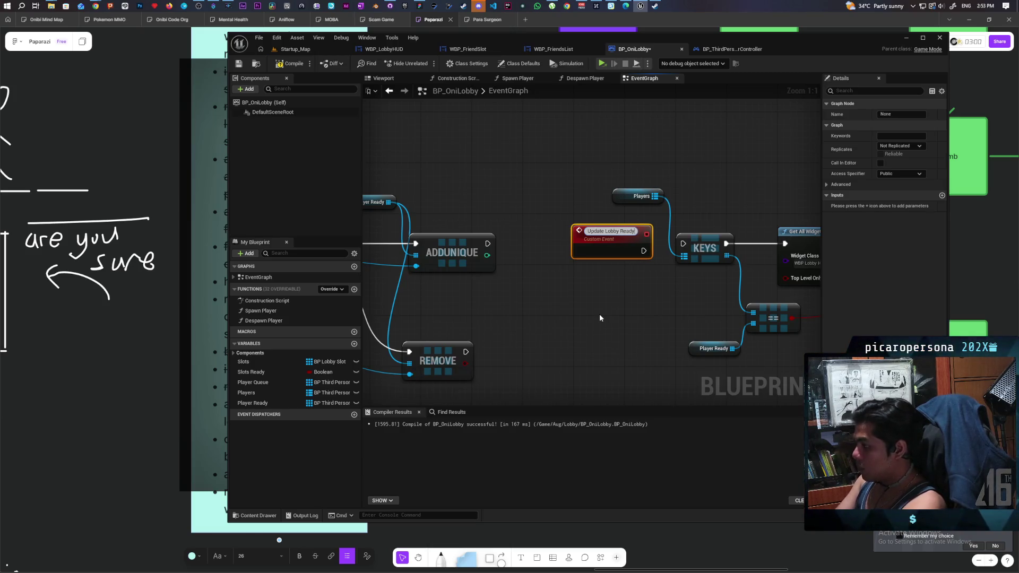
{"action": "type", "text": "y"}
{"action": "left_click", "coordinate": [644, 337]}
{"action": "left_click_drag", "start_coordinate": [637, 247], "coordinate": [683, 244]}
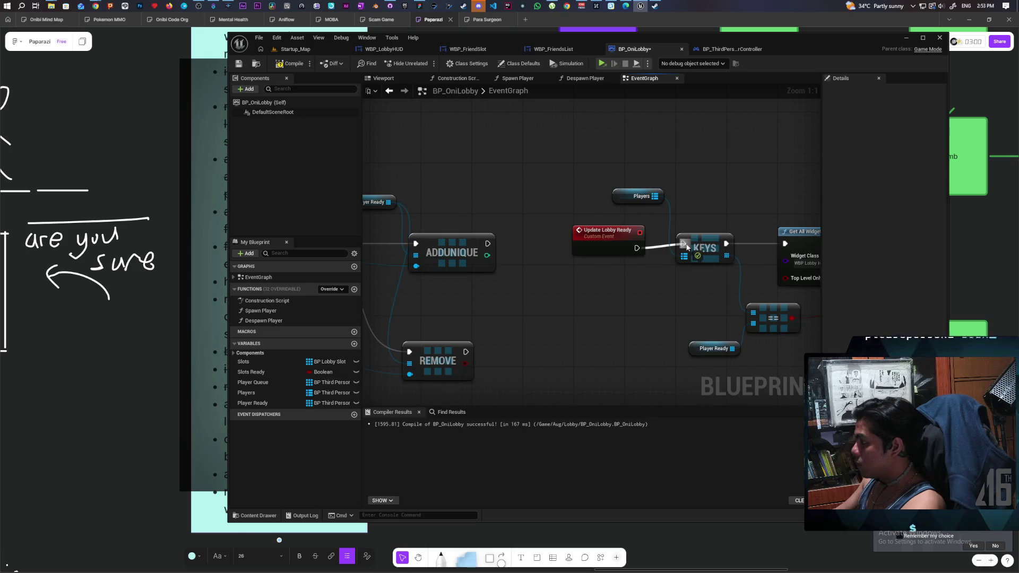
{"action": "left_click_drag", "start_coordinate": [606, 244], "coordinate": [614, 240]}
{"action": "left_click", "coordinate": [571, 268]}
- Call Update Lobby Ready after both ADDUNIQUE and REMOVE
{"action": "left_click_drag", "start_coordinate": [488, 244], "coordinate": [507, 313]}
{"action": "type", "text": "update lobby"}
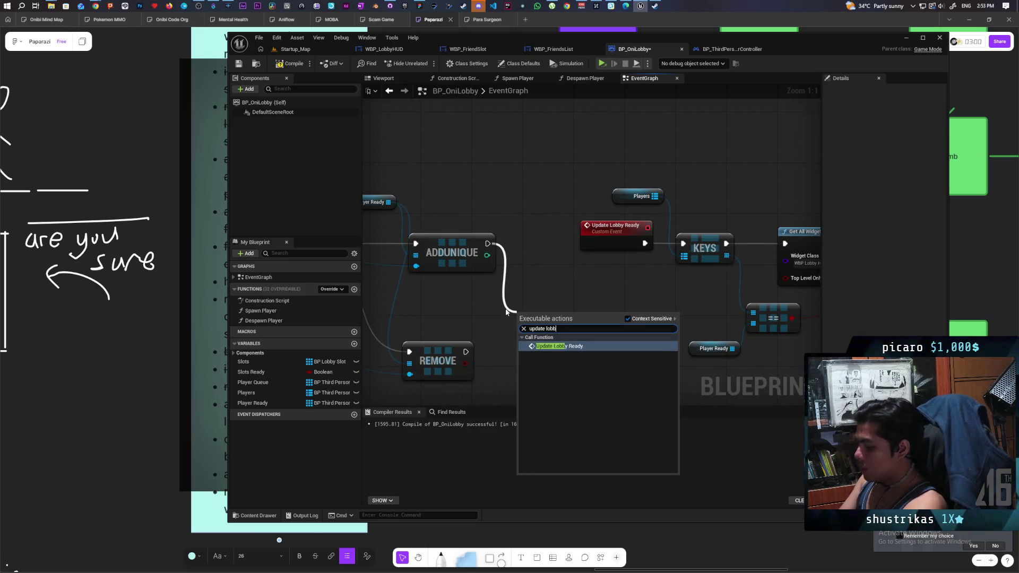
{"action": "key", "text": "Return"}
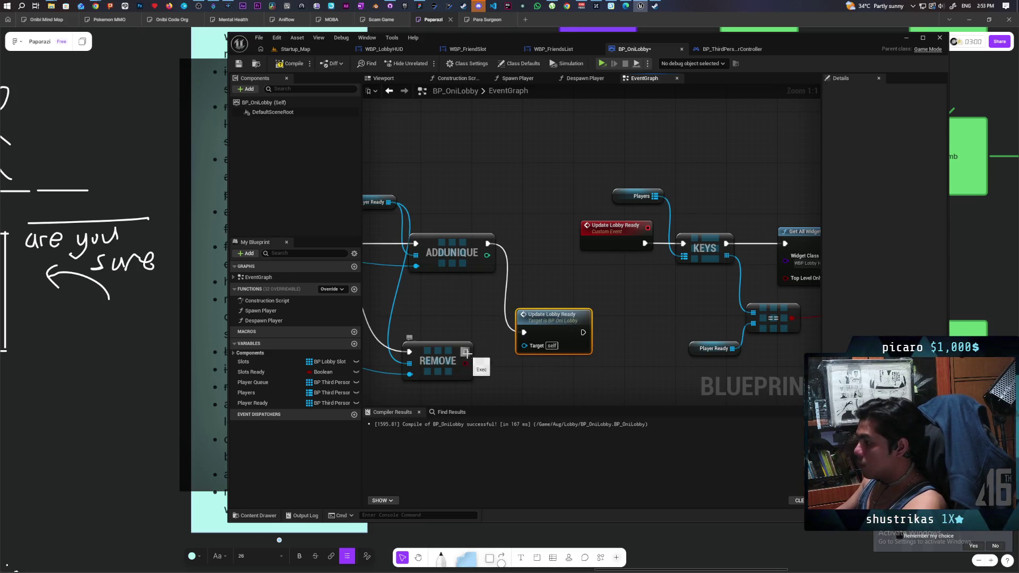
{"action": "mouse_move", "coordinate": [466, 352]}
{"action": "left_mouse_down"}
{"action": "mouse_move", "coordinate": [531, 333]}
{"action": "mouse_move", "coordinate": [562, 288]}
{"action": "mouse_move", "coordinate": [575, 302]}
{"action": "left_mouse_up"}
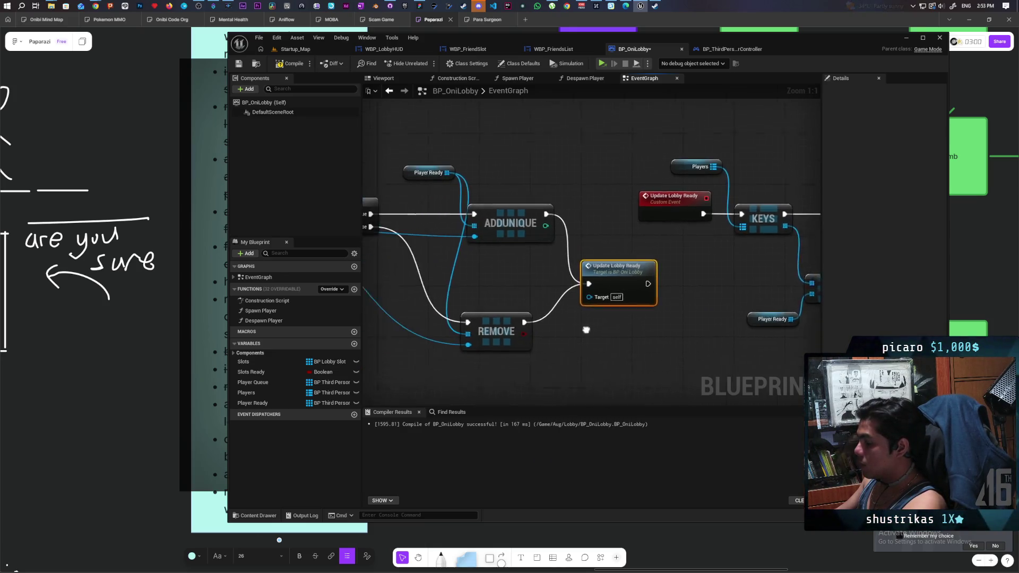
{"action": "scroll", "coordinate": [586, 329], "scroll_direction": "down", "scroll_amount": 2}
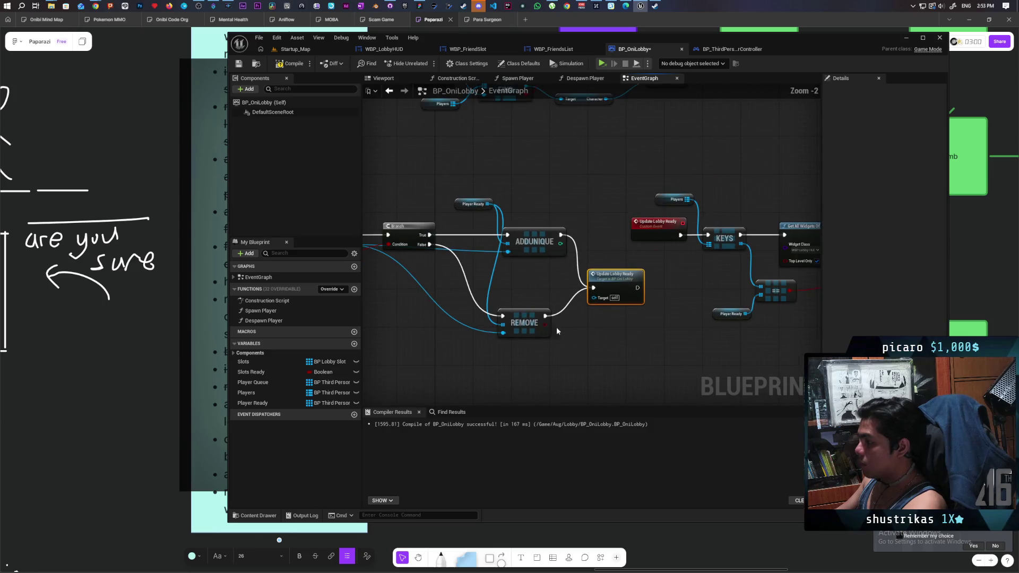
- Recompile BP_OniLobby, then open Despawn Player to view its FIND and REMOVE nodes on the Players map
{"action": "left_click", "coordinate": [290, 65]}
{"action": "scroll", "coordinate": [544, 183], "scroll_direction": "down", "scroll_amount": 3}
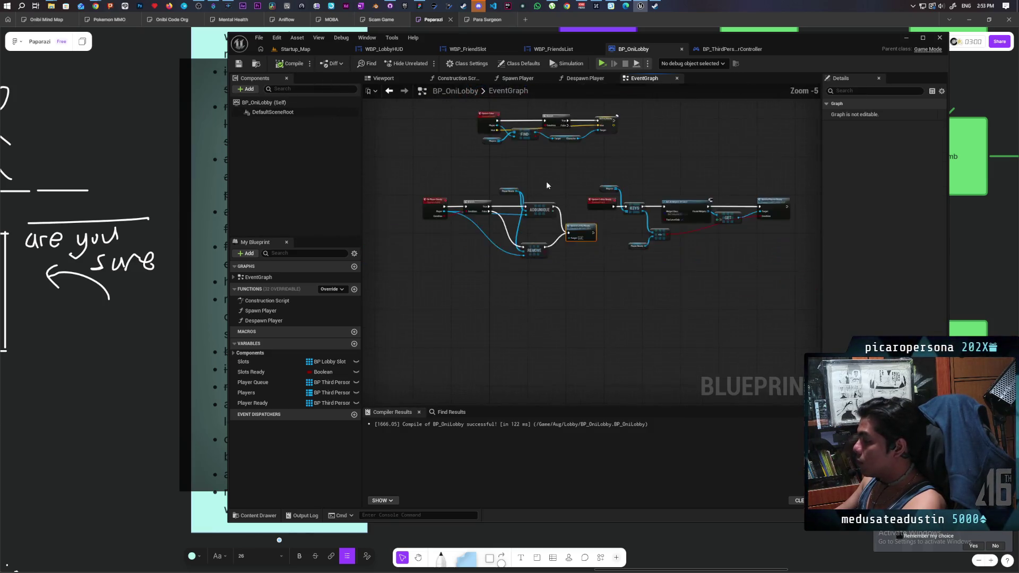
{"action": "mouse_move", "coordinate": [546, 180]}
{"action": "left_mouse_down"}
{"action": "mouse_move", "coordinate": [547, 256]}
{"action": "mouse_move", "coordinate": [518, 348]}
{"action": "mouse_move", "coordinate": [489, 304]}
{"action": "left_mouse_up"}
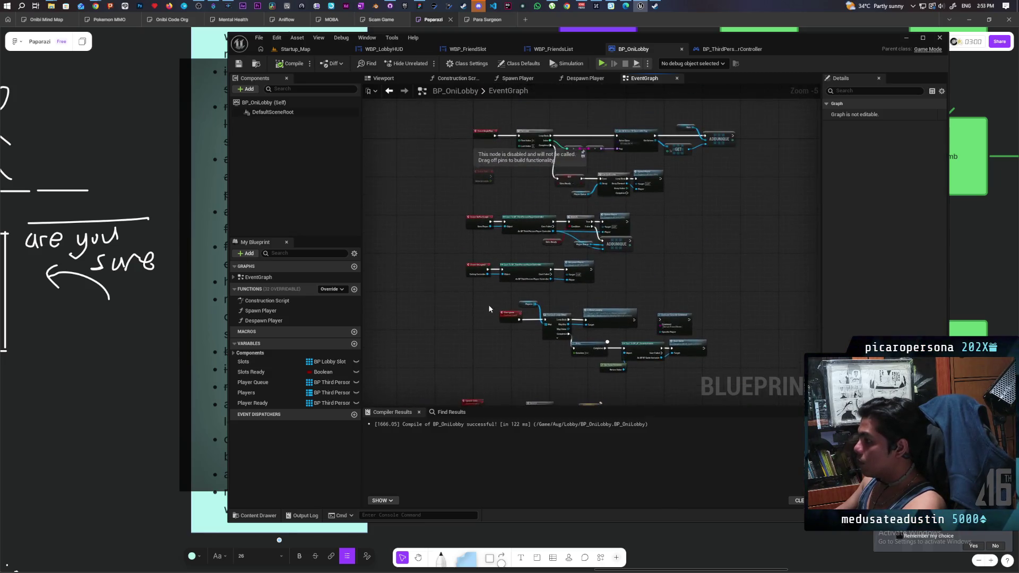
{"action": "scroll", "coordinate": [488, 304], "scroll_direction": "up", "scroll_amount": 3}
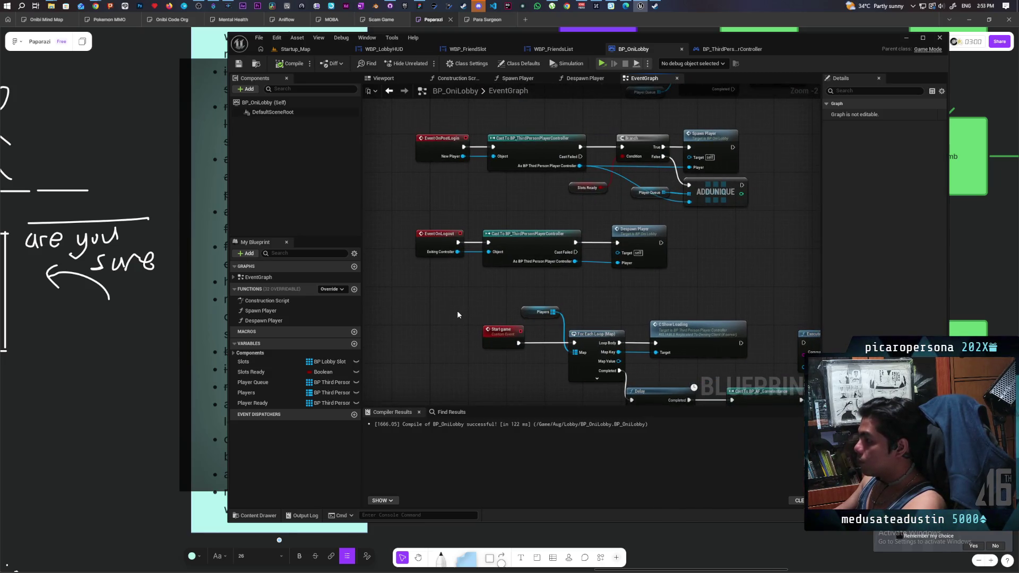
{"action": "scroll", "coordinate": [457, 311], "scroll_direction": "up", "scroll_amount": 2}
{"action": "mouse_move", "coordinate": [462, 304]}
{"action": "left_mouse_down"}
{"action": "mouse_move", "coordinate": [410, 311]}
{"action": "mouse_move", "coordinate": [509, 296]}
{"action": "mouse_move", "coordinate": [471, 306]}
{"action": "mouse_move", "coordinate": [455, 298]}
{"action": "left_mouse_up"}
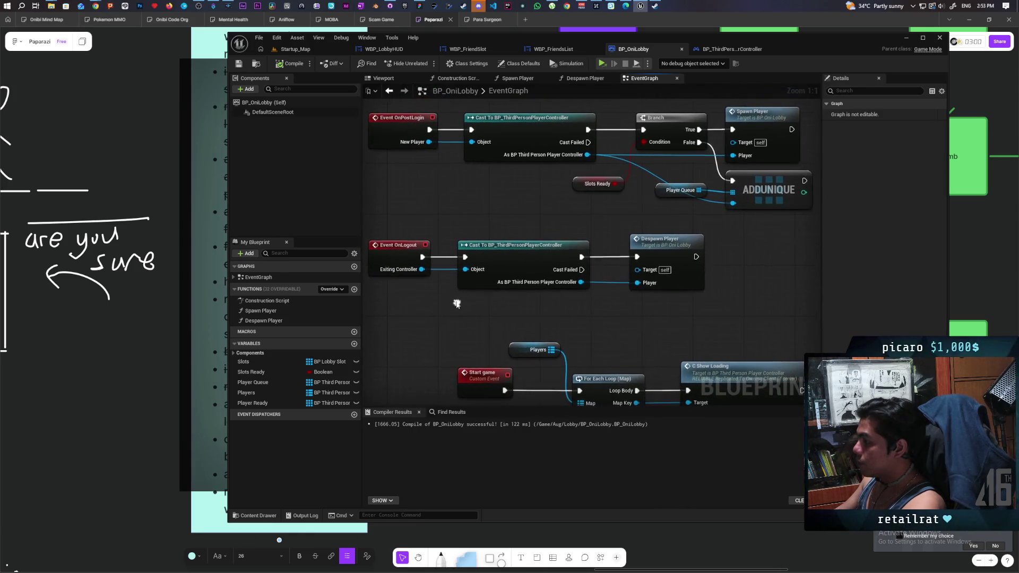
{"action": "double_click", "coordinate": [665, 248]}
{"action": "mouse_move", "coordinate": [595, 299]}
{"action": "left_mouse_down"}
{"action": "mouse_move", "coordinate": [676, 288]}
{"action": "mouse_move", "coordinate": [620, 287]}
{"action": "left_mouse_up"}
- Add a Player Ready getter with a REMOVE node, chained after the Players map REMOVE
{"action": "left_click_drag", "start_coordinate": [254, 403], "coordinate": [605, 342]}
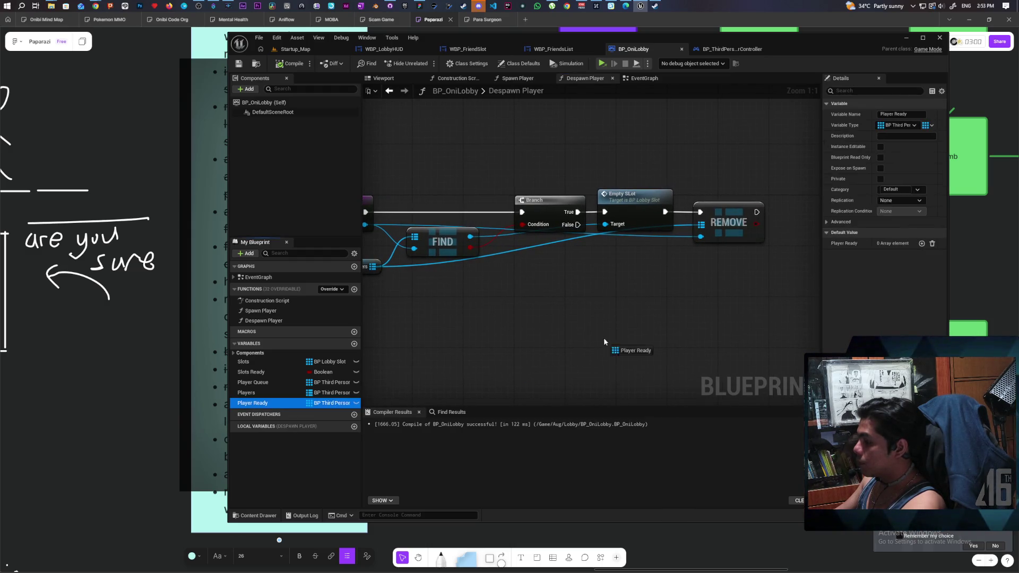
{"action": "mouse_move", "coordinate": [721, 166]}
{"action": "left_mouse_down"}
{"action": "mouse_move", "coordinate": [725, 154]}
{"action": "mouse_move", "coordinate": [775, 209]}
{"action": "left_mouse_up"}
{"action": "left_click", "coordinate": [754, 162]}
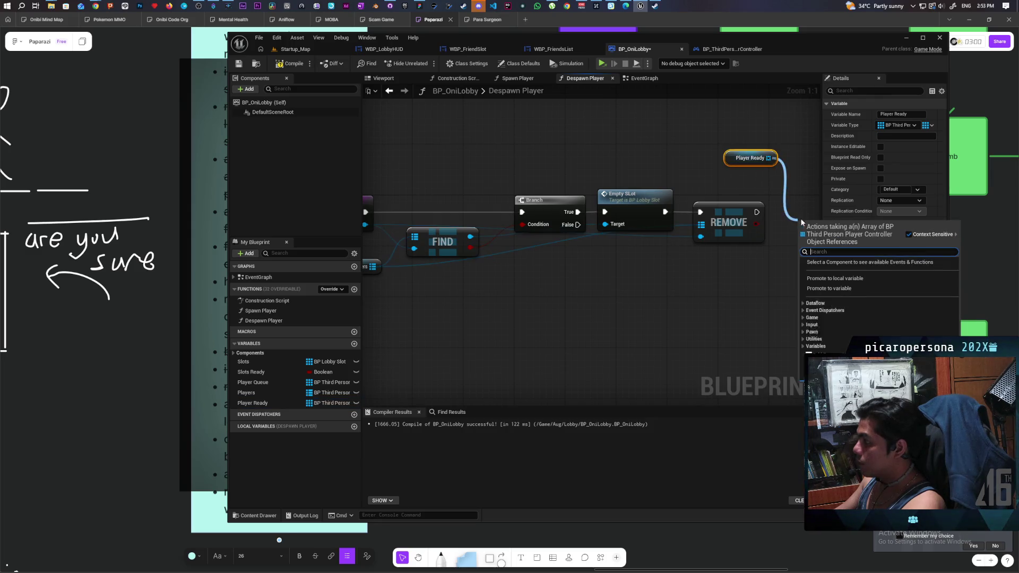
{"action": "type", "text": "remove"}
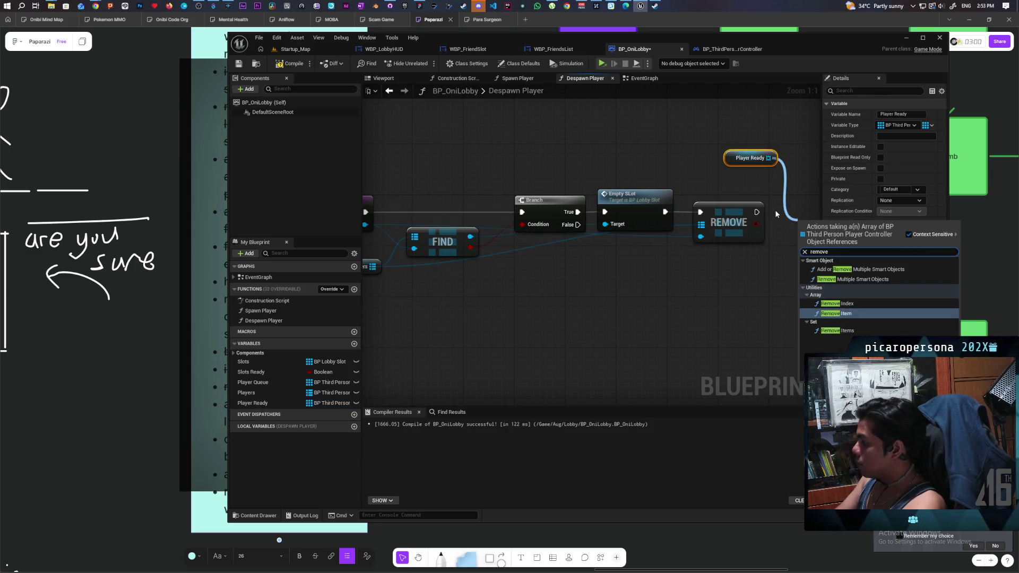
{"action": "key", "text": "Return"}
{"action": "scroll", "coordinate": [537, 280], "scroll_direction": "down", "scroll_amount": 1}
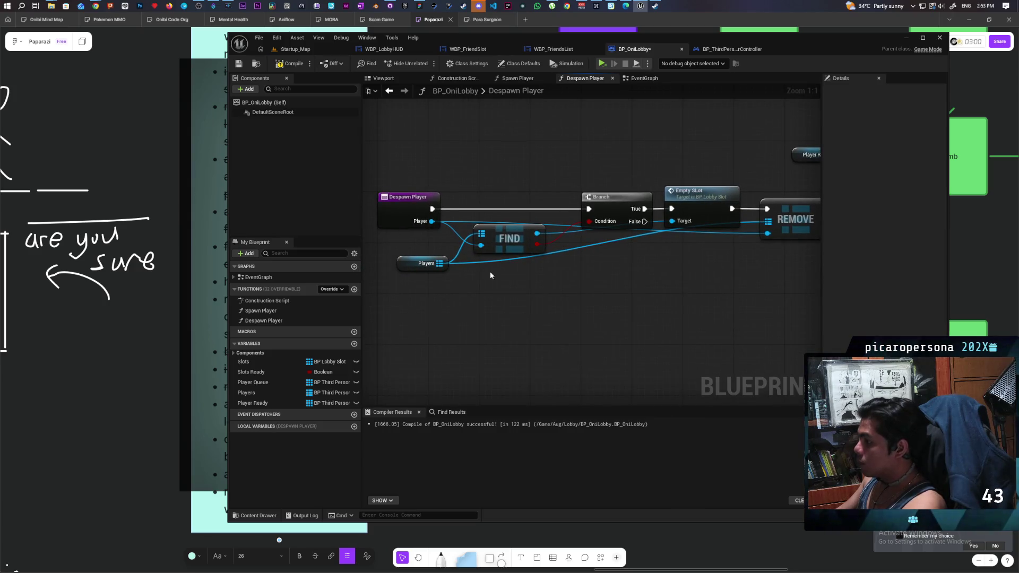
{"action": "left_click_drag", "start_coordinate": [497, 302], "coordinate": [485, 294]}
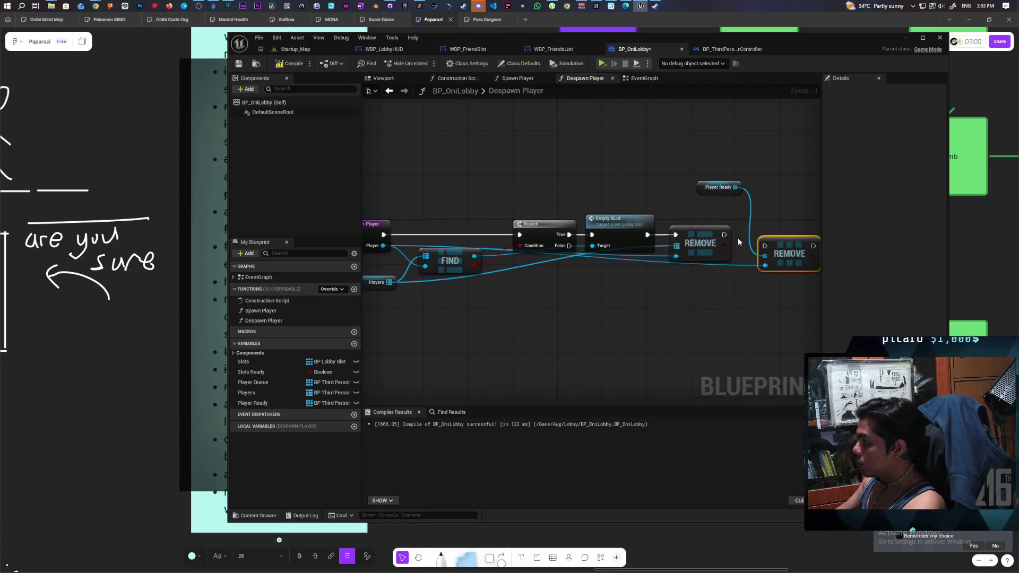
{"action": "mouse_move", "coordinate": [725, 235]}
{"action": "left_mouse_down"}
{"action": "mouse_move", "coordinate": [764, 245]}
{"action": "mouse_move", "coordinate": [780, 236]}
{"action": "left_mouse_up"}
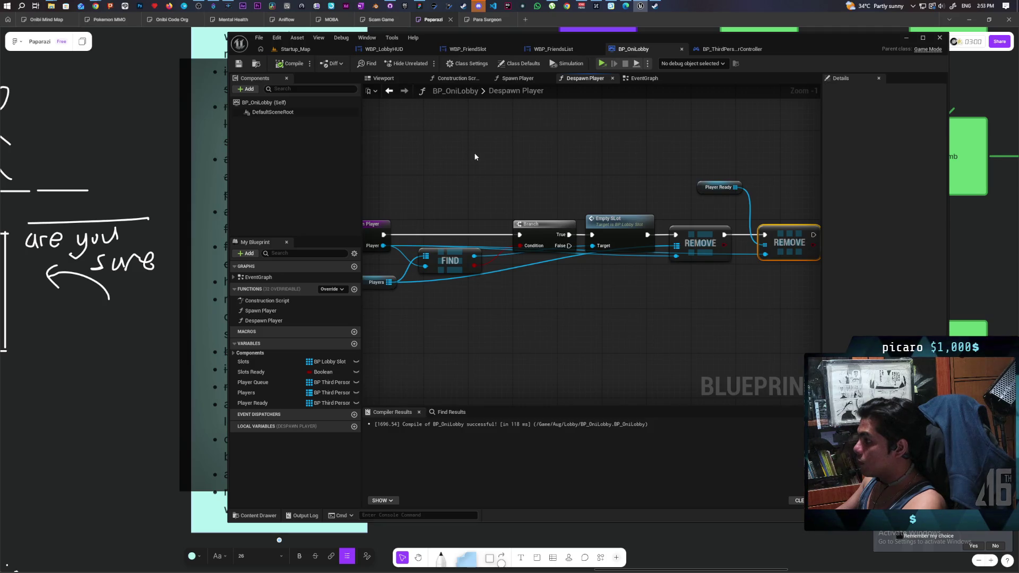
- Call Update Lobby Ready after Despawn Player in the logout chain and save BP_OniLobby
{"action": "left_click", "coordinate": [389, 91]}
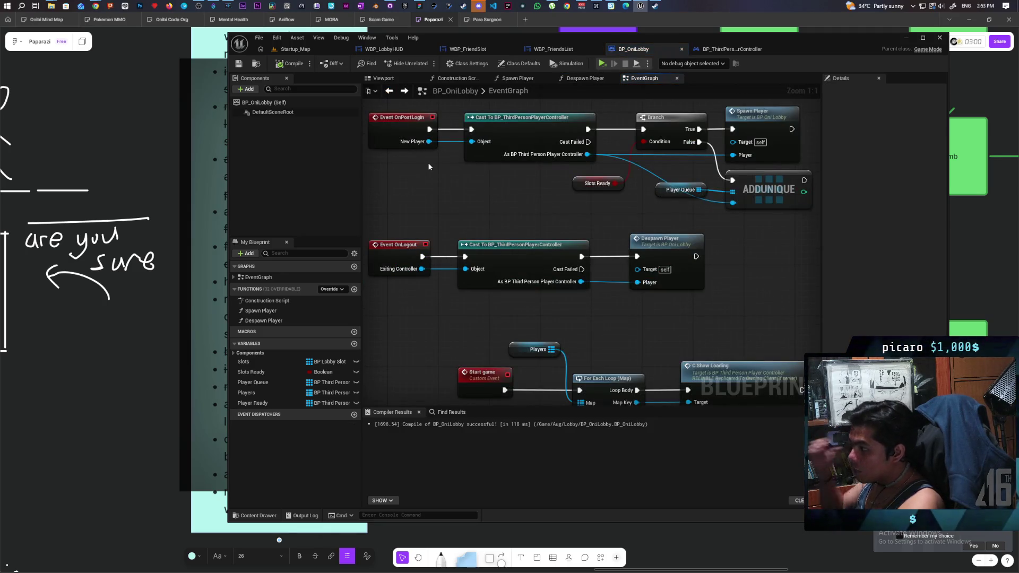
{"action": "left_click_drag", "start_coordinate": [618, 300], "coordinate": [514, 304]}
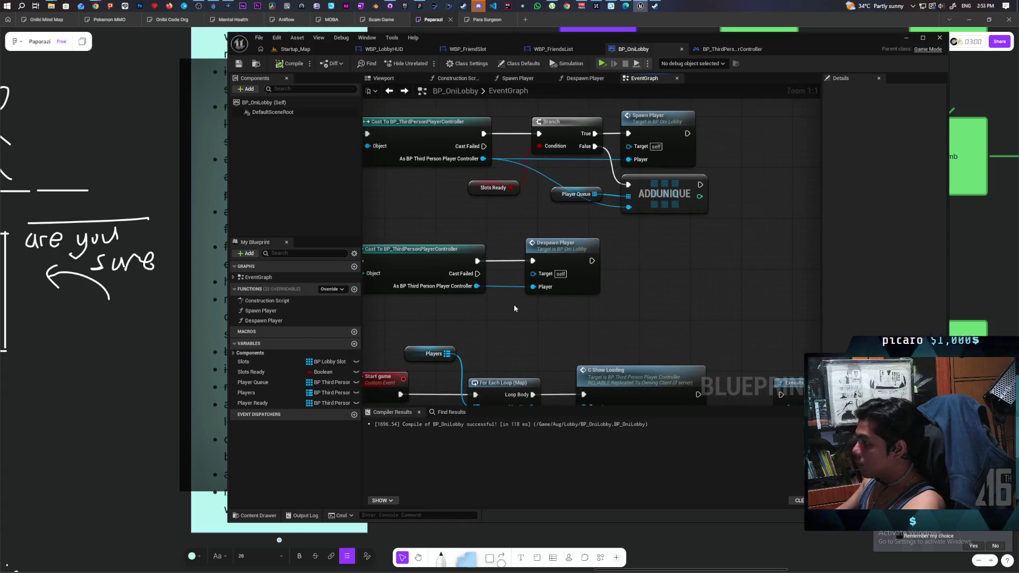
{"action": "left_click_drag", "start_coordinate": [592, 261], "coordinate": [639, 256]}
{"action": "type", "text": "updat"}
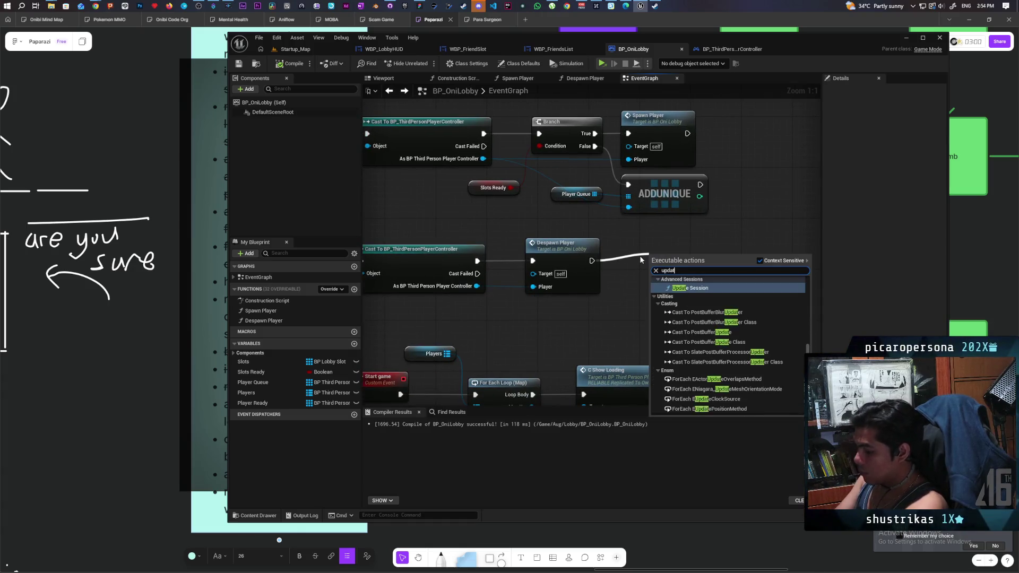
{"action": "type", "text": "e lobby"}
{"action": "key", "text": "Return"}
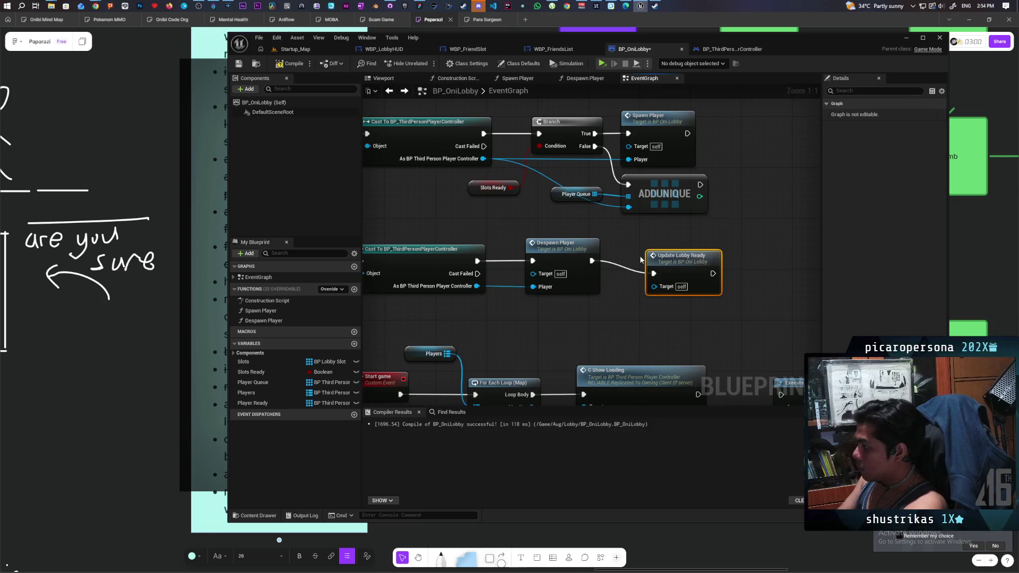
{"action": "scroll", "coordinate": [610, 223], "scroll_direction": "down", "scroll_amount": 3}
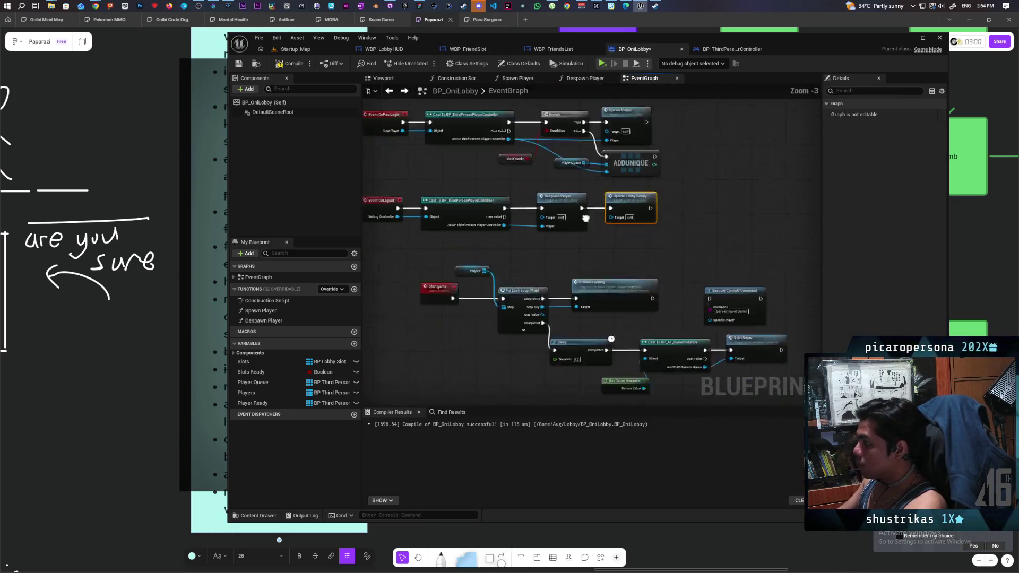
{"action": "key", "text": "ctrl+s"}
- Tidy the graph by moving the Update Lobby Ready node group below the other nodes
{"action": "scroll", "coordinate": [567, 179], "scroll_direction": "down", "scroll_amount": 2}
{"action": "scroll", "coordinate": [573, 209], "scroll_direction": "up", "scroll_amount": 1}
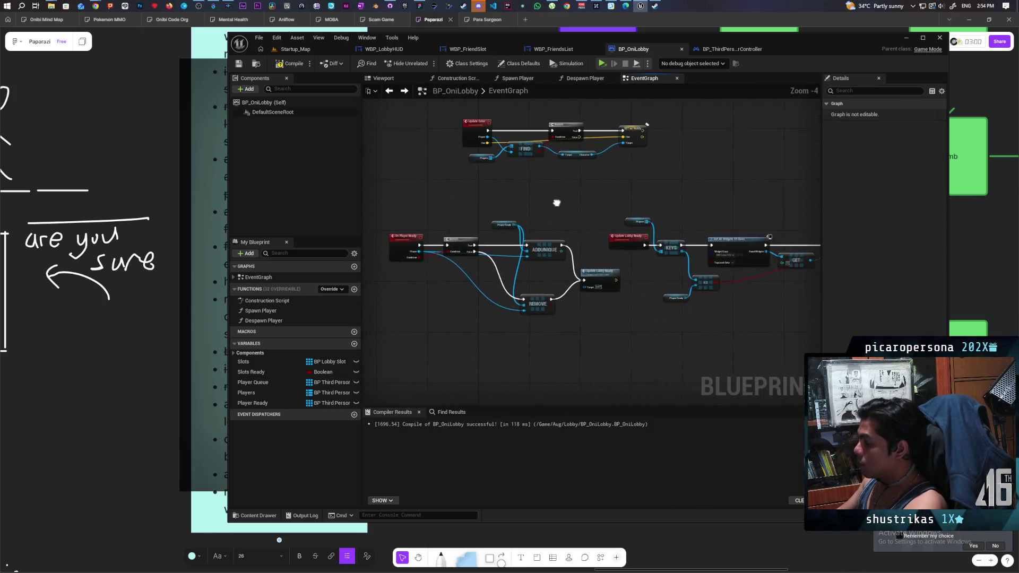
{"action": "mouse_move", "coordinate": [554, 208]}
{"action": "left_mouse_down"}
{"action": "mouse_move", "coordinate": [491, 191]}
{"action": "mouse_move", "coordinate": [539, 170]}
{"action": "mouse_move", "coordinate": [449, 157]}
{"action": "left_mouse_up"}
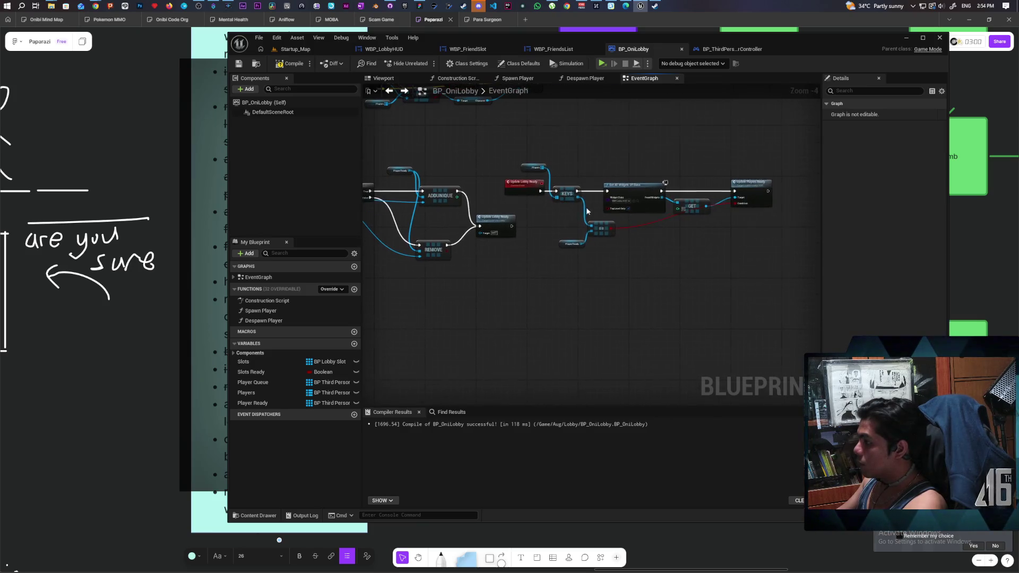
{"action": "mouse_move", "coordinate": [749, 159]}
{"action": "left_mouse_down"}
{"action": "mouse_move", "coordinate": [549, 282]}
{"action": "mouse_move", "coordinate": [501, 258]}
{"action": "left_mouse_up"}
{"action": "left_click_drag", "start_coordinate": [528, 197], "coordinate": [391, 340]}
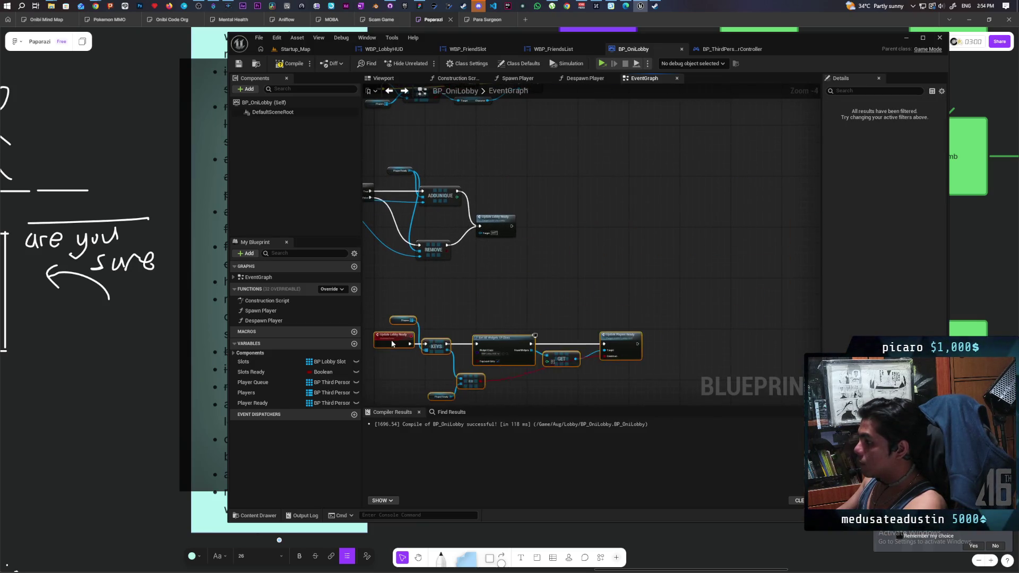
{"action": "left_click_drag", "start_coordinate": [450, 273], "coordinate": [594, 232]}
{"action": "left_click_drag", "start_coordinate": [526, 291], "coordinate": [446, 260]}
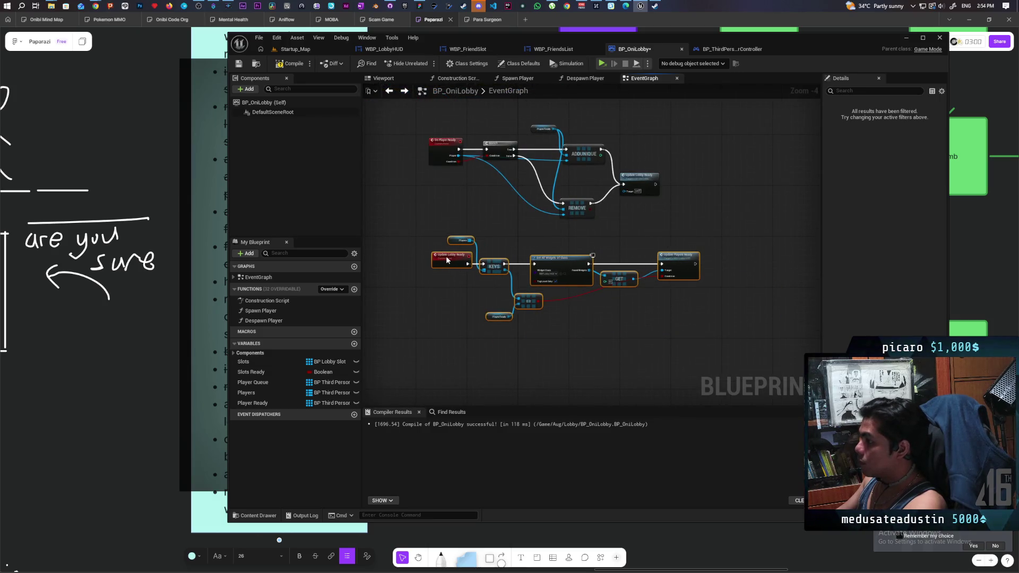
{"action": "left_click_drag", "start_coordinate": [452, 217], "coordinate": [454, 259]}
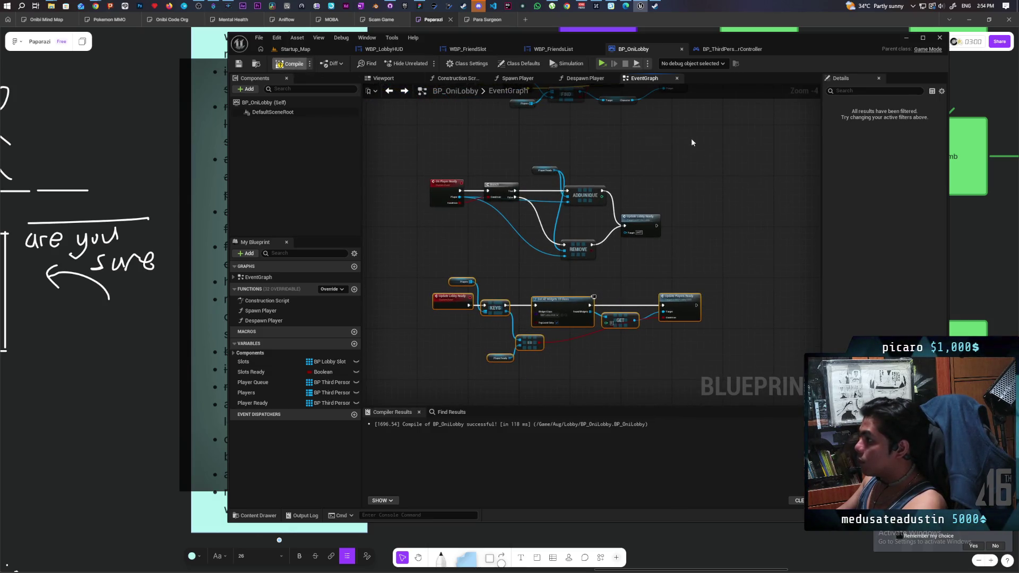
{"action": "left_click", "coordinate": [727, 48]}
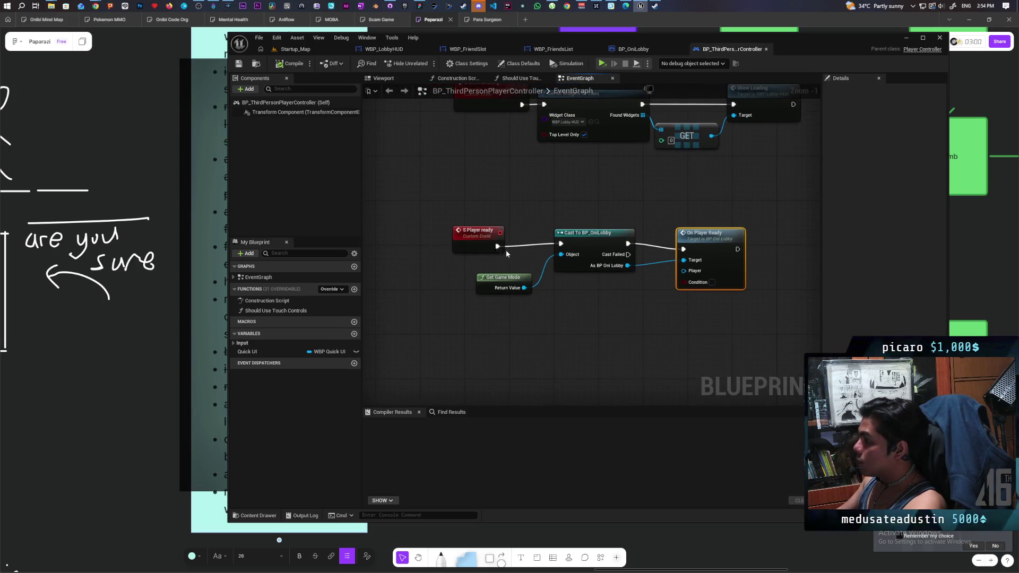
- Feed a Self reference into On Player Ready's Player input
{"action": "left_click", "coordinate": [476, 229]}
{"action": "left_click_drag", "start_coordinate": [713, 248], "coordinate": [723, 242]}
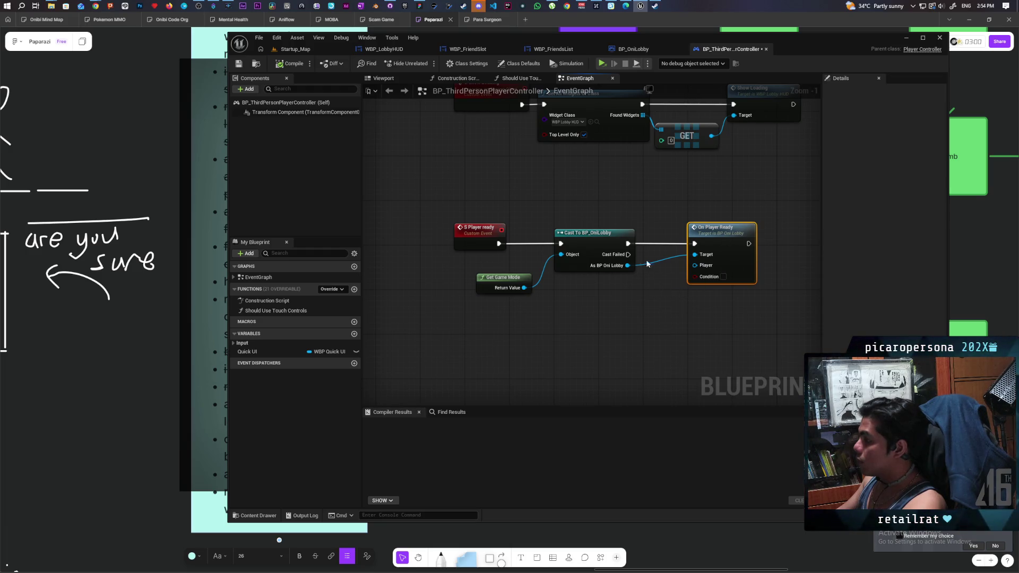
{"action": "left_click", "coordinate": [479, 228]}
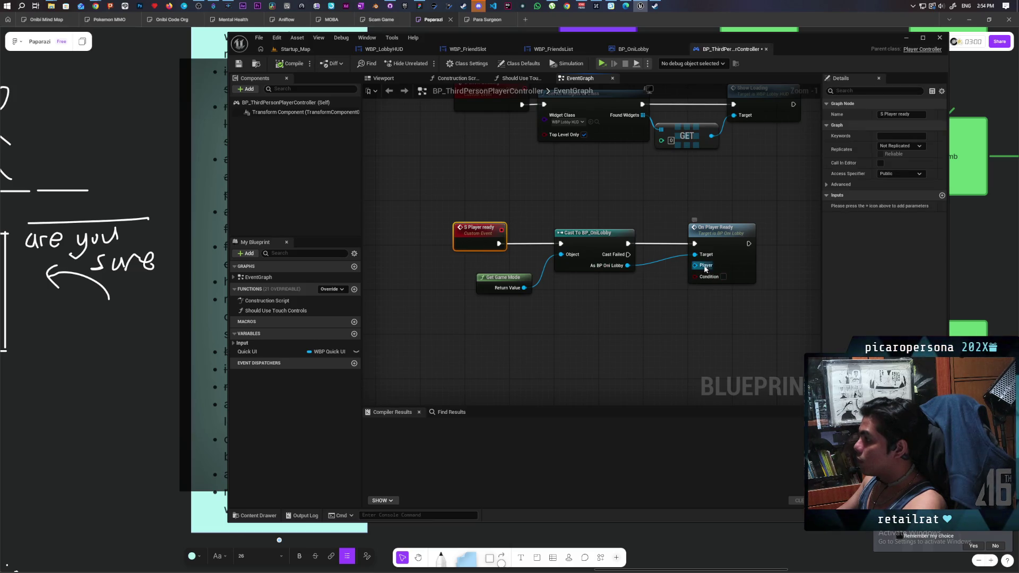
{"action": "left_click_drag", "start_coordinate": [706, 266], "coordinate": [632, 299]}
{"action": "type", "text": "self"}
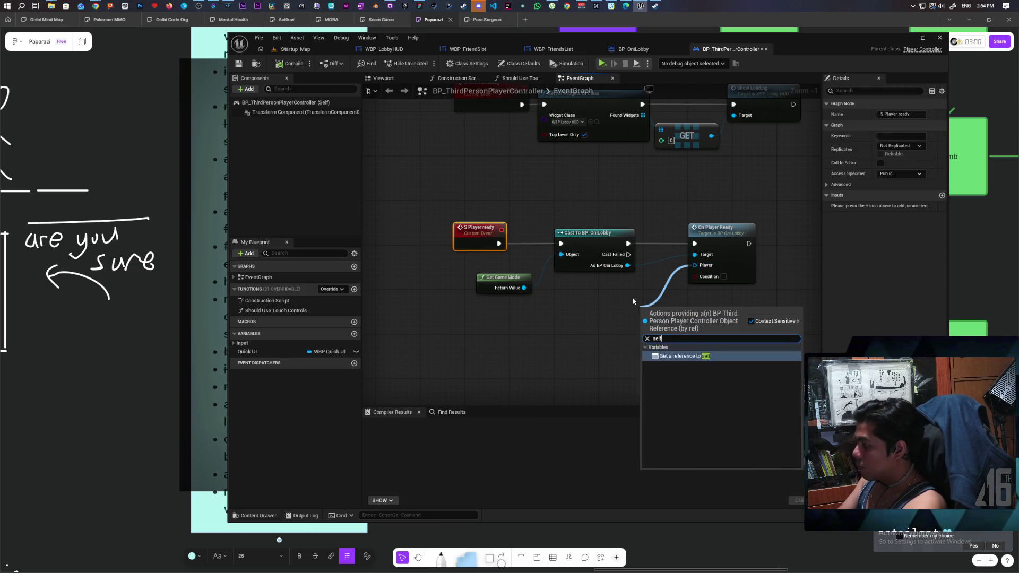
{"action": "key", "text": "Return"}
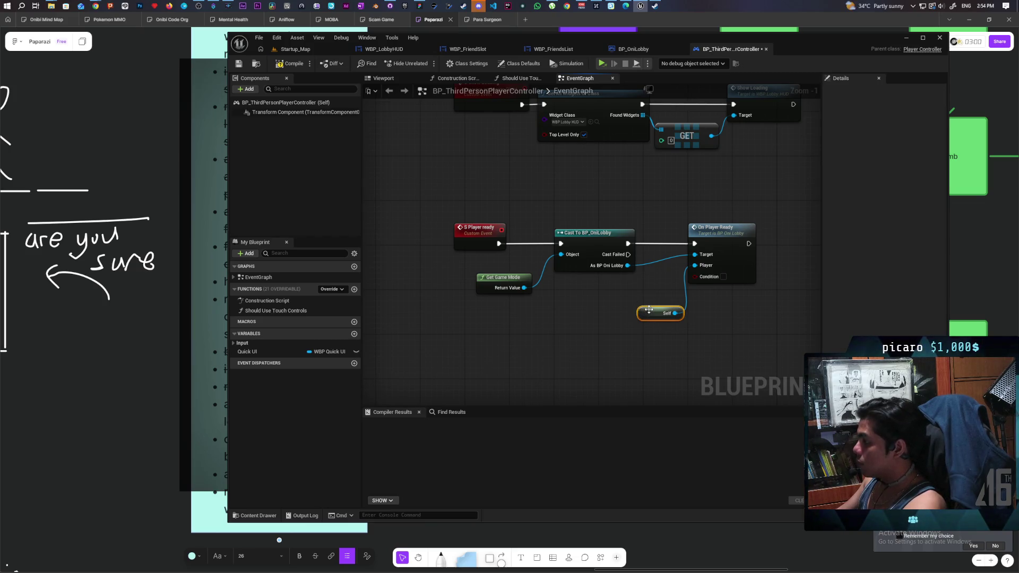
{"action": "left_click_drag", "start_coordinate": [648, 310], "coordinate": [627, 301]}
- Give S Player ready a Condition input wired into On Player Ready, and compile the controller
{"action": "left_click_drag", "start_coordinate": [696, 277], "coordinate": [479, 256]}
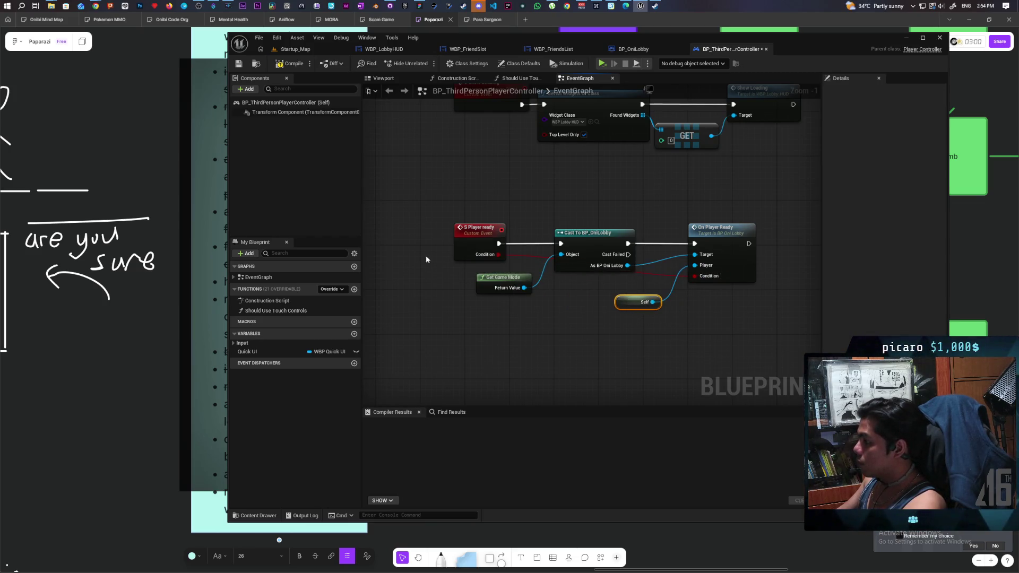
{"action": "key", "text": "ctrl+s"}
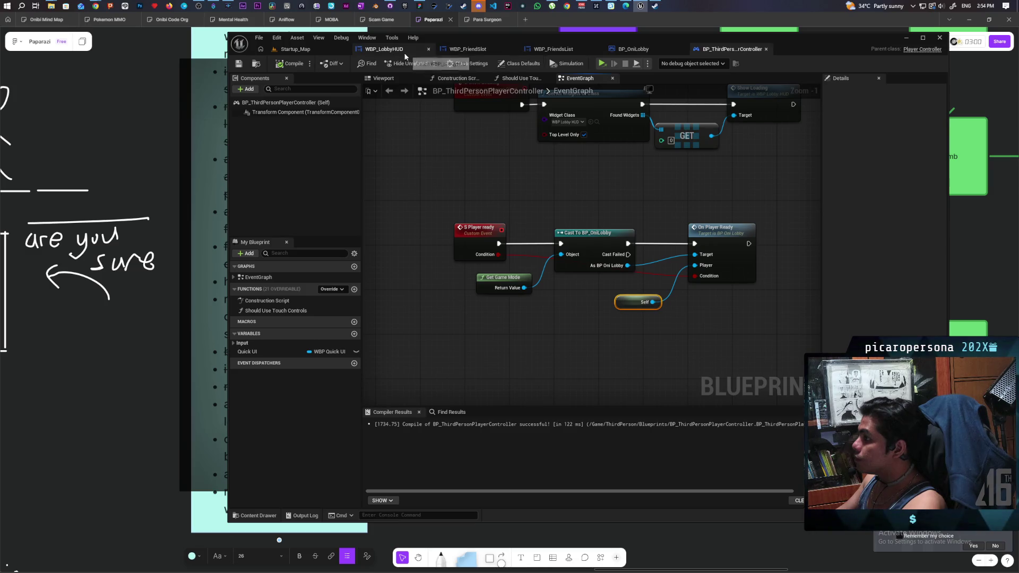
{"action": "left_click", "coordinate": [386, 48]}
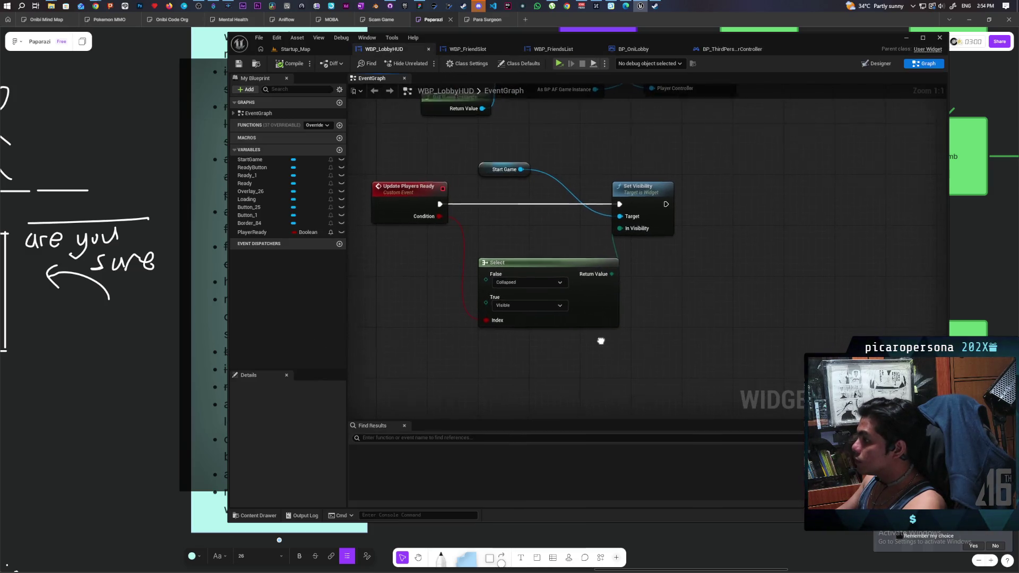
- Pan and zoom WBP_LobbyHUD's EventGraph to the On Clicked (ReadyButton) nodes
{"action": "left_click_drag", "start_coordinate": [680, 296], "coordinate": [639, 339]}
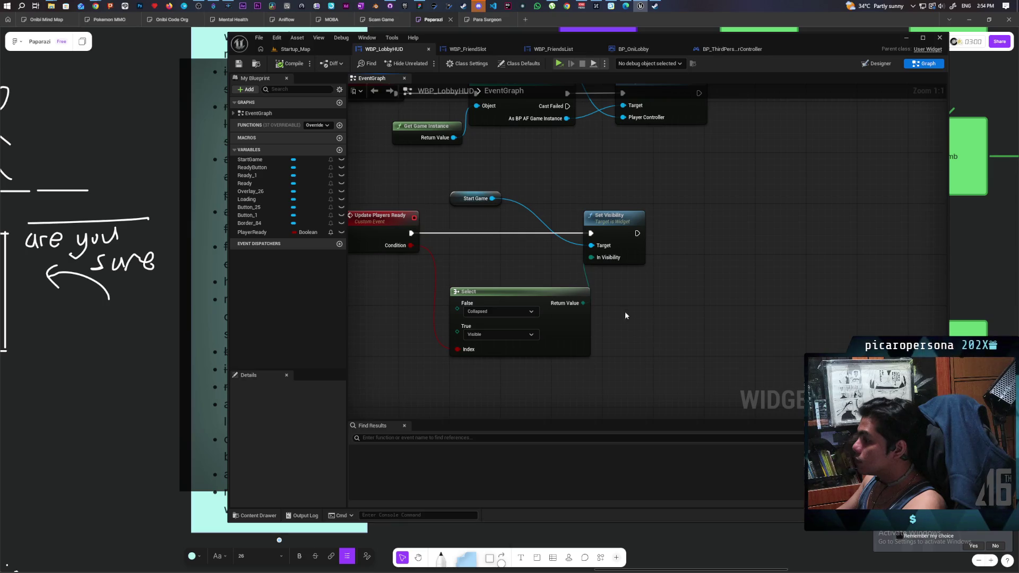
{"action": "scroll", "coordinate": [625, 311], "scroll_direction": "down", "scroll_amount": 3}
{"action": "left_click_drag", "start_coordinate": [444, 297], "coordinate": [655, 387]}
{"action": "mouse_move", "coordinate": [653, 141]}
{"action": "left_mouse_down"}
{"action": "mouse_move", "coordinate": [661, 297]}
{"action": "mouse_move", "coordinate": [648, 269]}
{"action": "mouse_move", "coordinate": [646, 391]}
{"action": "mouse_move", "coordinate": [653, 351]}
{"action": "left_mouse_up"}
{"action": "scroll", "coordinate": [679, 335], "scroll_direction": "up", "scroll_amount": 1}
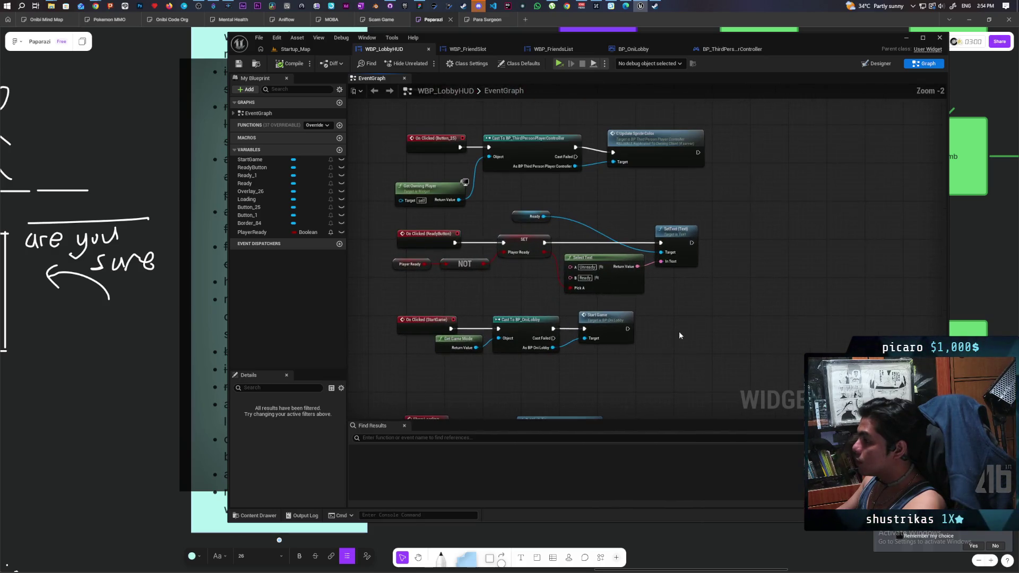
{"action": "scroll", "coordinate": [680, 335], "scroll_direction": "up", "scroll_amount": 2}
{"action": "scroll", "coordinate": [671, 311], "scroll_direction": "down", "scroll_amount": 1}
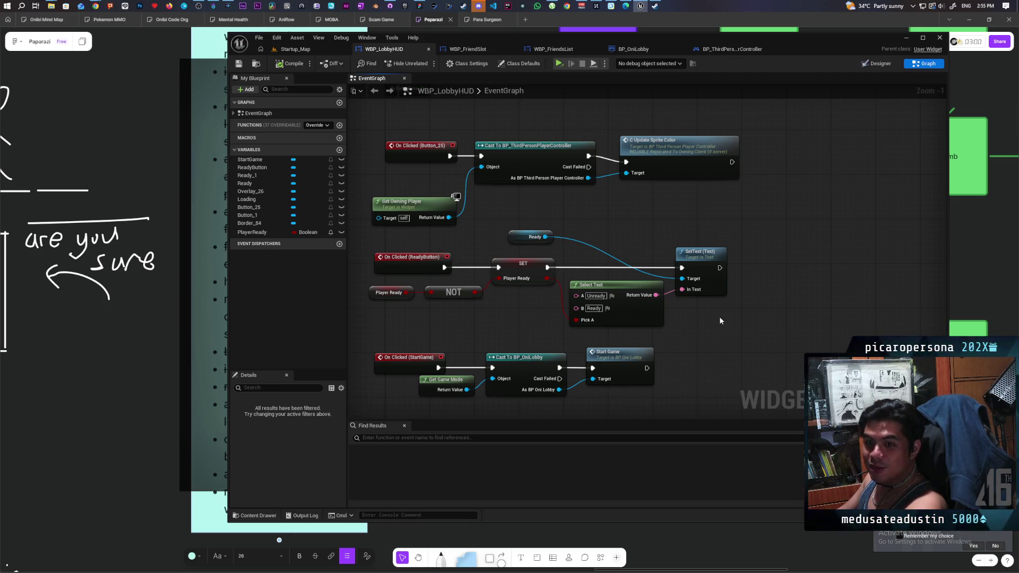
- Add Get Player Controller with a Cast to BP_ThirdPersonPlayerController
{"action": "right_click", "coordinate": [715, 314]}
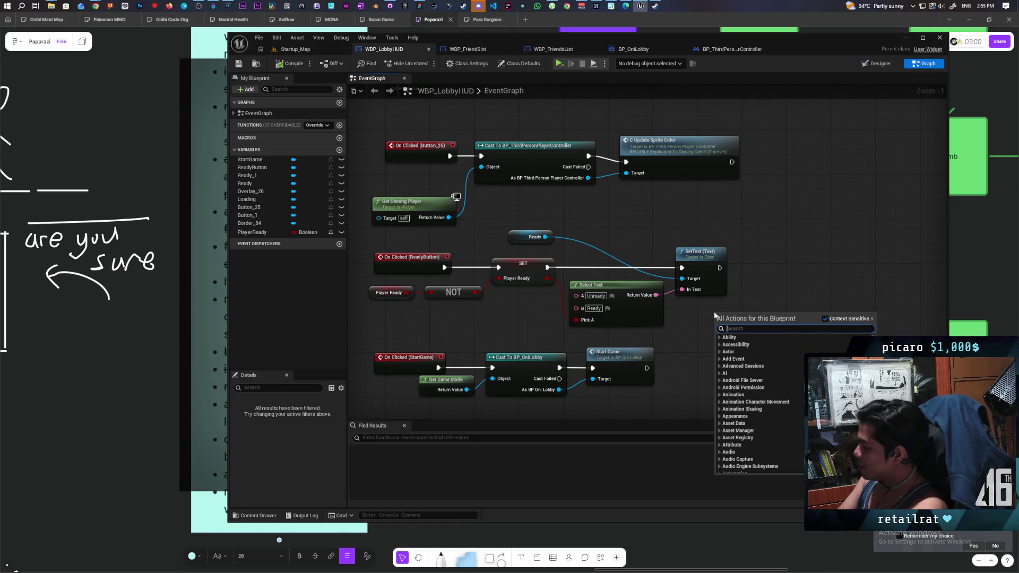
{"action": "type", "text": "get"}
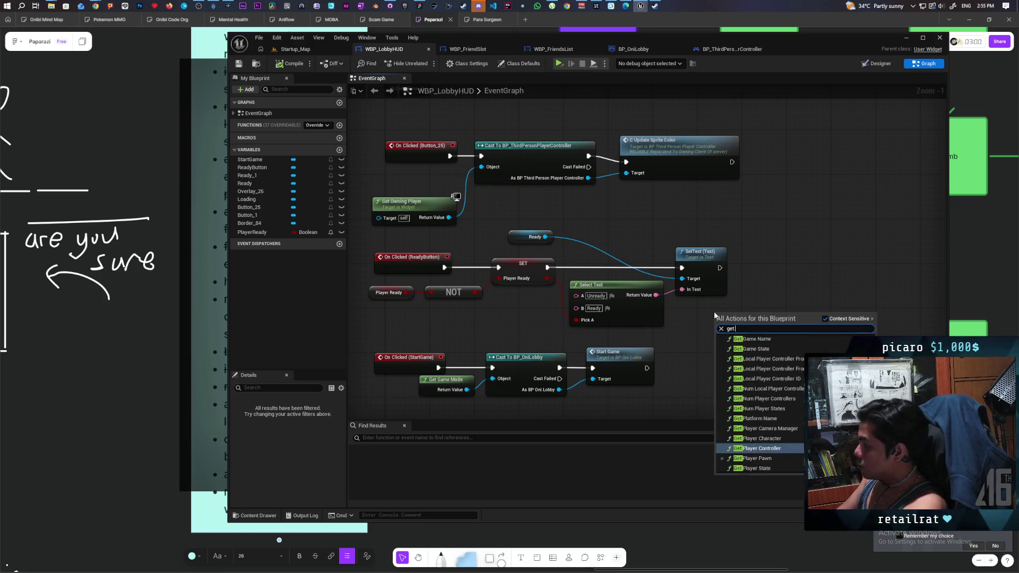
{"action": "left_click", "coordinate": [759, 339]}
{"action": "left_click_drag", "start_coordinate": [802, 321], "coordinate": [813, 295]}
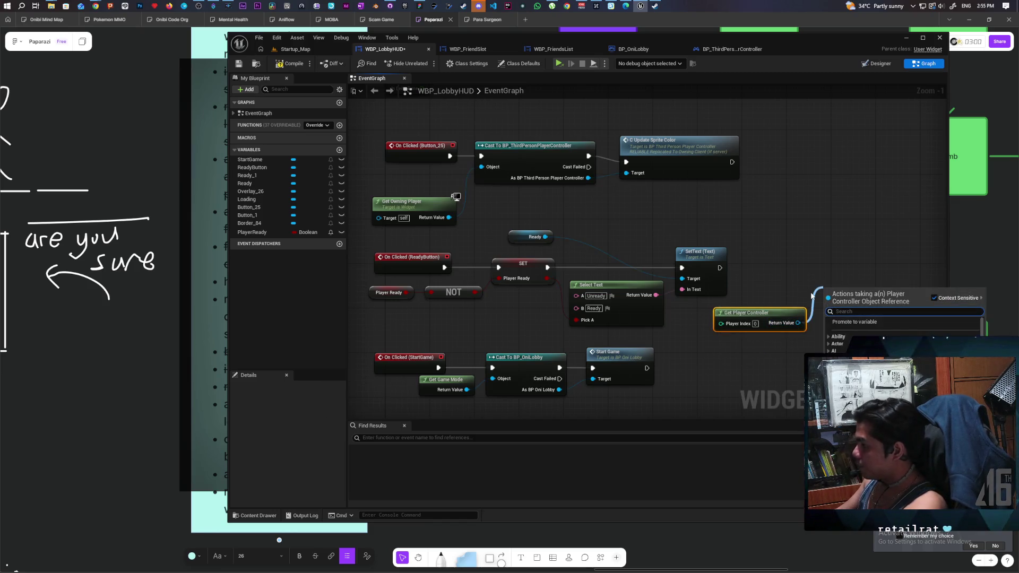
{"action": "type", "text": "cast"}
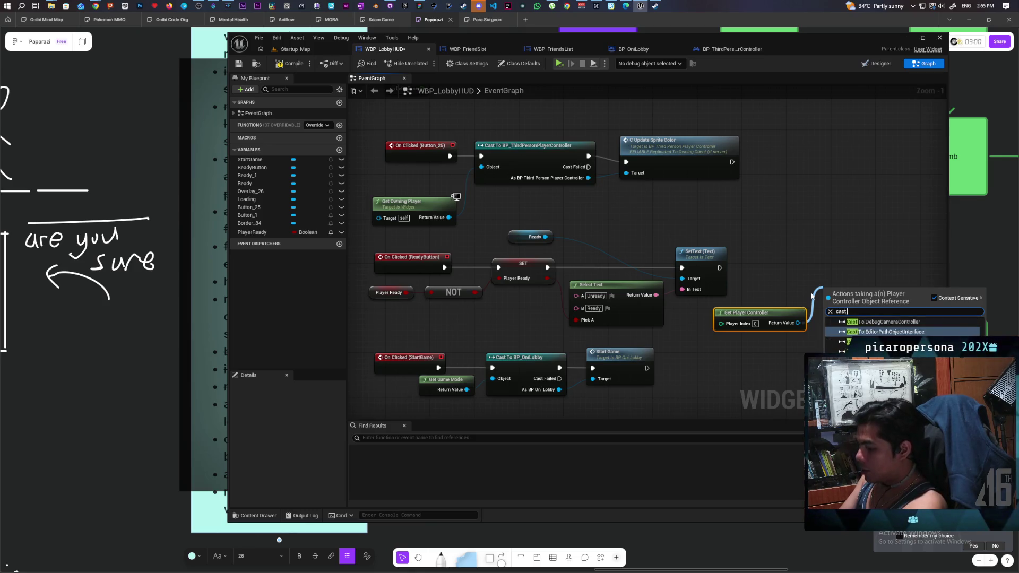
{"action": "type", "text": " to third"}
{"action": "key", "text": "Return"}
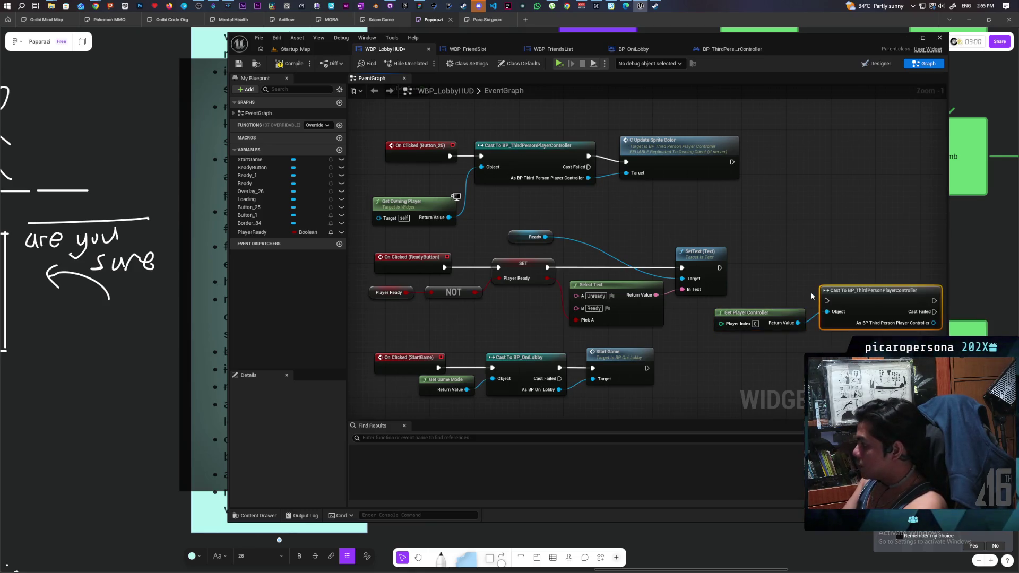
{"action": "left_click_drag", "start_coordinate": [843, 293], "coordinate": [817, 262]}
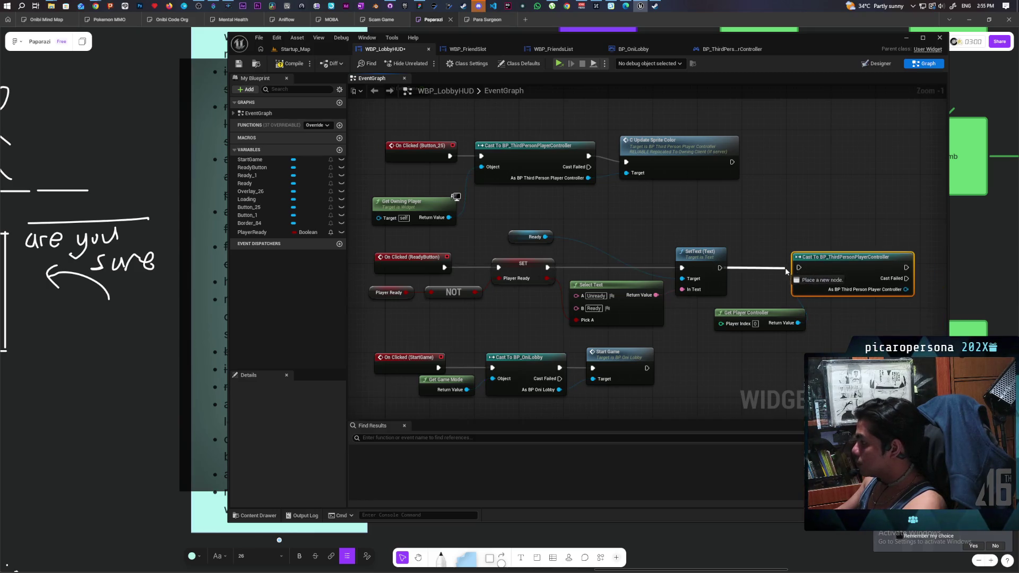
{"action": "scroll", "coordinate": [693, 309], "scroll_direction": "down", "scroll_amount": 4}
{"action": "scroll", "coordinate": [693, 311], "scroll_direction": "up", "scroll_amount": 2}
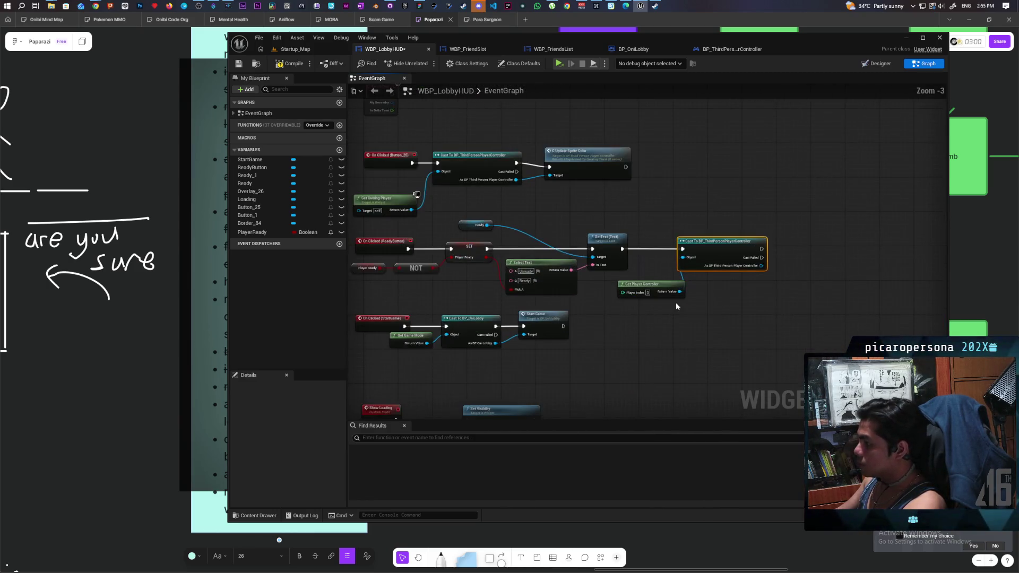
{"action": "left_click", "coordinate": [660, 289]}
{"action": "left_click_drag", "start_coordinate": [659, 288], "coordinate": [655, 288]}
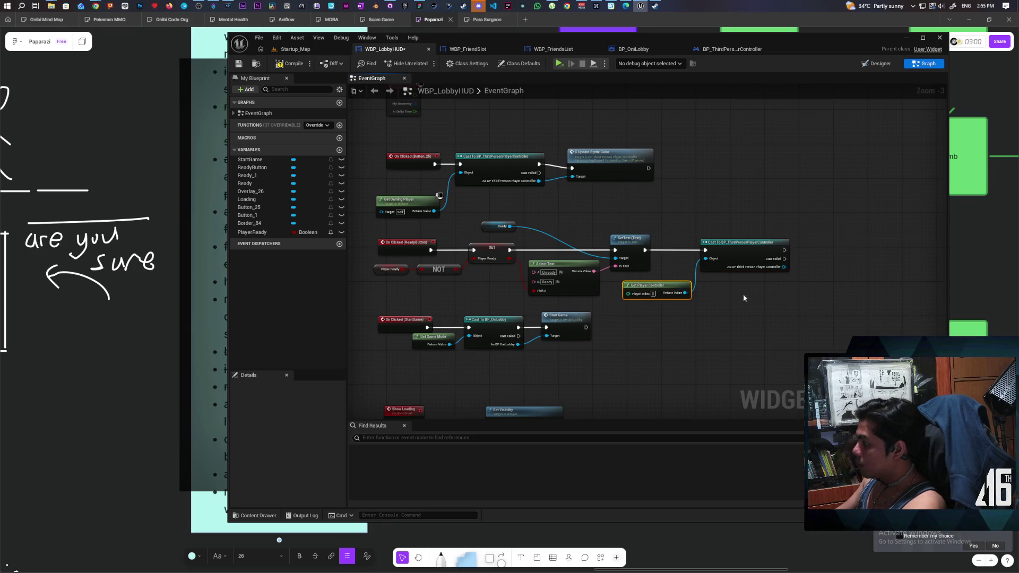
- Call S Player Ready from the cast output, passing Player Ready as its condition
{"action": "left_click_drag", "start_coordinate": [784, 267], "coordinate": [823, 272]}
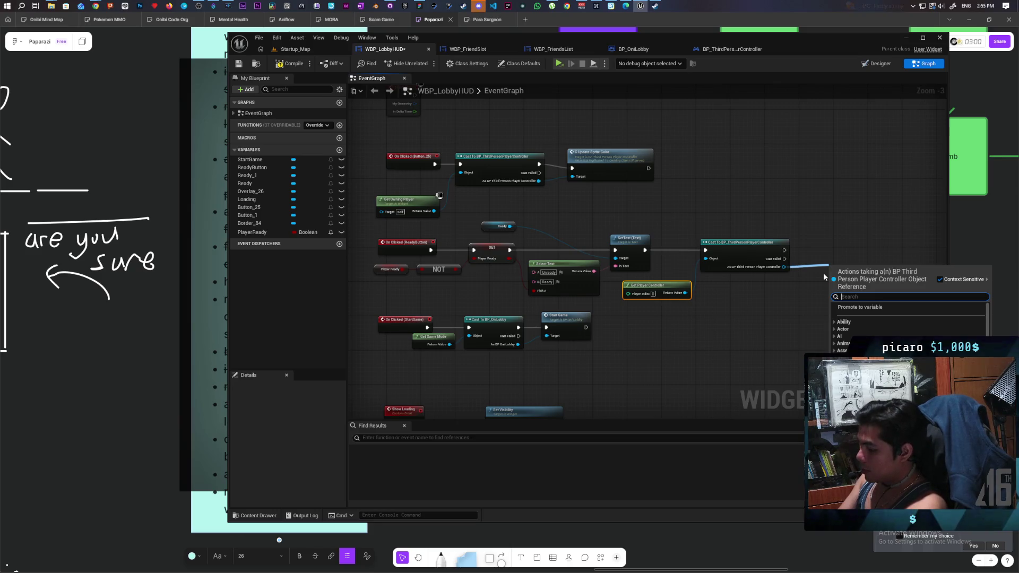
{"action": "type", "text": "on player"}
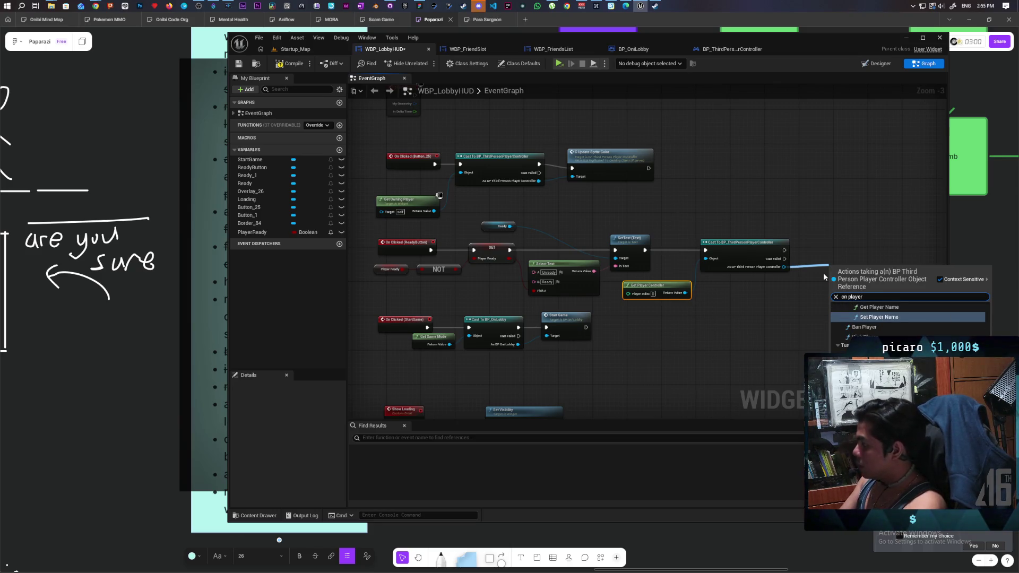
{"action": "key", "text": "BackSpace"}
{"action": "key", "text": "BackSpace"}
{"action": "key", "text": "BackSpace"}
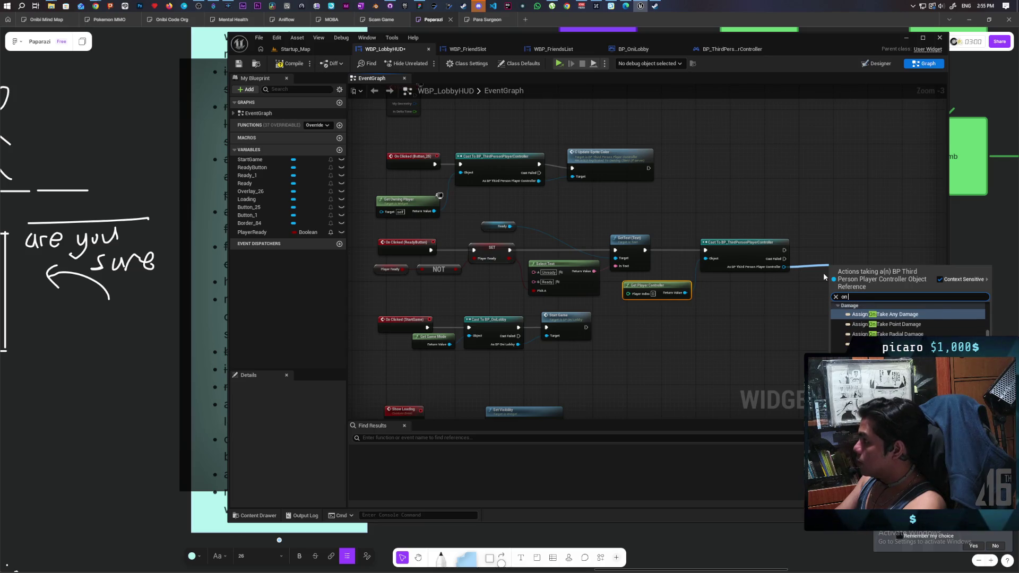
{"action": "key", "text": "BackSpace"}
{"action": "key", "text": "BackSpace"}
{"action": "type", "text": "s"}
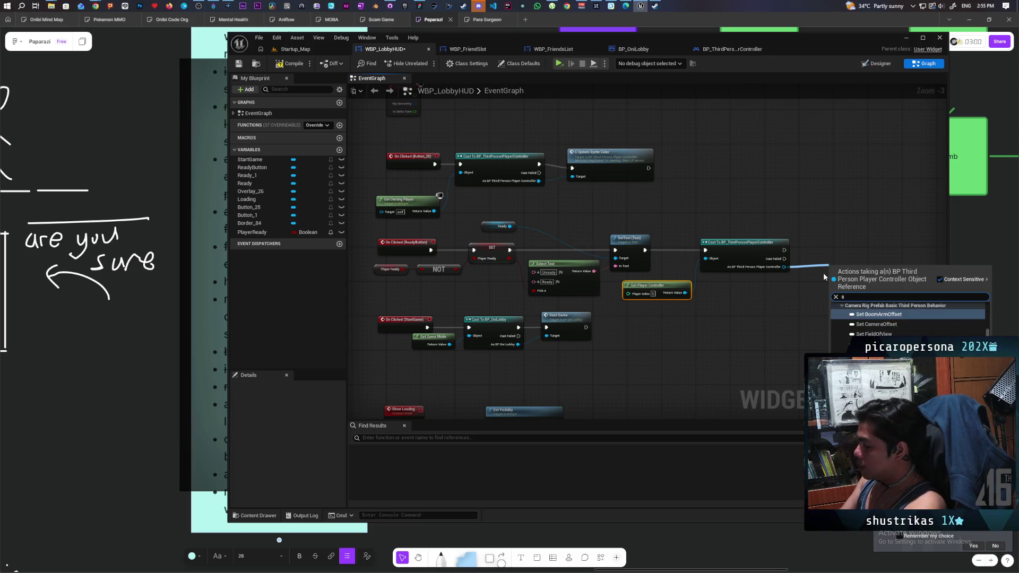
{"action": "type", "text": " player r"}
{"action": "type", "text": "eady"}
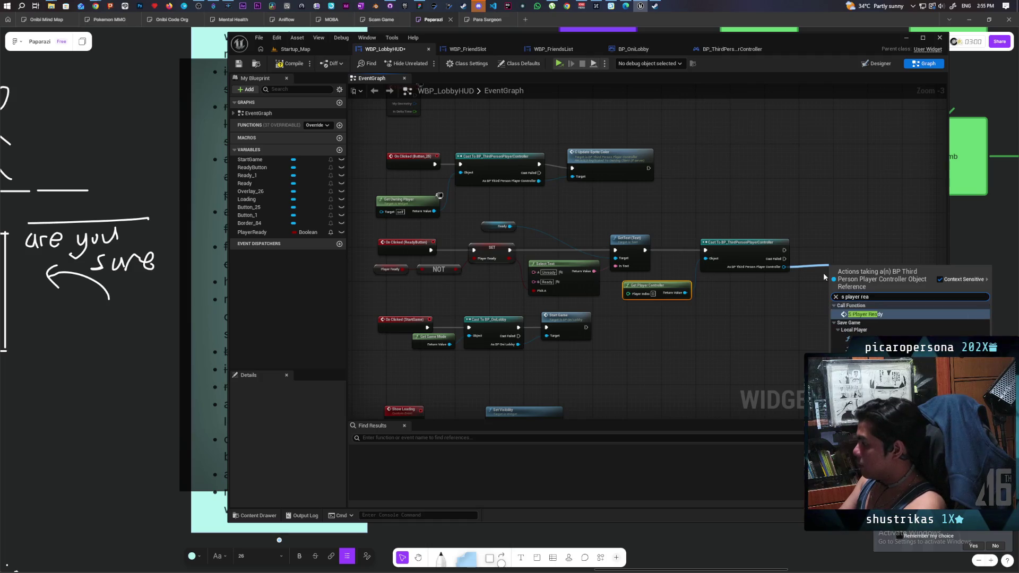
{"action": "key", "text": "Return"}
{"action": "left_click_drag", "start_coordinate": [852, 250], "coordinate": [848, 242]}
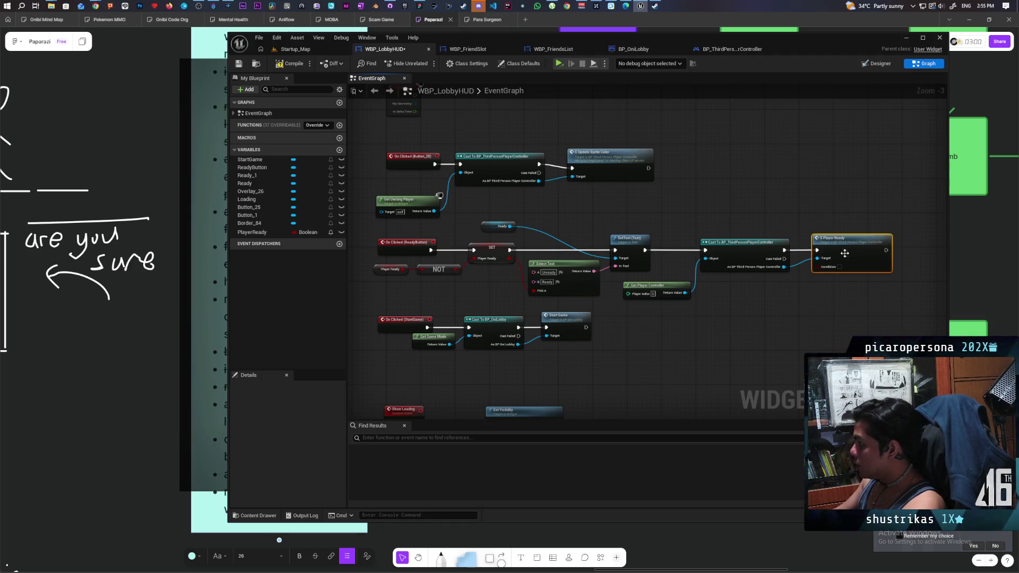
{"action": "mouse_move", "coordinate": [506, 262]}
{"action": "left_mouse_down"}
{"action": "mouse_move", "coordinate": [844, 312]}
{"action": "mouse_move", "coordinate": [819, 267]}
{"action": "left_mouse_up"}
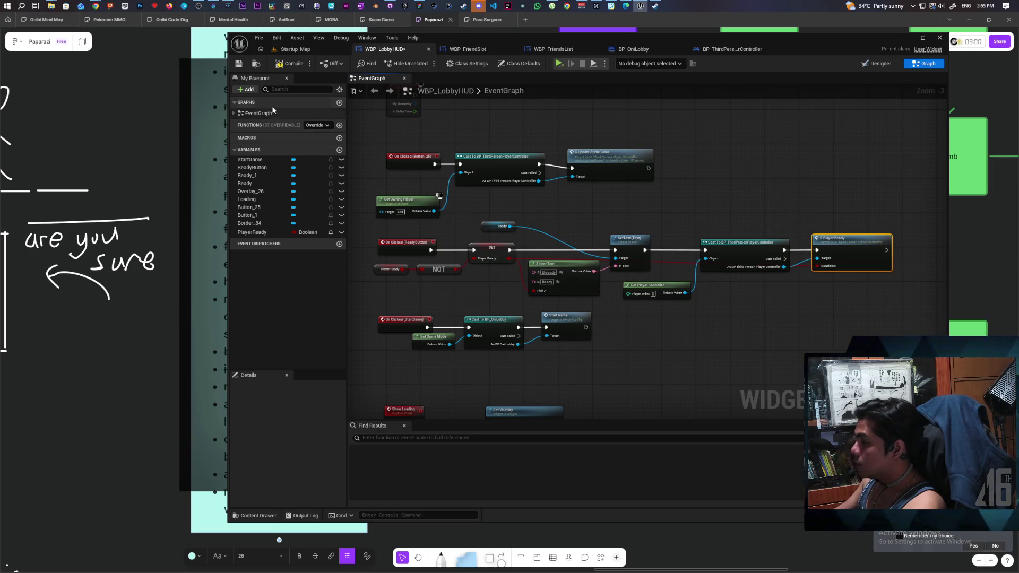
- Compile WBP_LobbyHUD, set S Player ready to Run on Server, and compile the controller
{"action": "left_click", "coordinate": [285, 63]}
{"action": "left_click", "coordinate": [732, 49]}
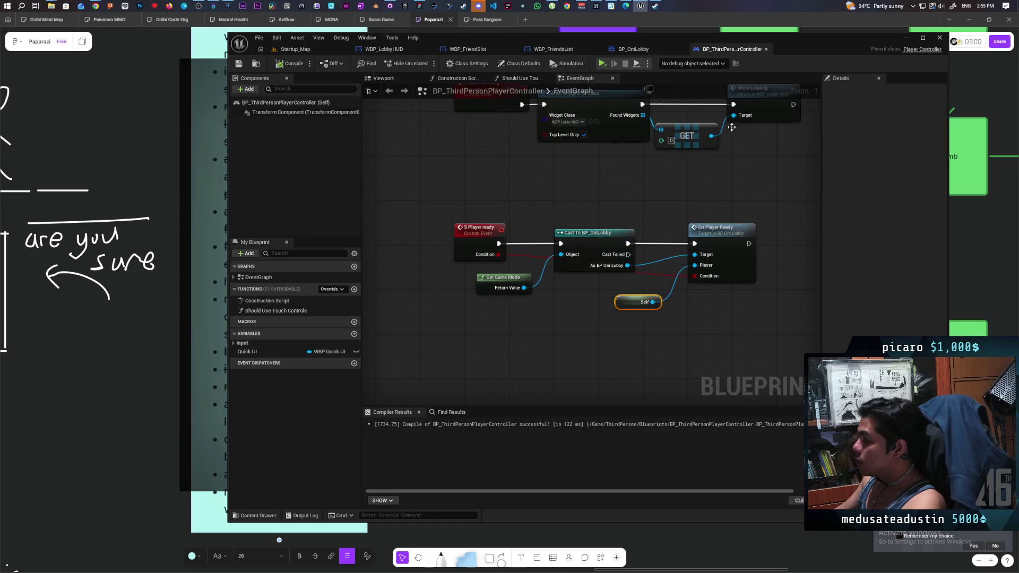
{"action": "left_click", "coordinate": [479, 234]}
{"action": "left_click", "coordinate": [903, 146]}
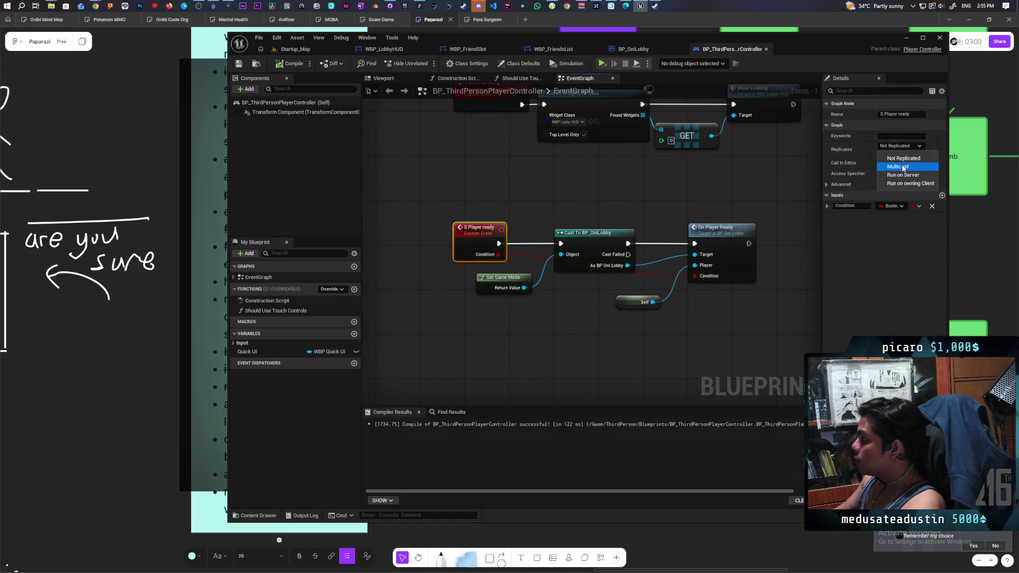
{"action": "left_click", "coordinate": [913, 175]}
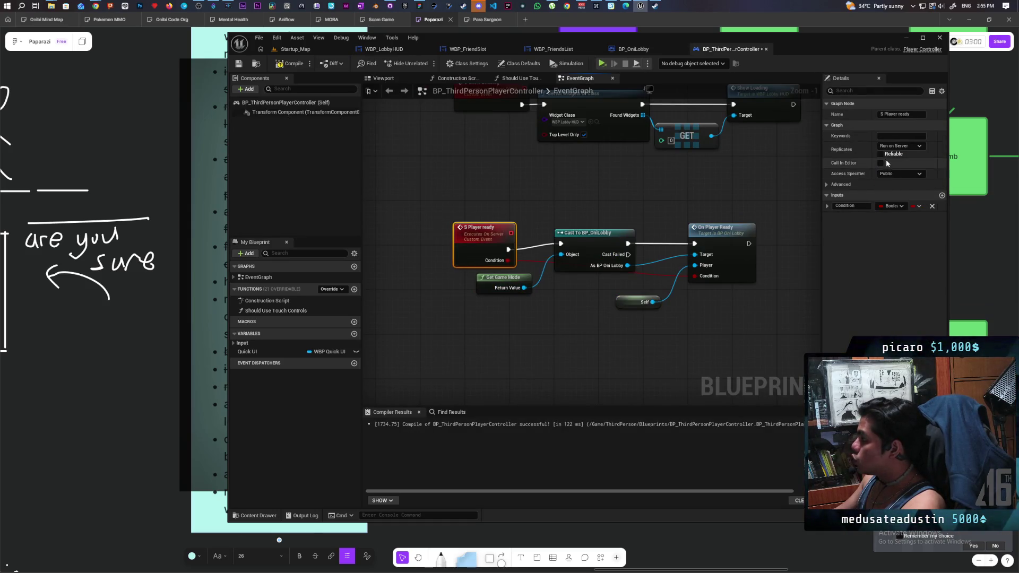
{"action": "left_click", "coordinate": [291, 64]}
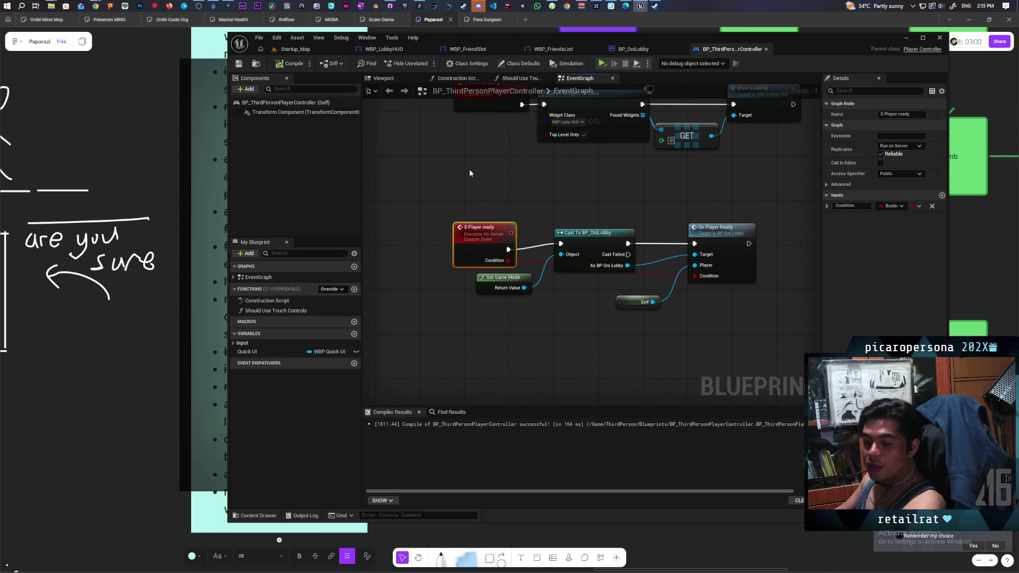
- Straighten the three server ready nodes into one aligned row
{"action": "mouse_move", "coordinate": [470, 171]}
{"action": "left_mouse_down"}
{"action": "mouse_move", "coordinate": [524, 228]}
{"action": "mouse_move", "coordinate": [748, 243]}
{"action": "left_mouse_up"}
{"action": "key", "text": "q"}
{"action": "left_click", "coordinate": [731, 235]}
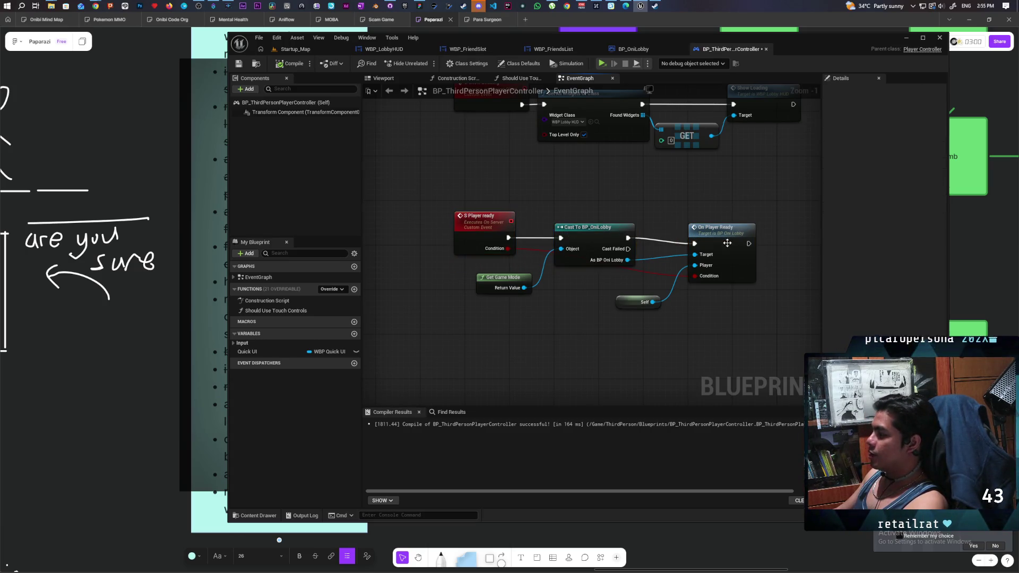
{"action": "left_click", "coordinate": [657, 213]}
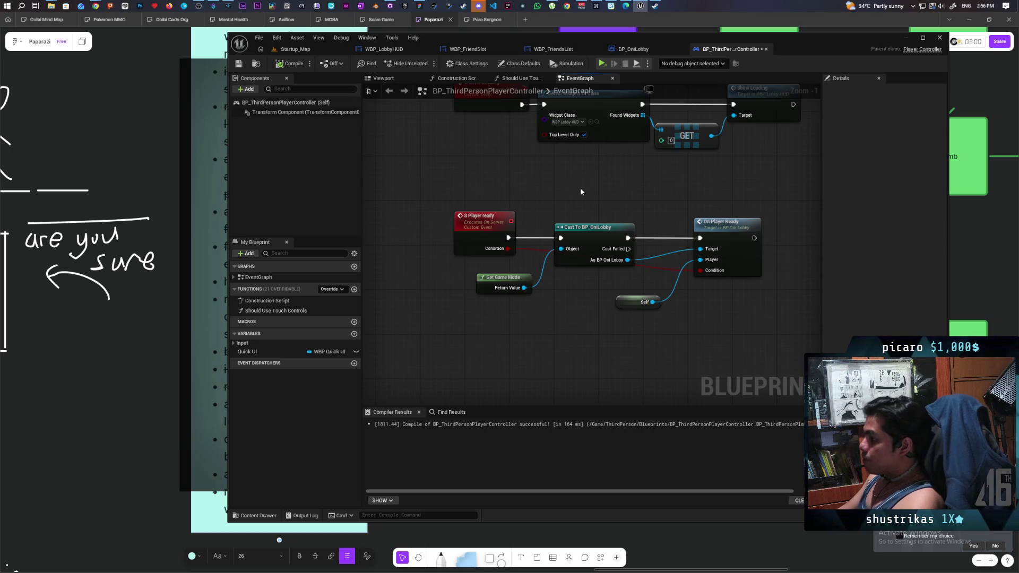
- Jump to the On Player Ready event in BP_OniLobby and centre its ready logic
{"action": "scroll", "coordinate": [581, 187], "scroll_direction": "down", "scroll_amount": 1}
{"action": "mouse_move", "coordinate": [589, 194]}
{"action": "left_mouse_down"}
{"action": "mouse_move", "coordinate": [514, 239]}
{"action": "mouse_move", "coordinate": [507, 226]}
{"action": "mouse_move", "coordinate": [514, 326]}
{"action": "mouse_move", "coordinate": [512, 180]}
{"action": "left_mouse_up"}
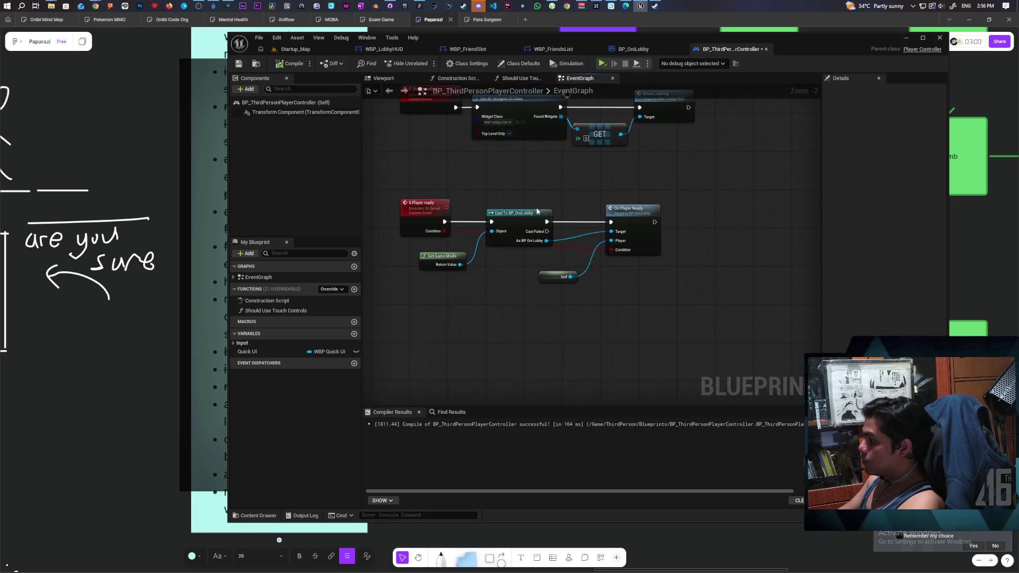
{"action": "double_click", "coordinate": [637, 213]}
{"action": "left_click_drag", "start_coordinate": [592, 214], "coordinate": [541, 205]}
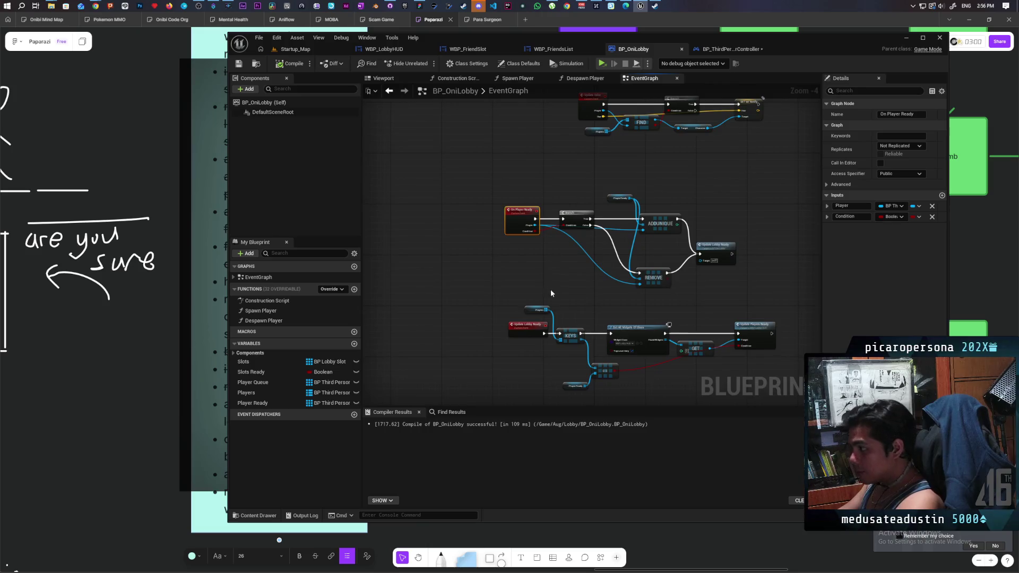
{"action": "mouse_move", "coordinate": [564, 287]}
{"action": "left_mouse_down"}
{"action": "mouse_move", "coordinate": [516, 289]}
{"action": "mouse_move", "coordinate": [504, 256]}
{"action": "left_mouse_up"}
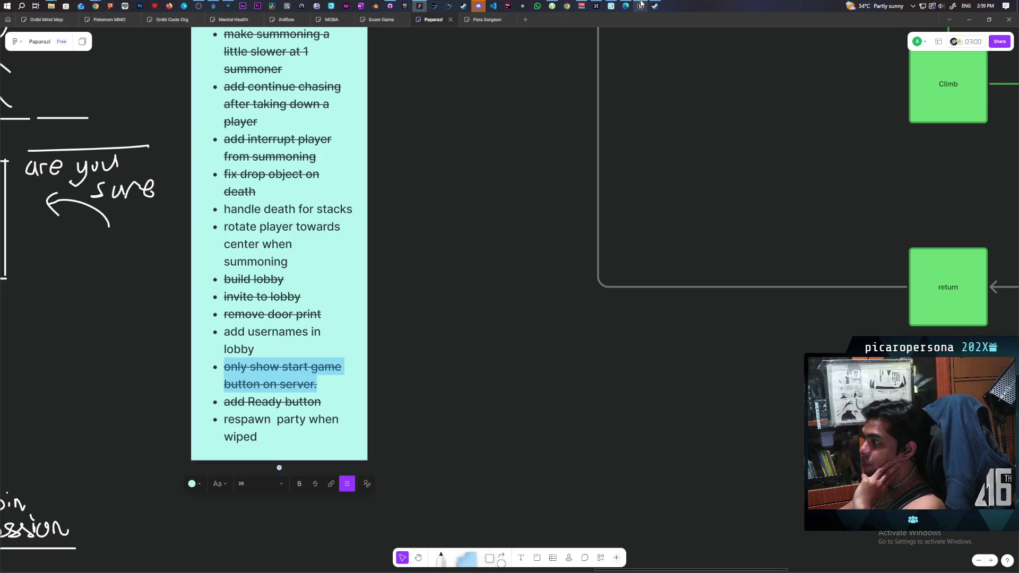
- Survey BP_OniLobby's ready-tracking nodes, then return to the BP_ThirdPersonPlayerController blueprint
{"action": "mouse_move", "coordinate": [641, 6]}
{"action": "left_click", "coordinate": [642, 35]}
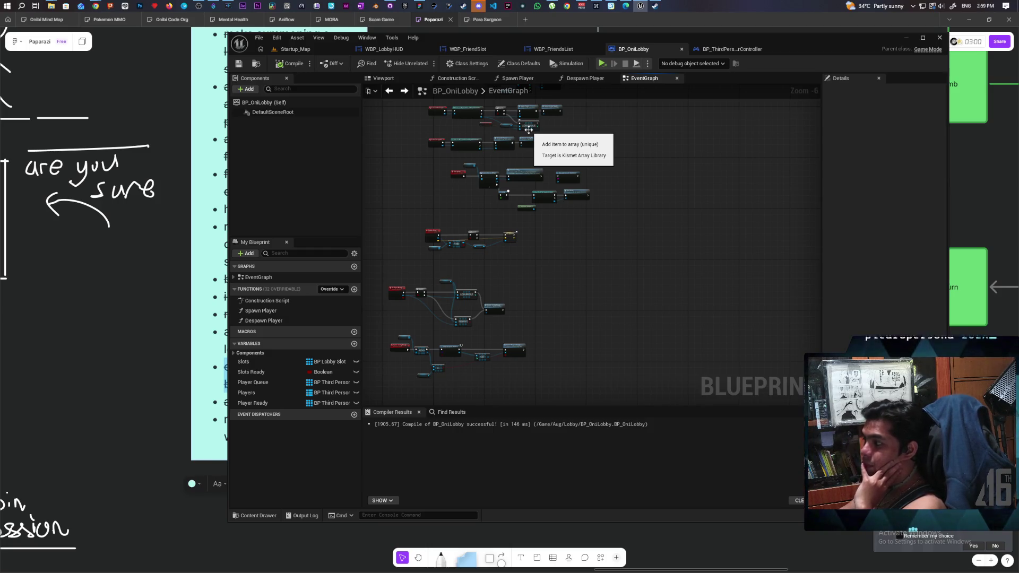
{"action": "scroll", "coordinate": [577, 181], "scroll_direction": "up", "scroll_amount": 4}
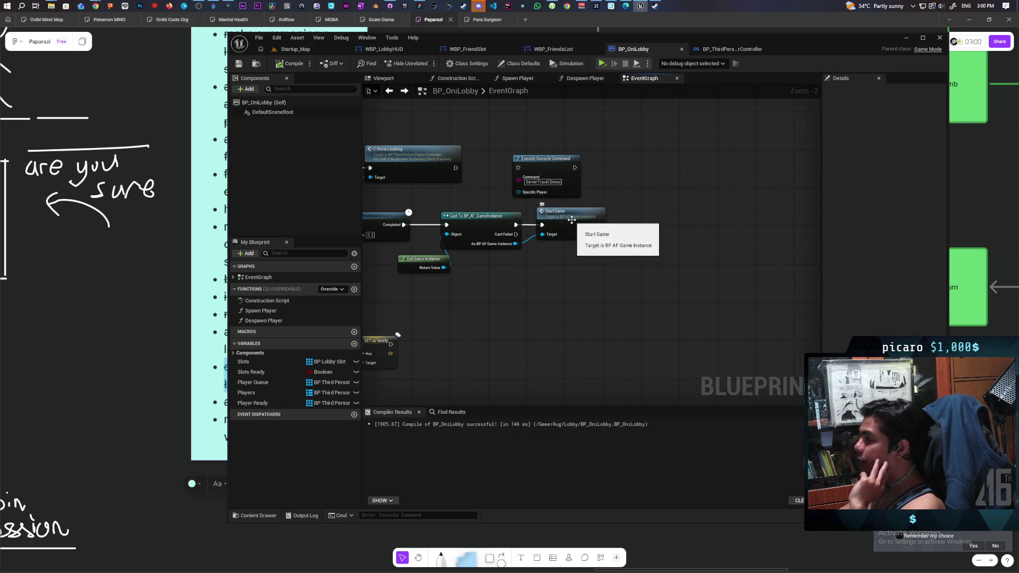
{"action": "scroll", "coordinate": [595, 276], "scroll_direction": "down", "scroll_amount": 3}
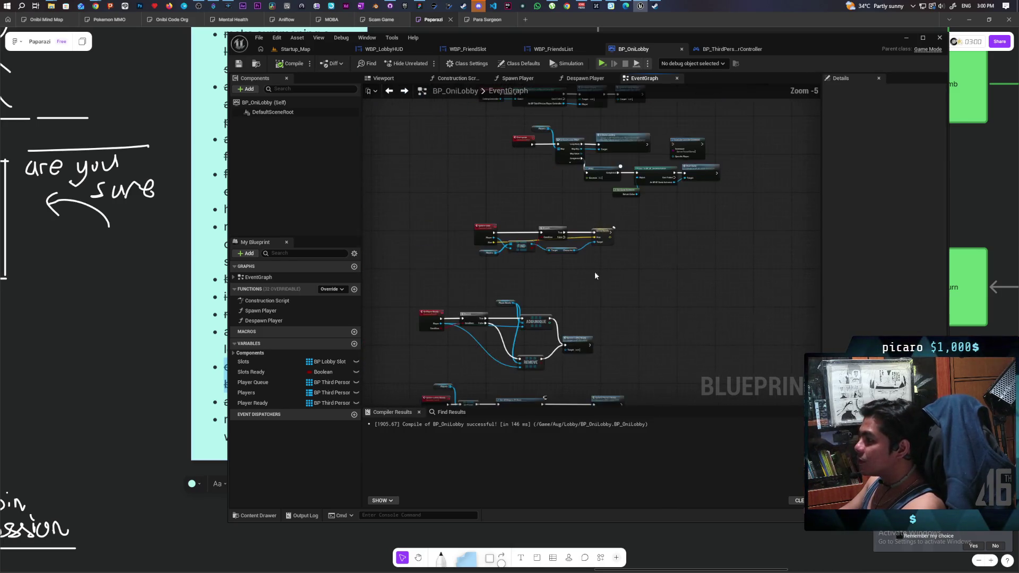
{"action": "left_click_drag", "start_coordinate": [594, 276], "coordinate": [645, 151]}
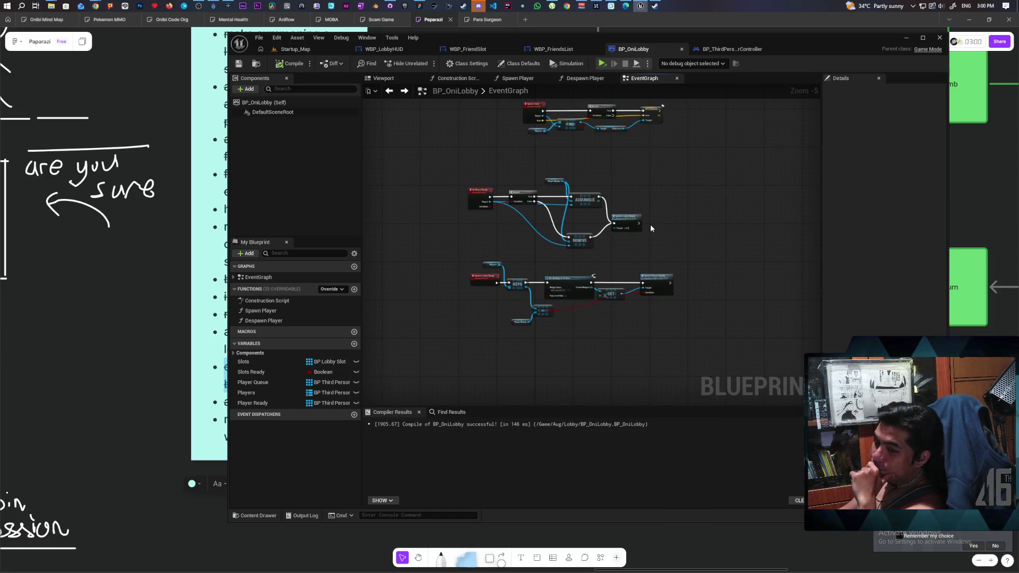
{"action": "left_click_drag", "start_coordinate": [650, 228], "coordinate": [628, 240]}
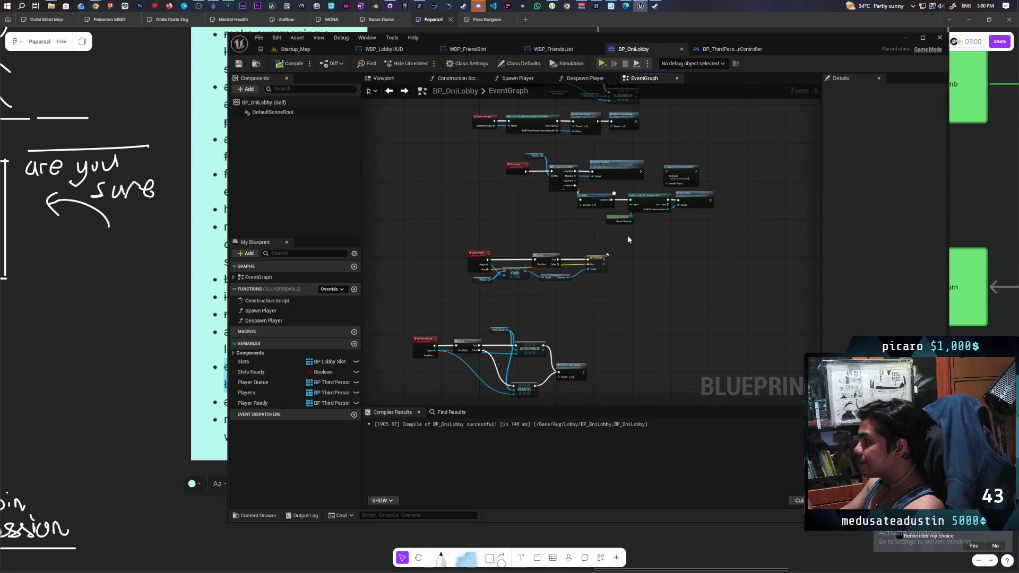
{"action": "left_click", "coordinate": [722, 49]}
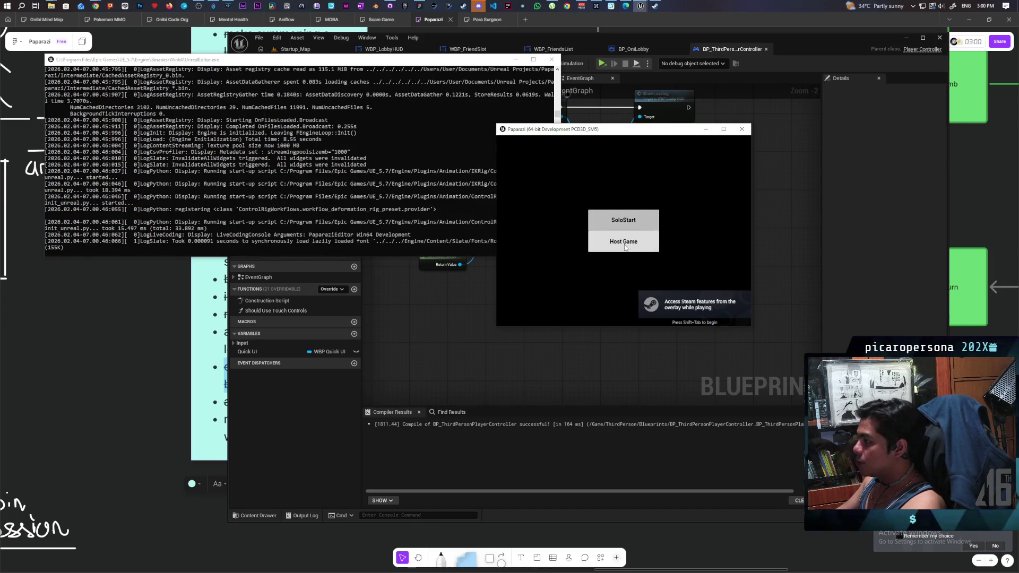
- Host a lobby, toggle Ready then Unready to check Start Game shows and hides, then close the game
{"action": "left_click", "coordinate": [625, 245]}
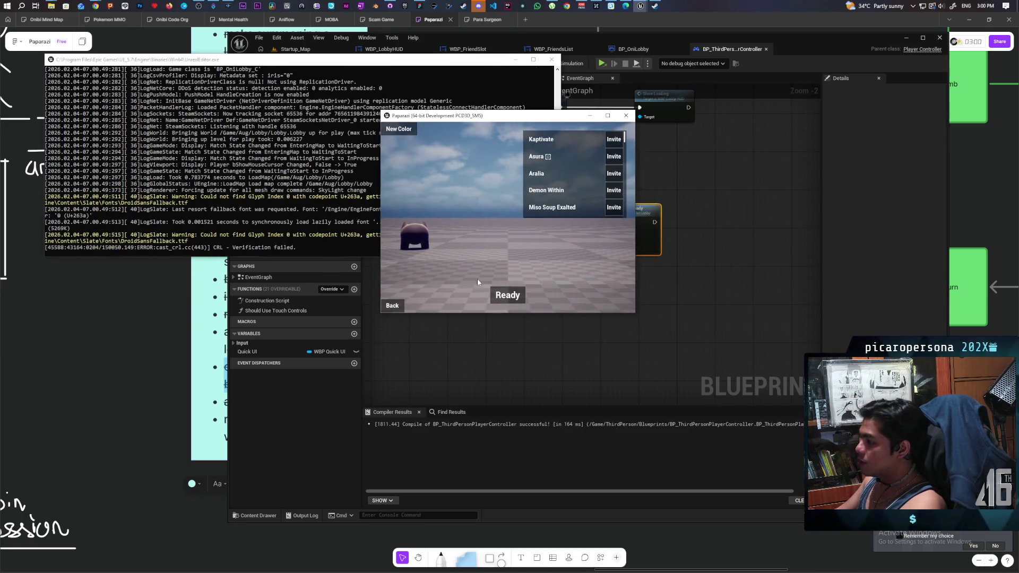
{"action": "left_click", "coordinate": [506, 295]}
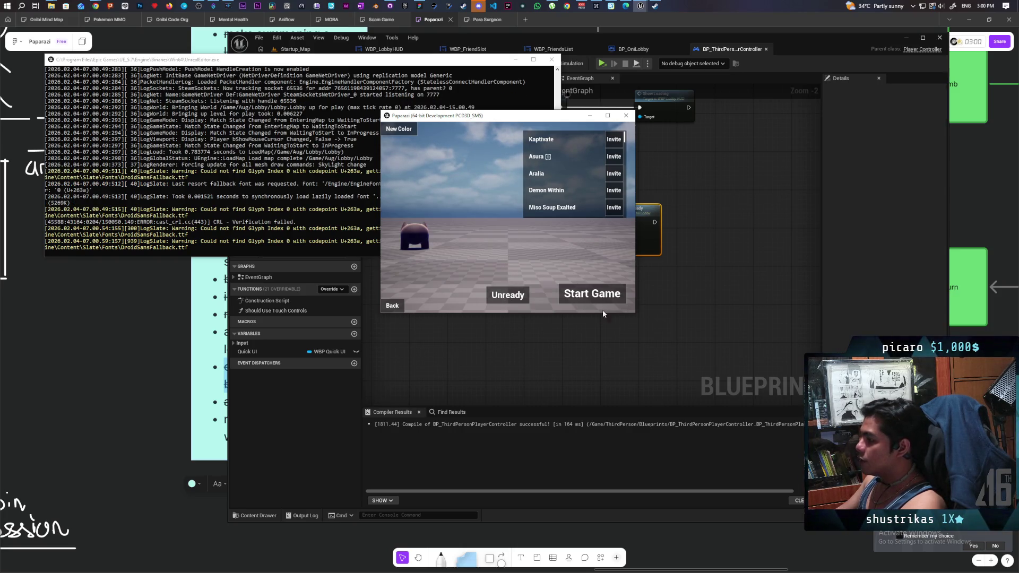
{"action": "left_click", "coordinate": [515, 298]}
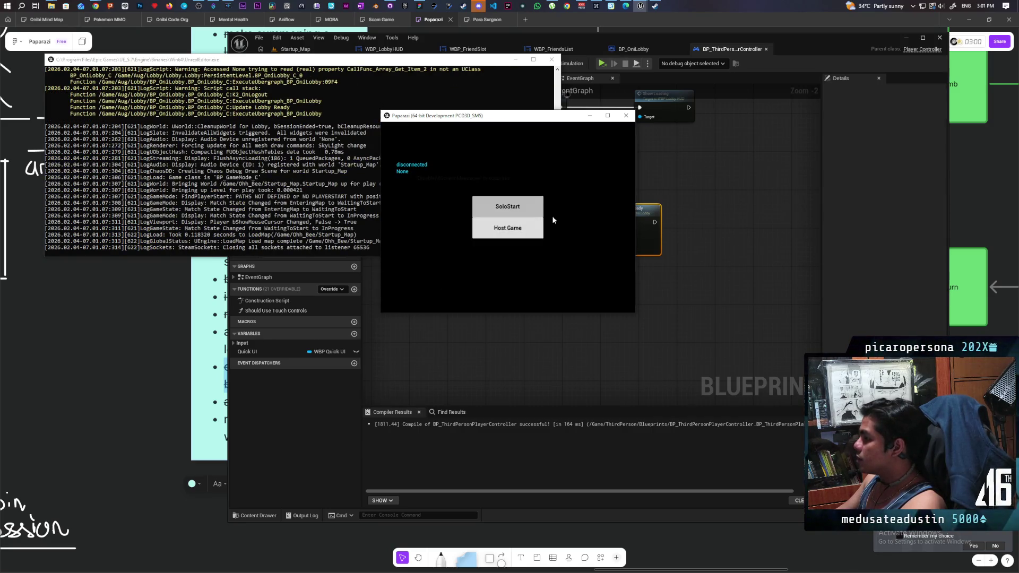
{"action": "left_click", "coordinate": [626, 115]}
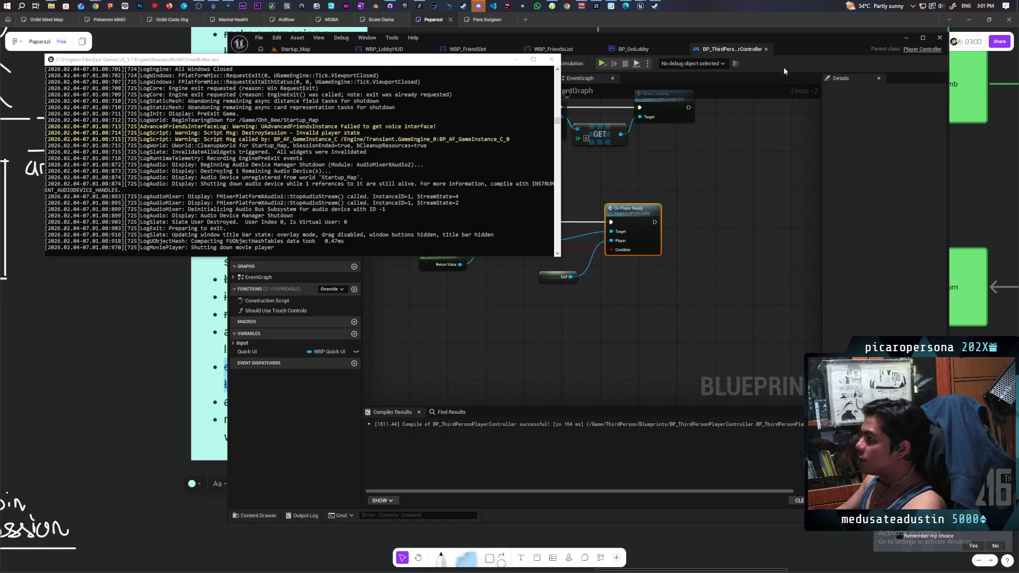
- Package the project from the Startup_Map level into the chosen output folder, then switch to GitHub Desktop
{"action": "left_click", "coordinate": [303, 52]}
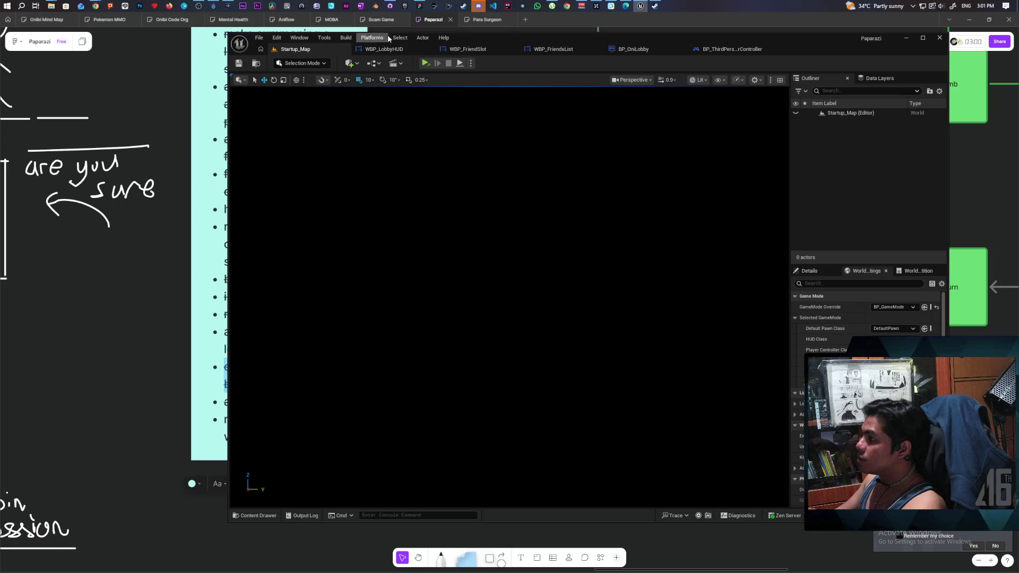
{"action": "left_click", "coordinate": [372, 37]}
{"action": "mouse_move", "coordinate": [421, 114]}
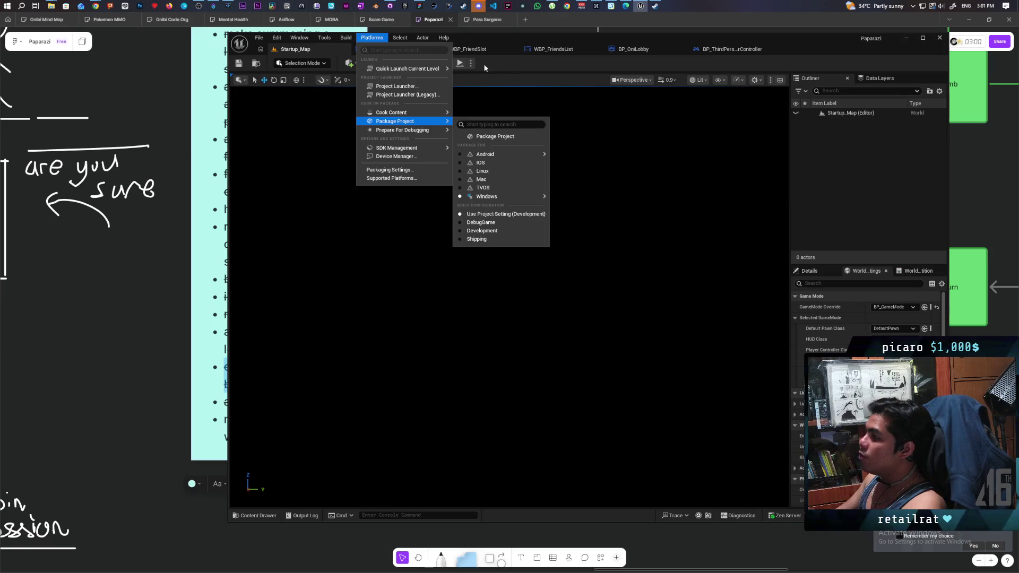
{"action": "mouse_move", "coordinate": [500, 150]}
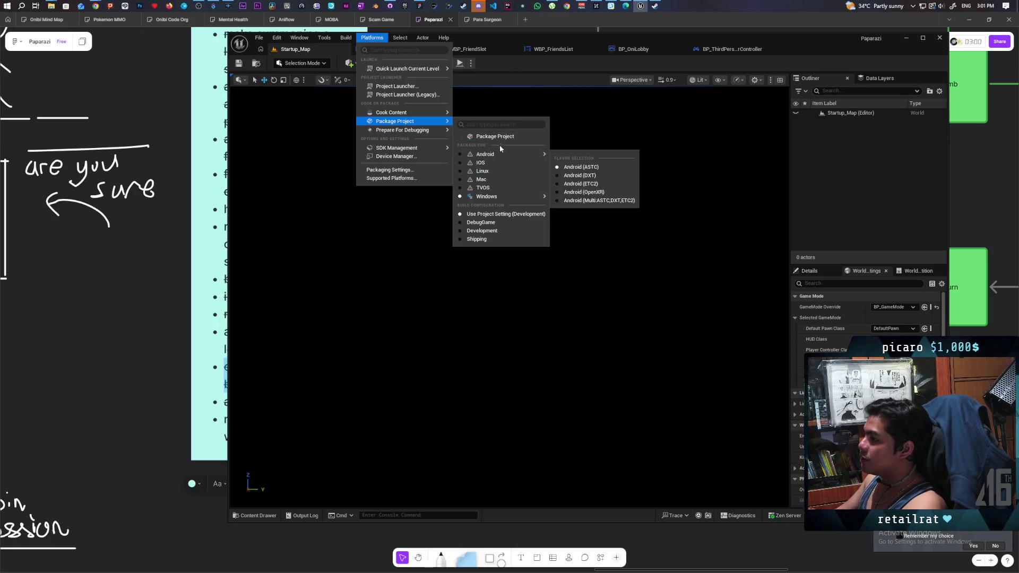
{"action": "left_click", "coordinate": [504, 139]}
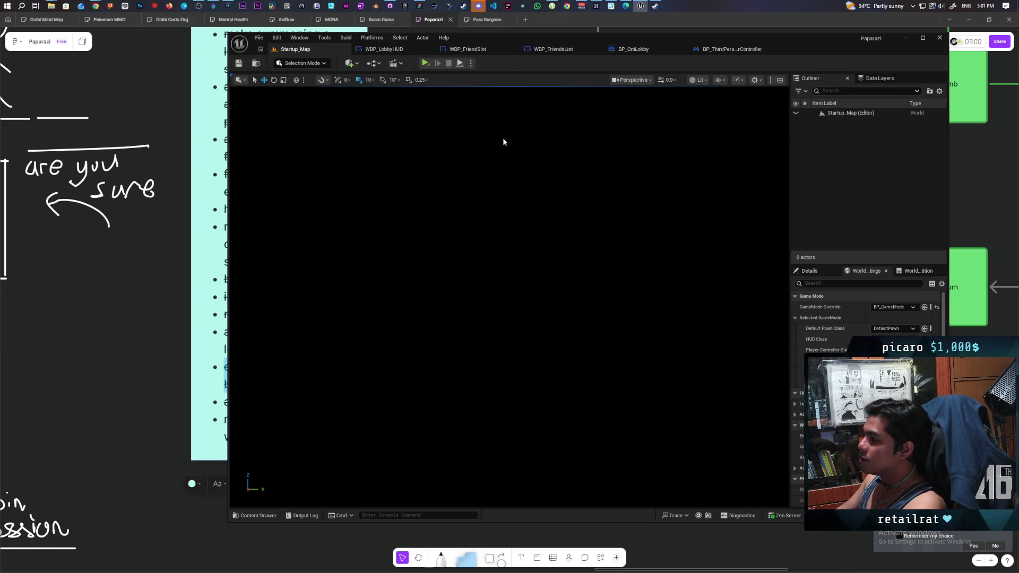
{"action": "left_click", "coordinate": [626, 306]}
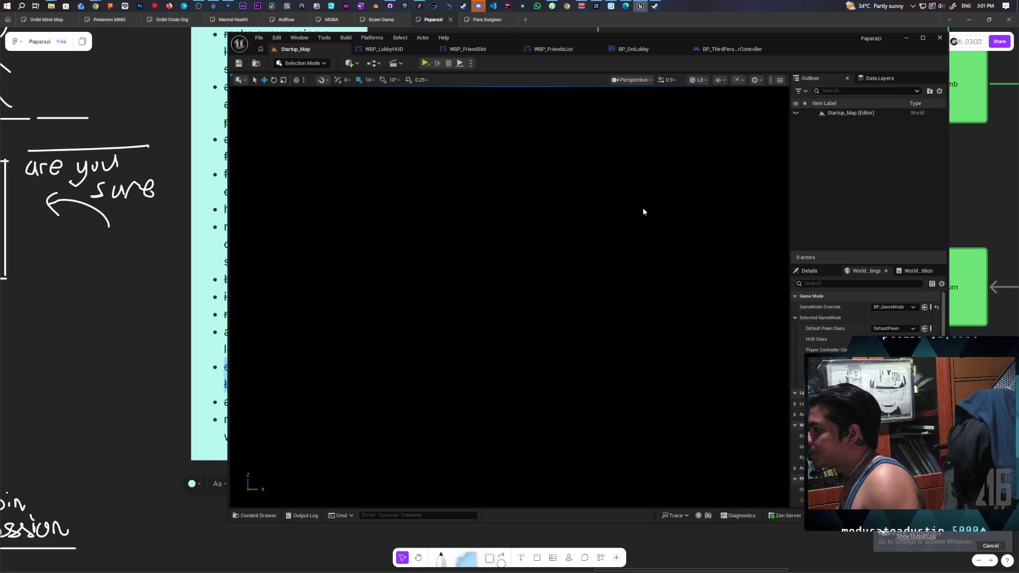
{"action": "left_click_drag", "start_coordinate": [468, 34], "coordinate": [585, 33]}
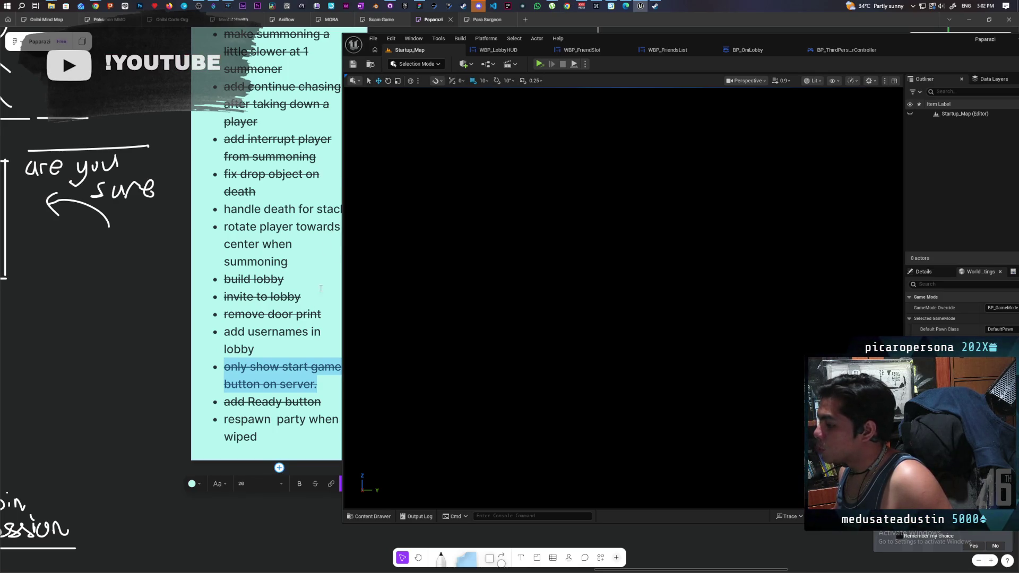
{"action": "left_click", "coordinate": [390, 6]}
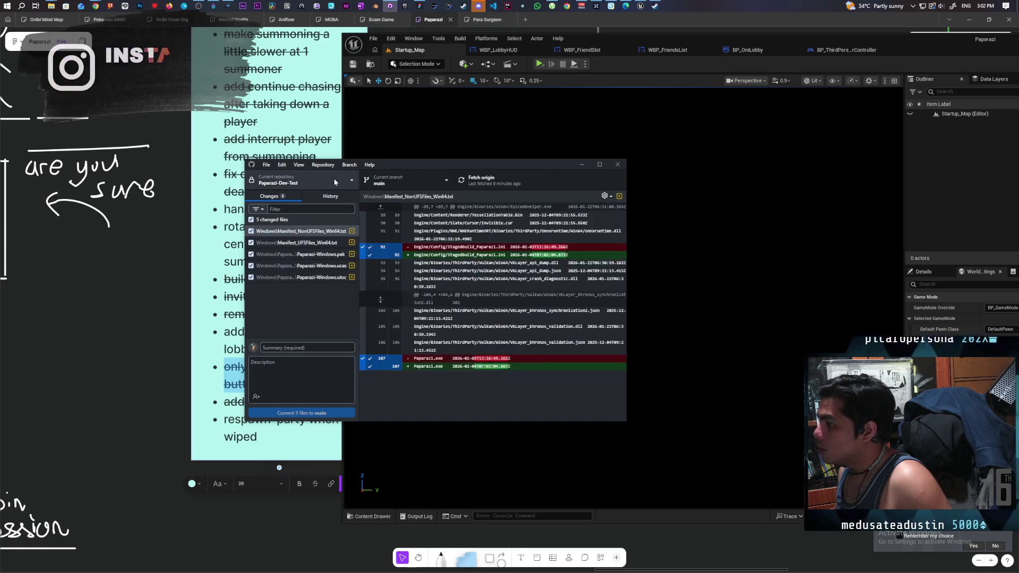
- In the Paparazi repository, commit seven files to main as 'added ready button' and push to origin
{"action": "left_click", "coordinate": [334, 182]}
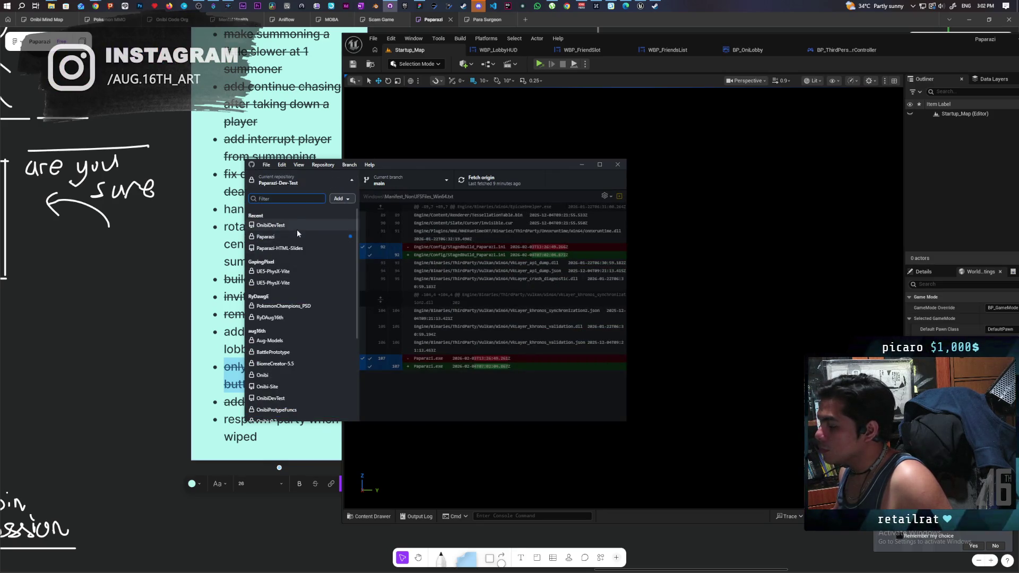
{"action": "left_click", "coordinate": [298, 235]}
{"action": "left_click", "coordinate": [305, 348]}
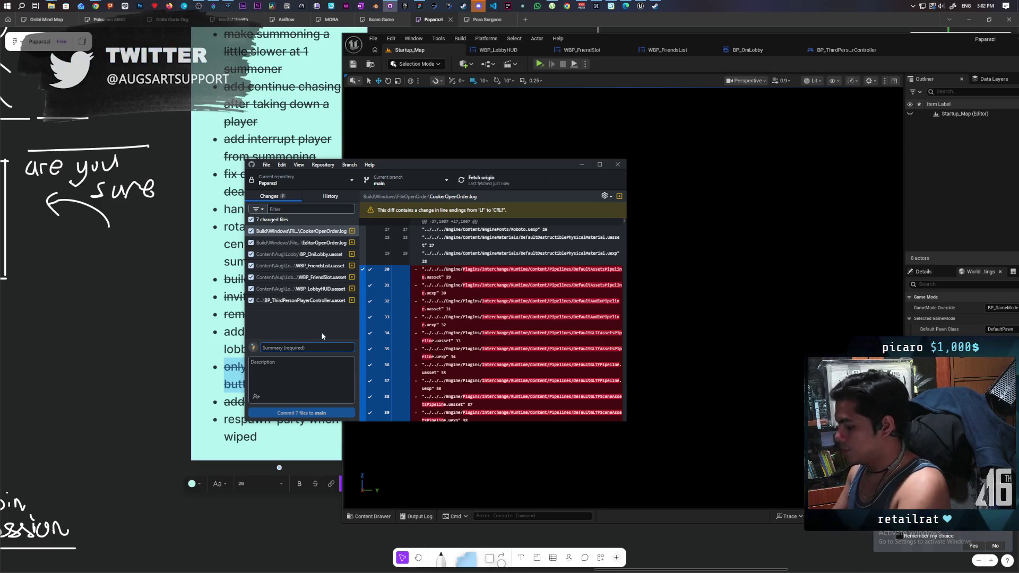
{"action": "type", "text": "added rea"}
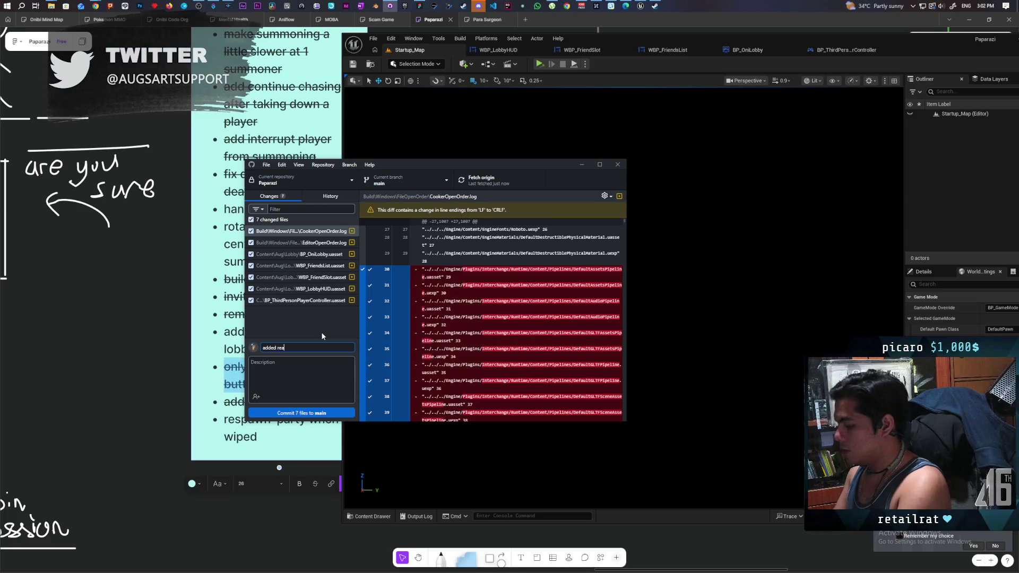
{"action": "type", "text": "dy button"}
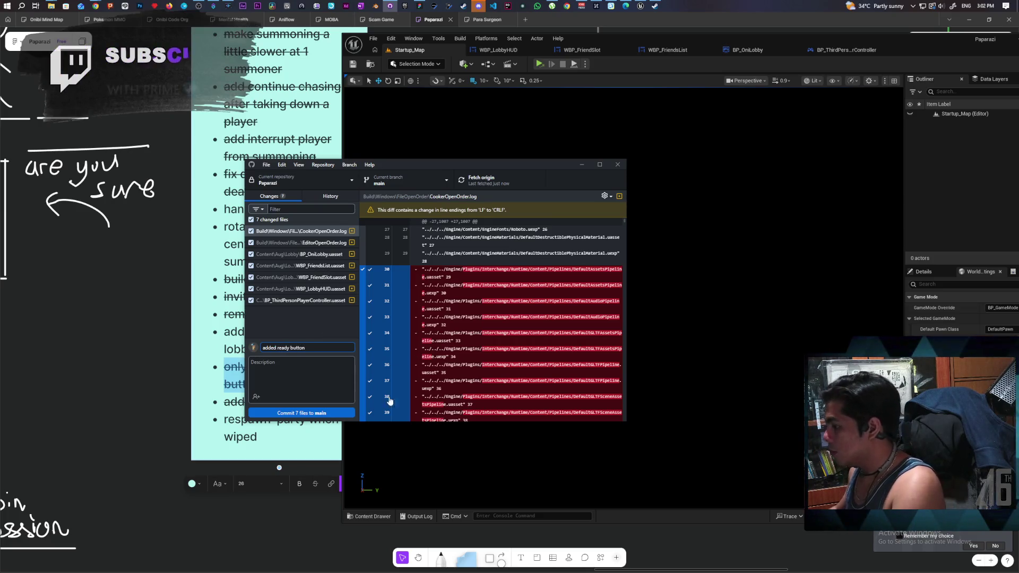
{"action": "key", "text": "ctrl+Return"}
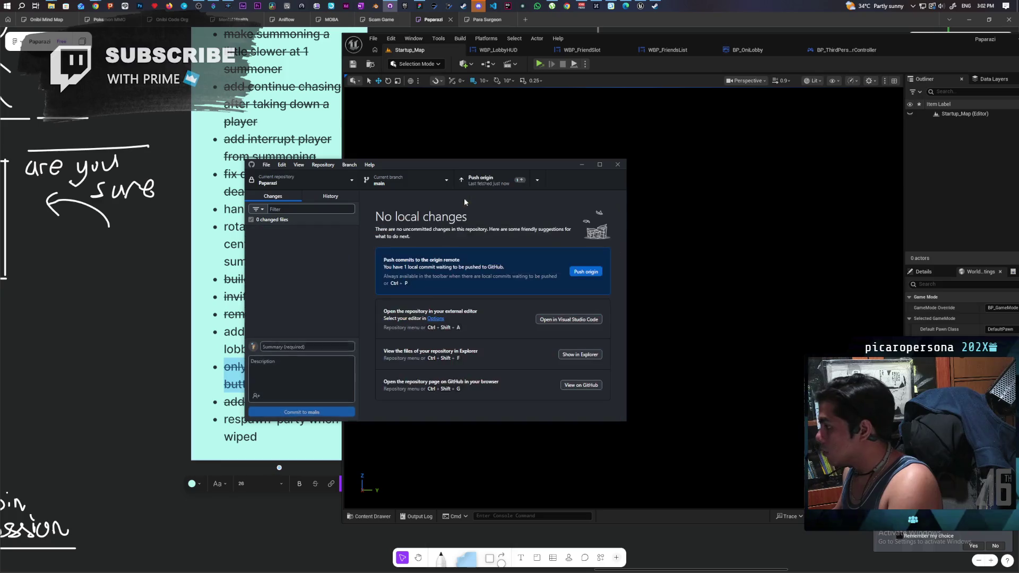
{"action": "left_click", "coordinate": [473, 180]}
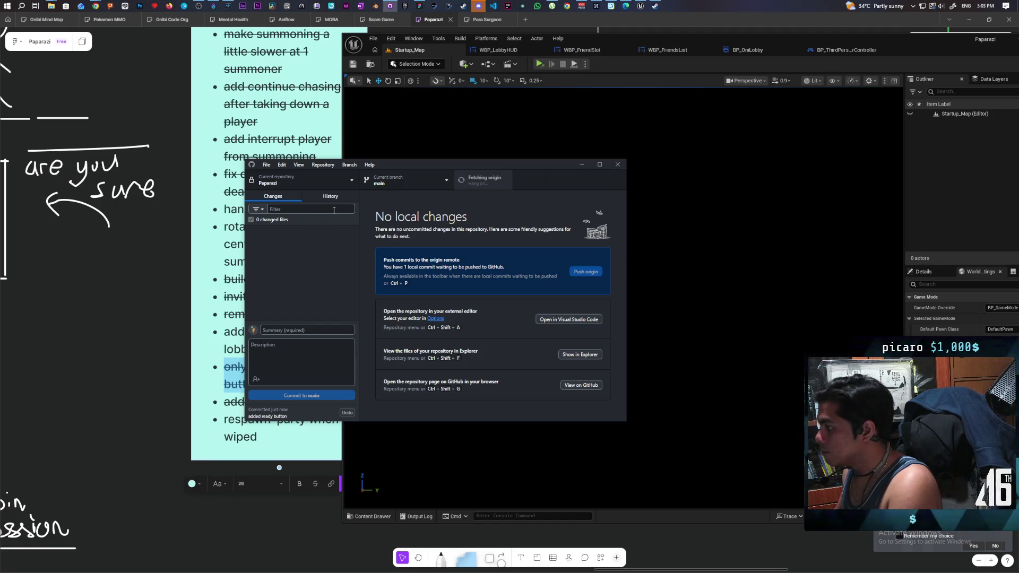
{"action": "left_click", "coordinate": [300, 180]}
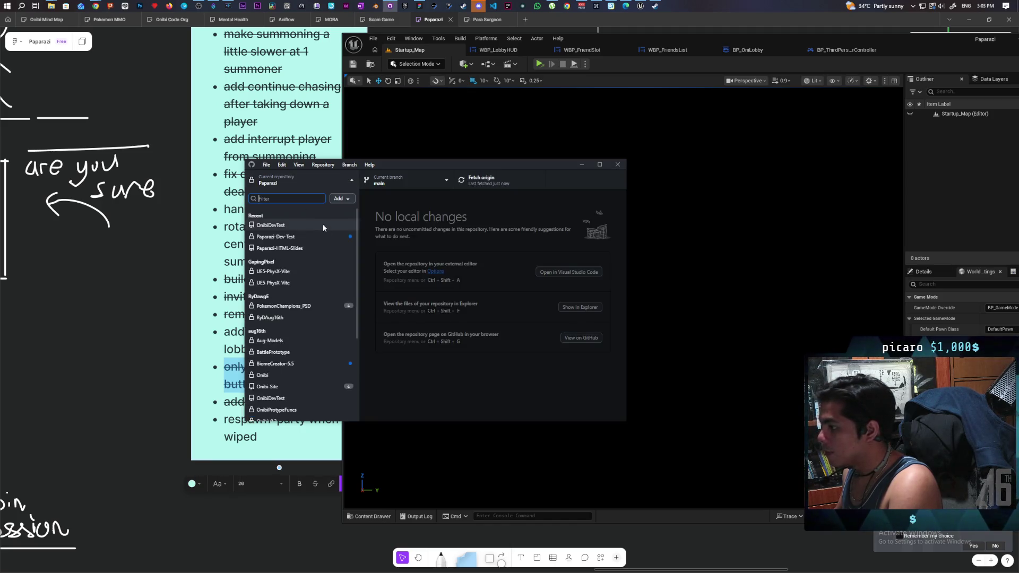
- In Paparazi-Dev-Test, commit the five build files to main as 'ready button' and push to origin
{"action": "left_click", "coordinate": [322, 237]}
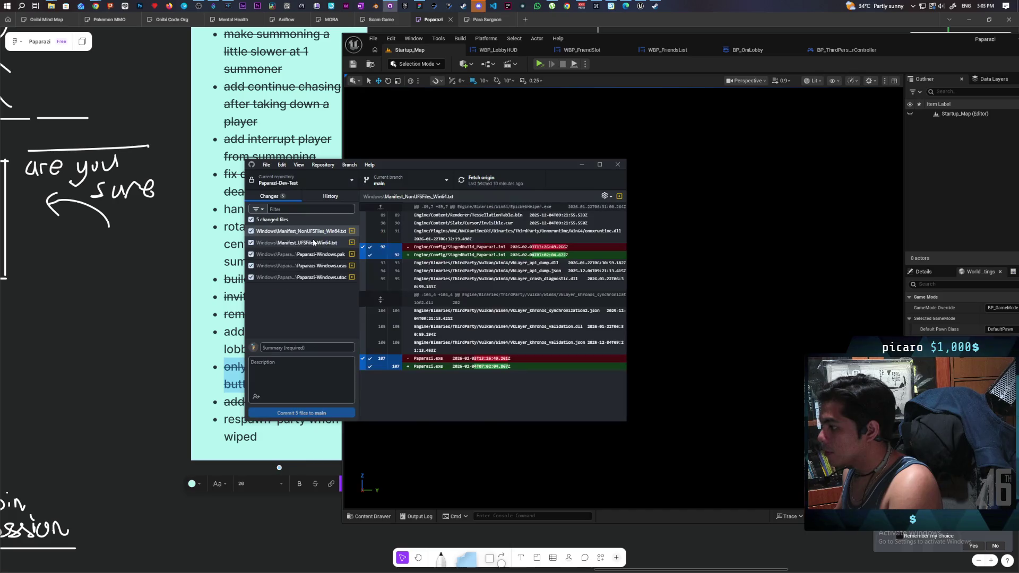
{"action": "left_click", "coordinate": [317, 347]}
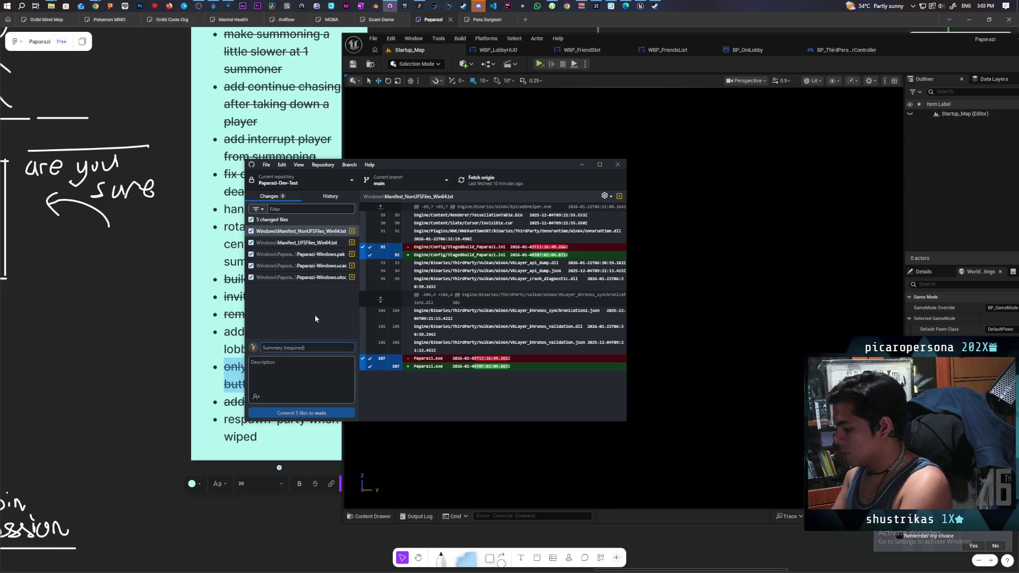
{"action": "type", "text": "ready button"}
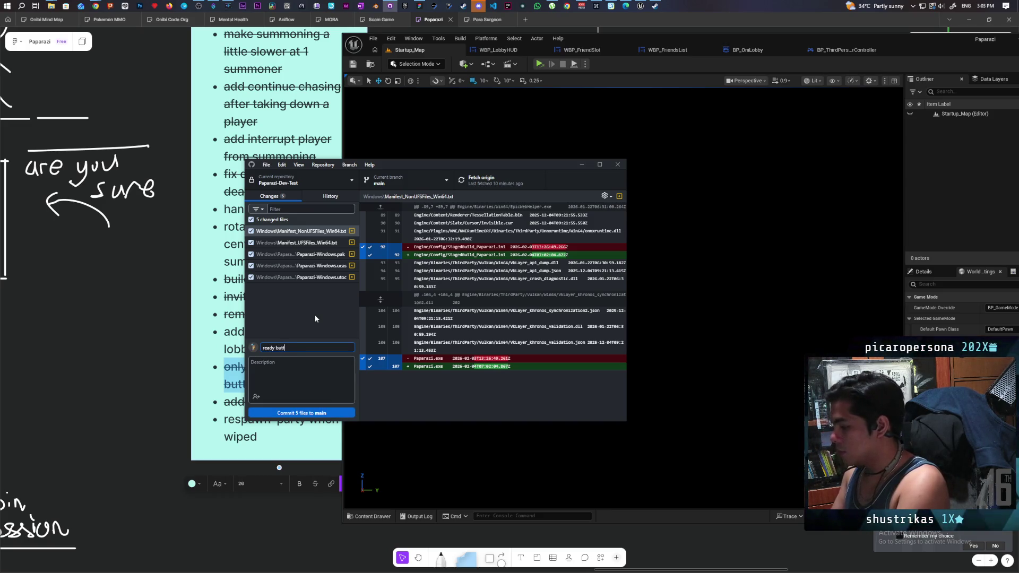
{"action": "left_click", "coordinate": [318, 413]}
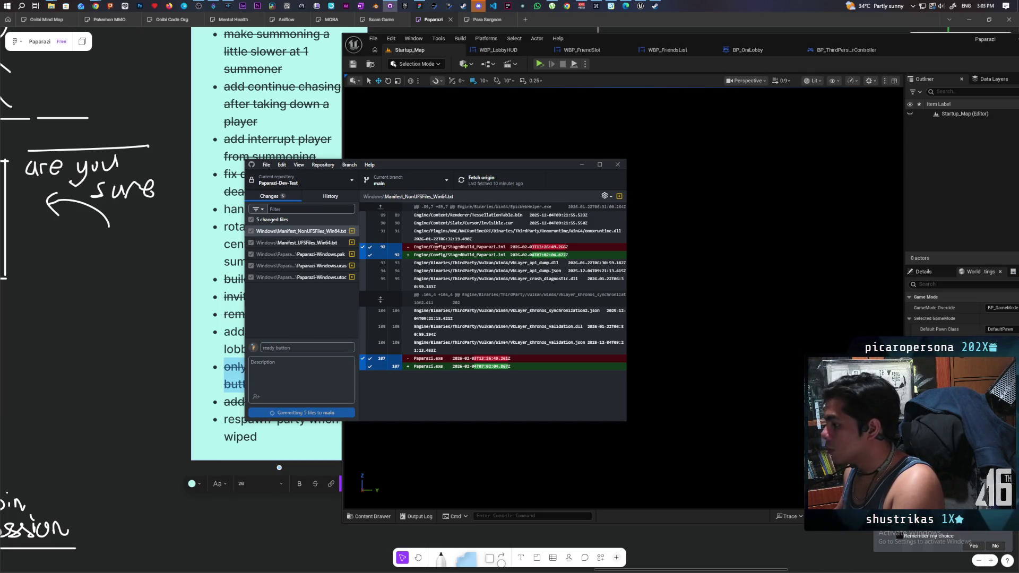
{"action": "left_click", "coordinate": [505, 180]}
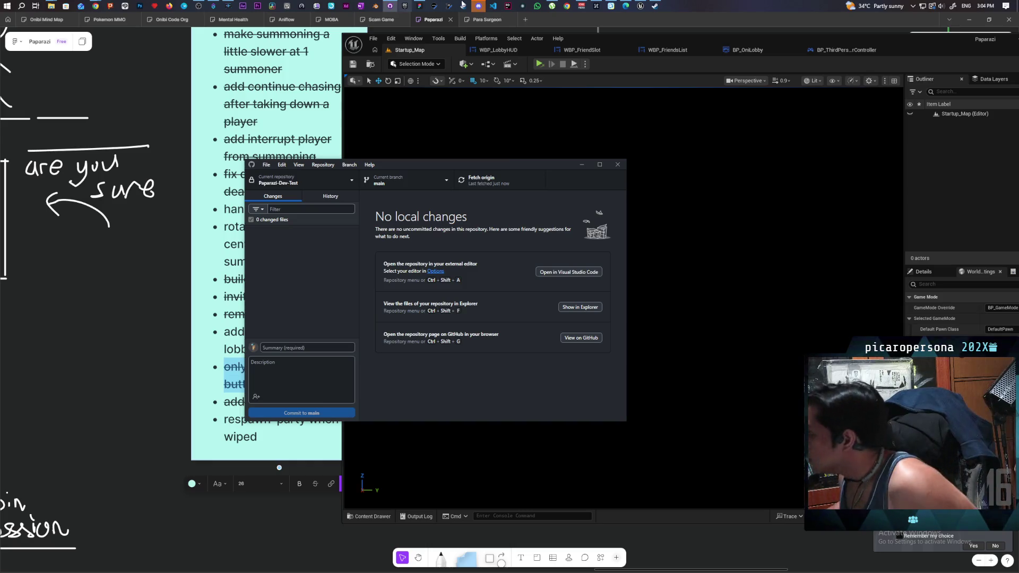
{"action": "left_click", "coordinate": [568, 6]}
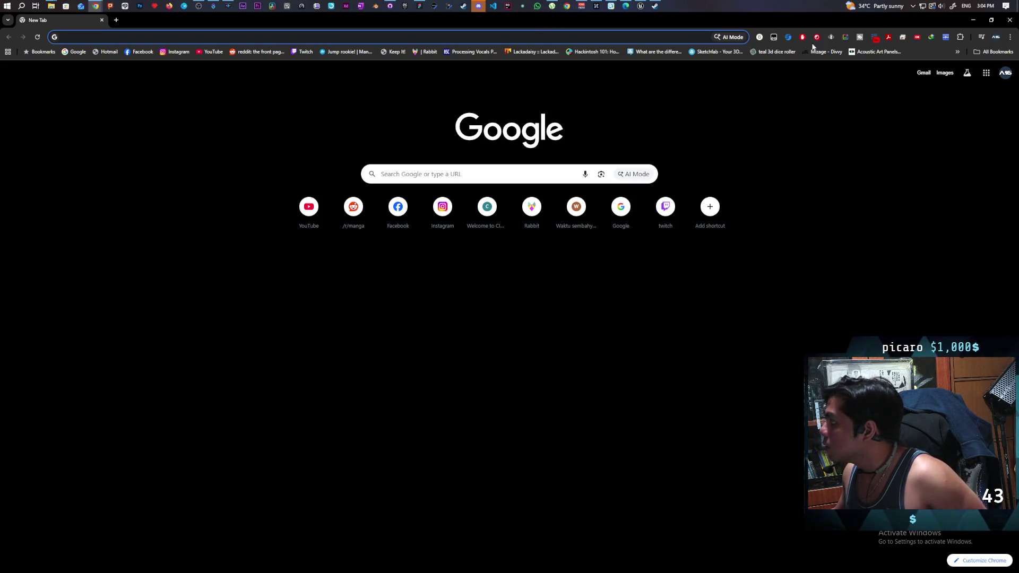
- Connect to the remote test computer via Chrome Remote Desktop by entering its PIN
{"action": "left_click", "coordinate": [903, 37]}
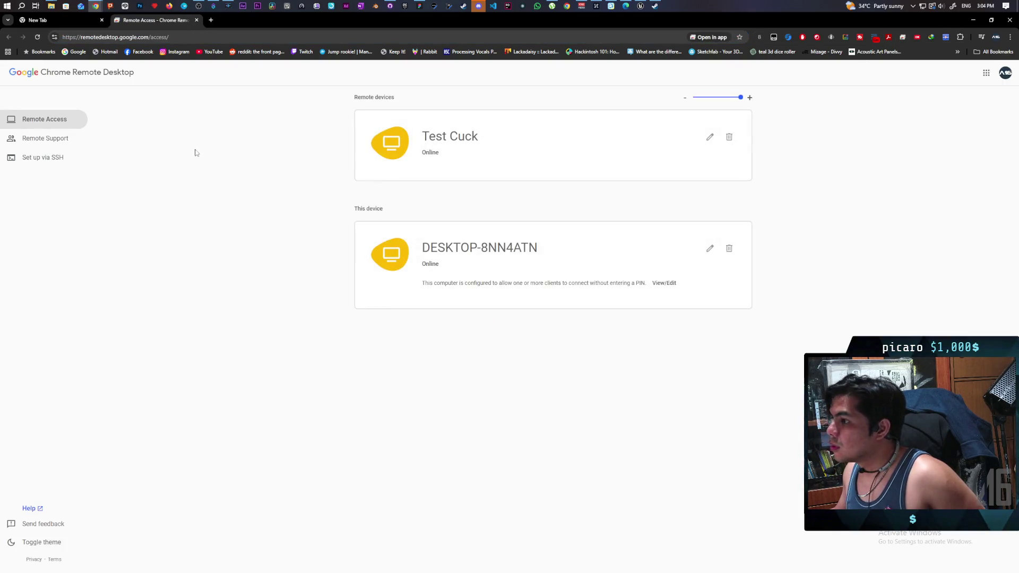
{"action": "left_click", "coordinate": [492, 149]}
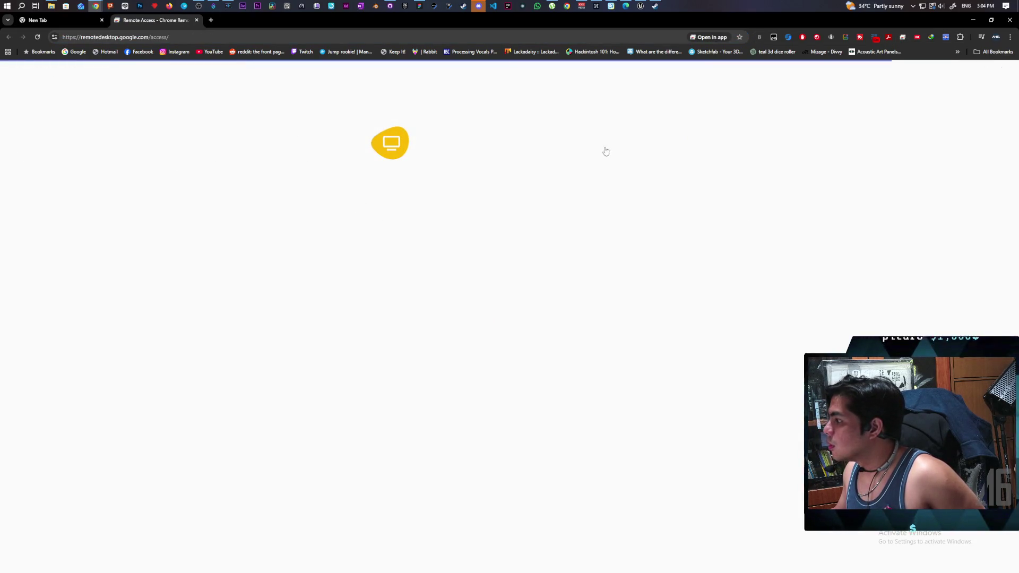
{"action": "middle_click", "coordinate": [70, 23]}
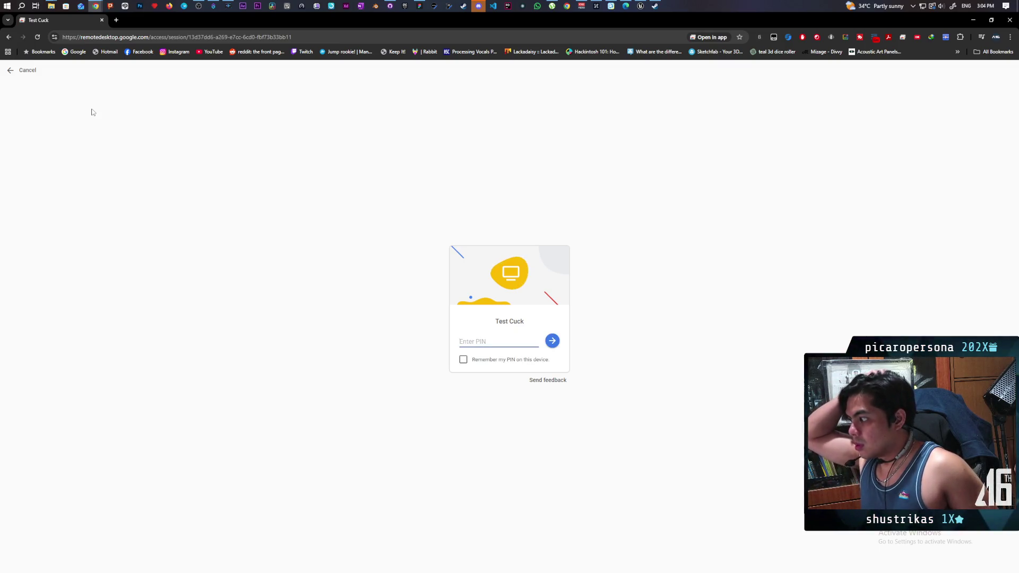
{"action": "type", "text": "1"}
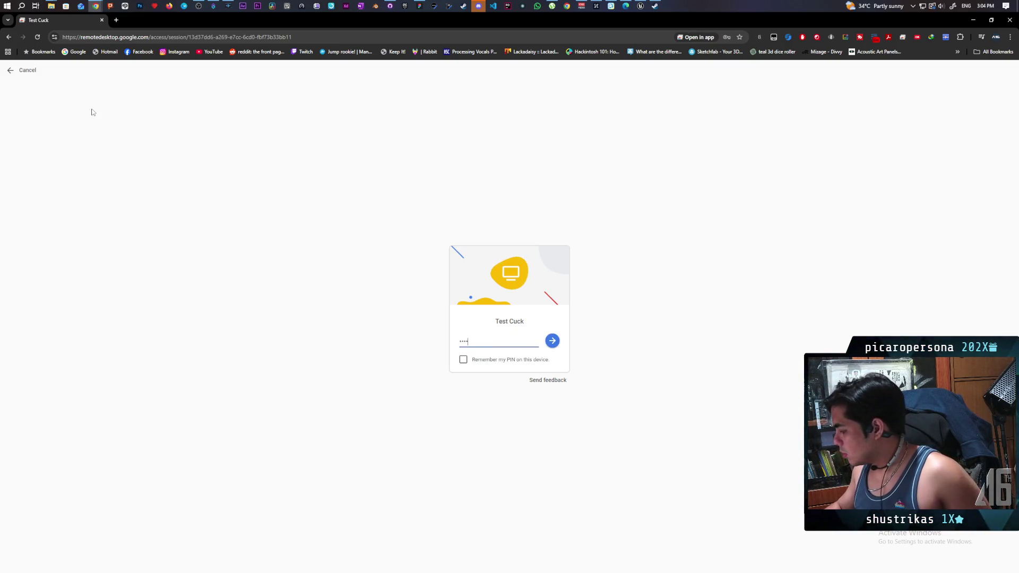
{"action": "key", "text": "Return"}
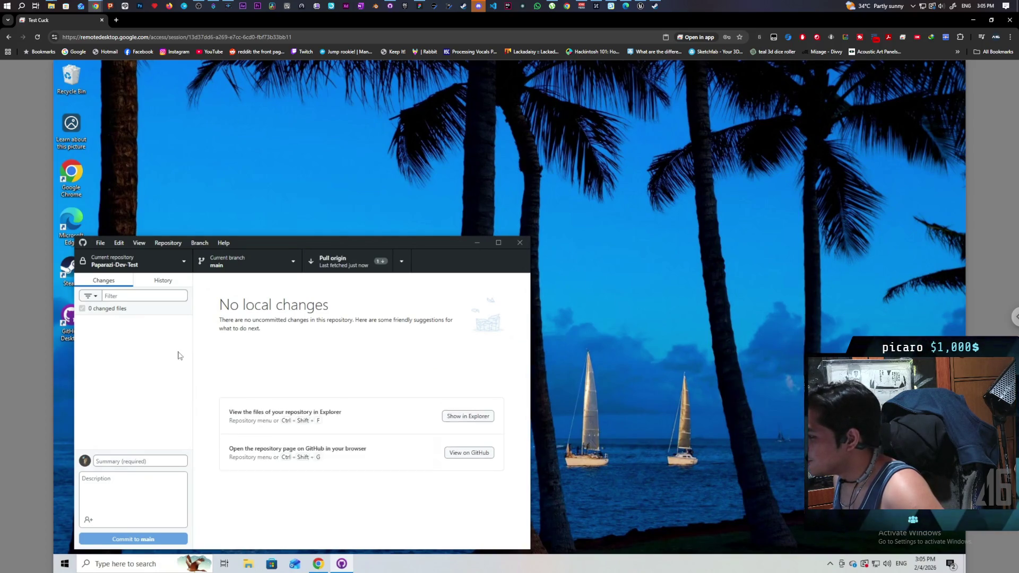
- Pull the latest Paparazi-Dev-Test commits from origin on the remote machine
{"action": "left_click", "coordinate": [350, 265]}
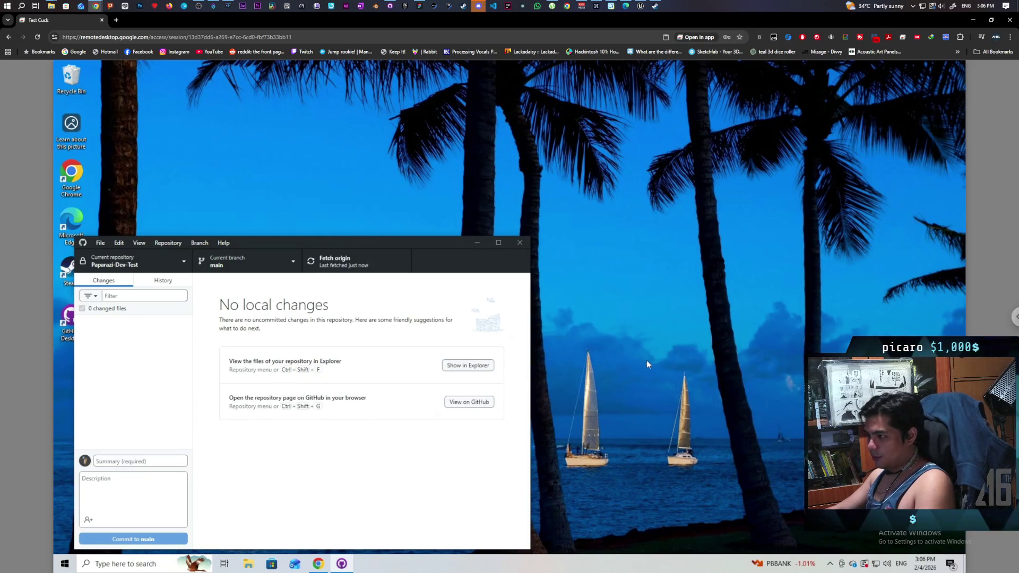
- Open Paparazi-Dev-Test's Windows build folder in File Explorer and launch Paparazi.exe
{"action": "left_click", "coordinate": [474, 363]}
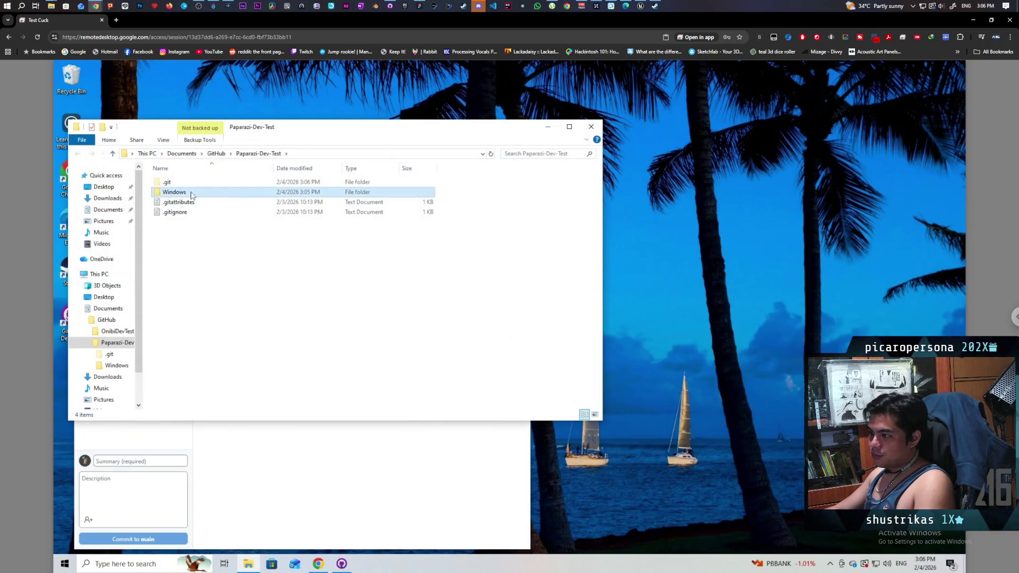
{"action": "double_click", "coordinate": [178, 192]}
{"action": "left_click", "coordinate": [184, 233]}
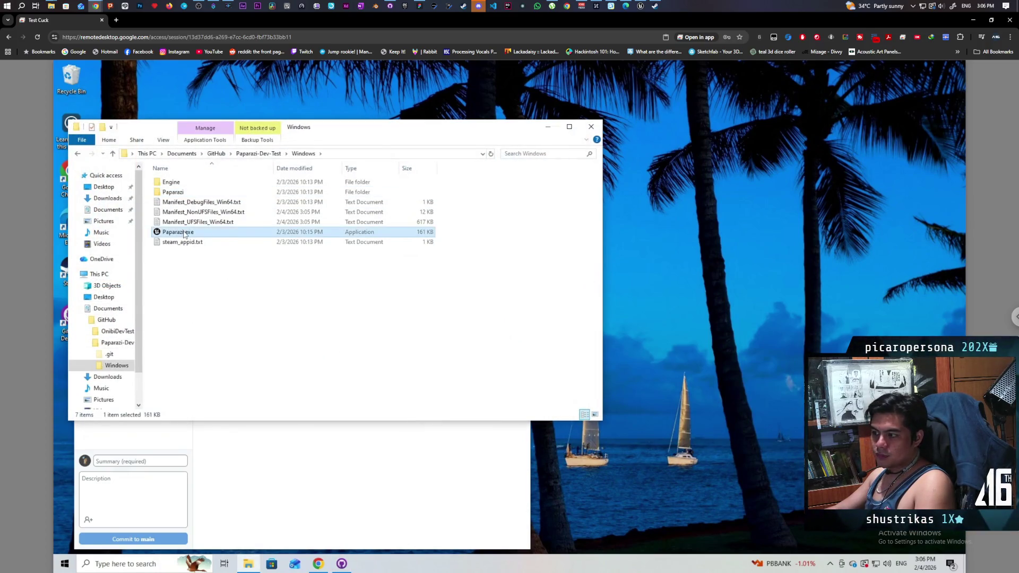
{"action": "left_click", "coordinate": [830, 564]}
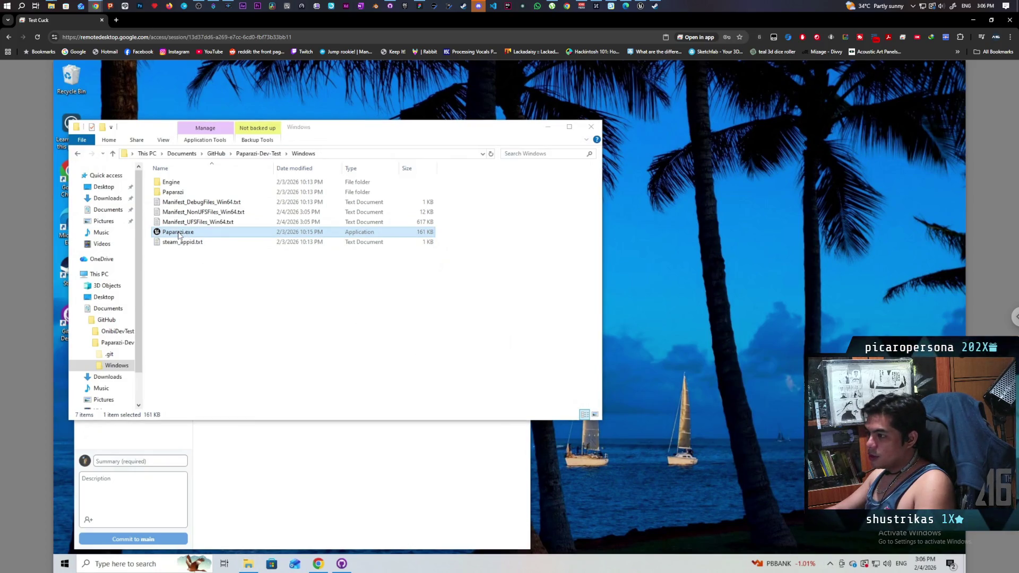
{"action": "double_click", "coordinate": [177, 232]}
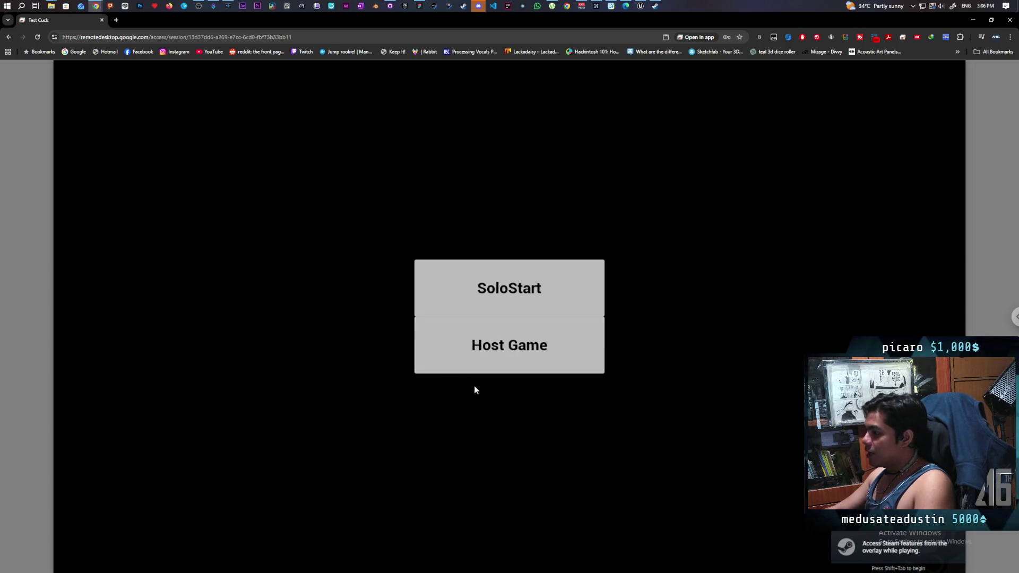
- Host a session on the remote build, then launch a local Paparazi instance positioned at upper right
{"action": "left_click", "coordinate": [482, 367]}
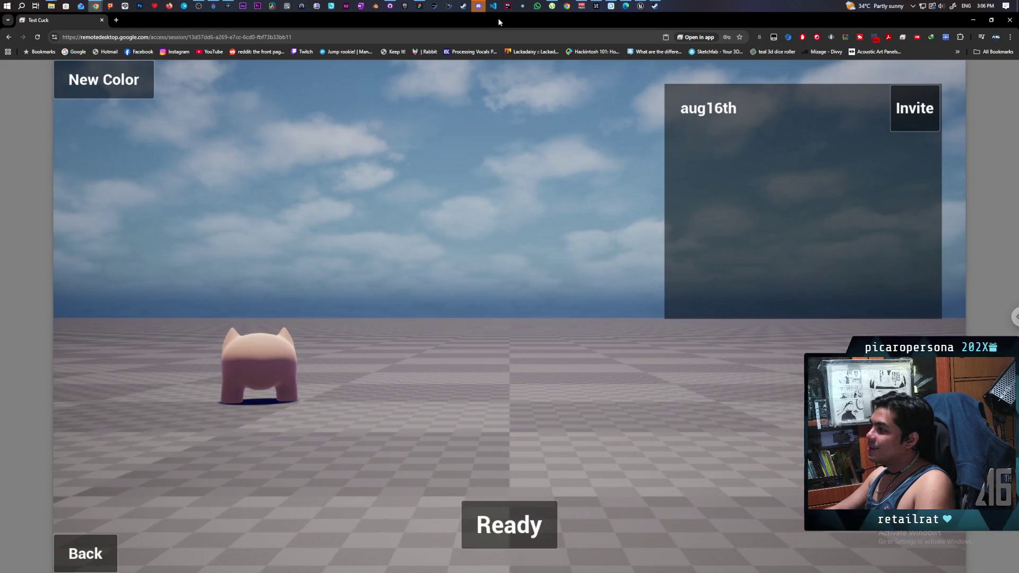
{"action": "mouse_move", "coordinate": [498, 22]}
{"action": "left_mouse_down"}
{"action": "mouse_move", "coordinate": [416, 116]}
{"action": "mouse_move", "coordinate": [293, 86]}
{"action": "mouse_move", "coordinate": [305, 90]}
{"action": "left_mouse_up"}
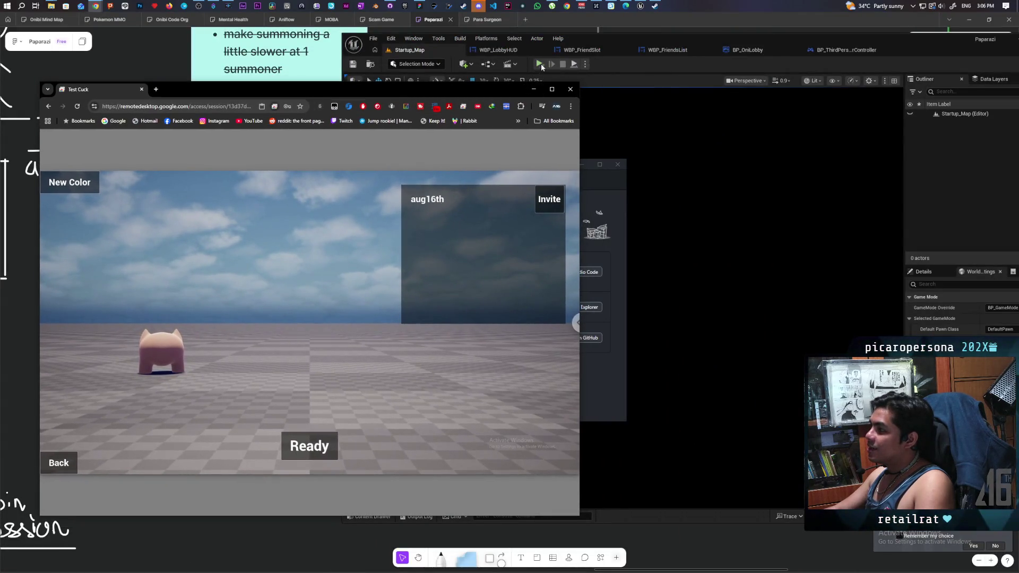
{"action": "left_click", "coordinate": [540, 63]}
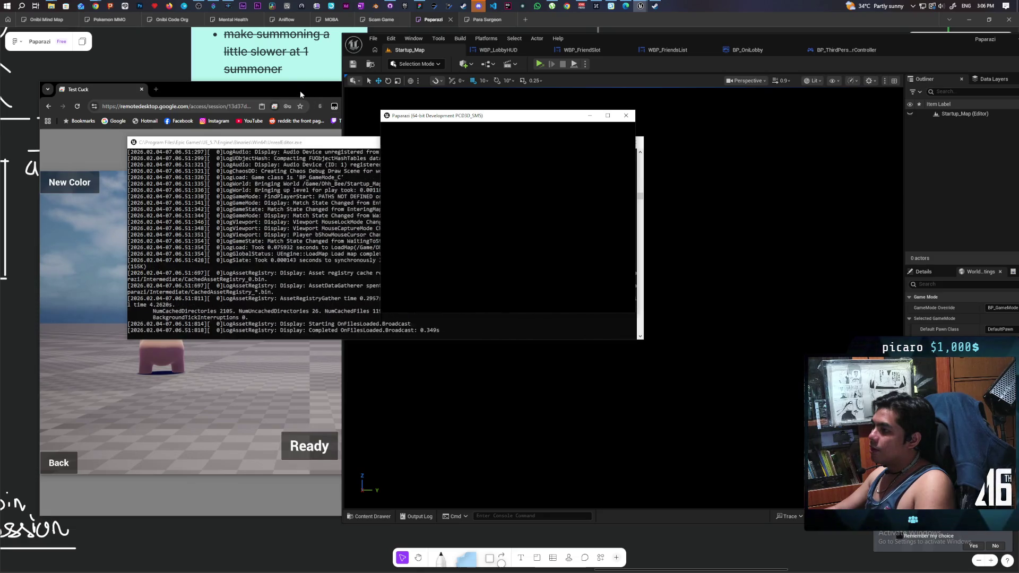
{"action": "left_click_drag", "start_coordinate": [481, 117], "coordinate": [662, 55]}
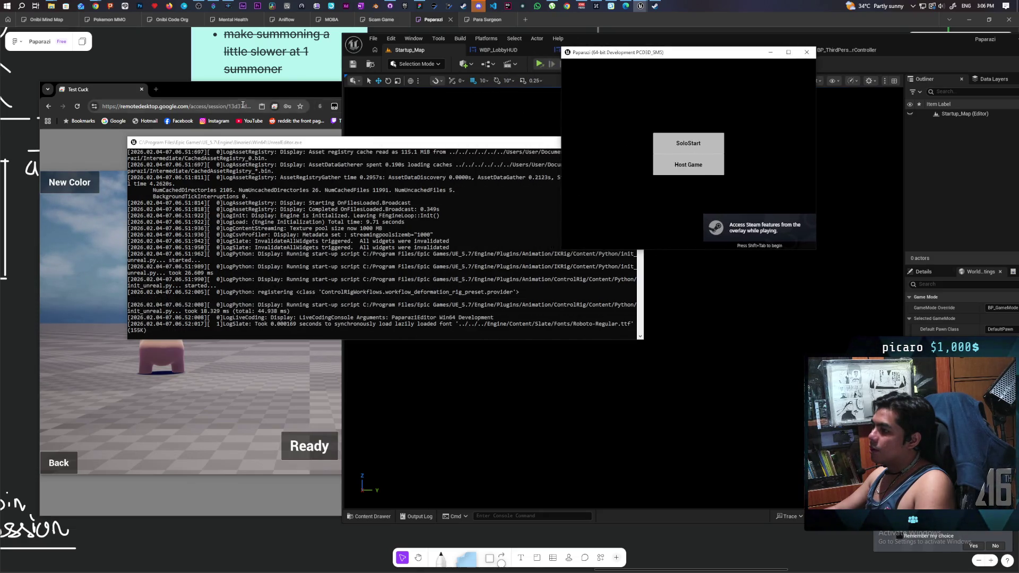
- Host a new lobby in the local game and invite the remote player from the friends list
{"action": "left_click", "coordinate": [252, 88]}
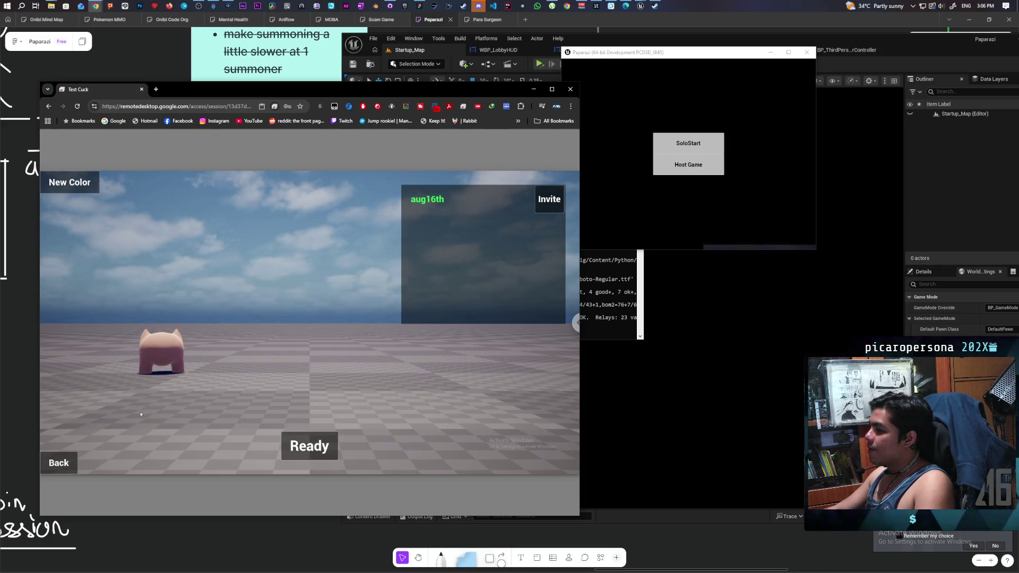
{"action": "left_click", "coordinate": [711, 163]}
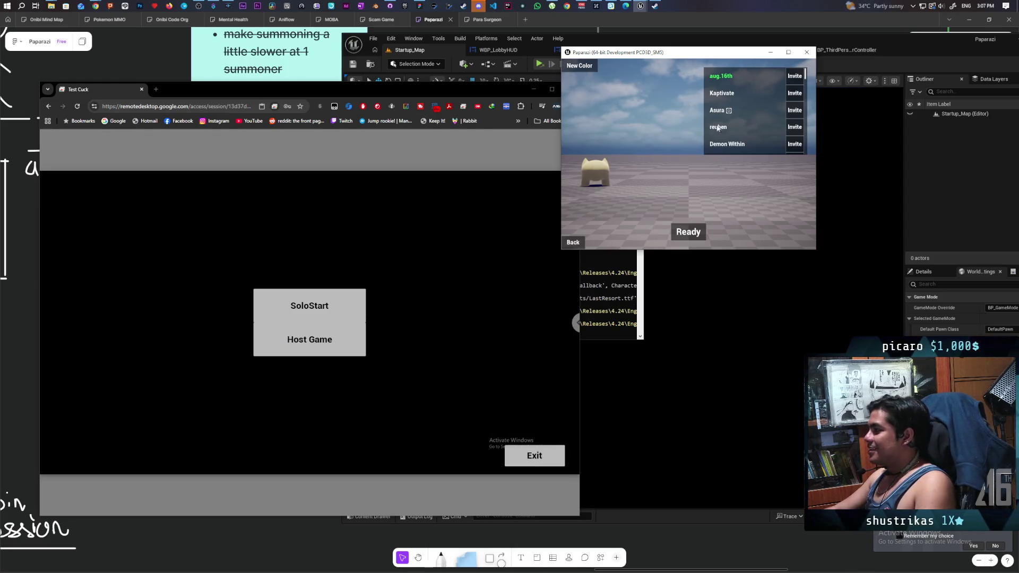
{"action": "scroll", "coordinate": [769, 128], "scroll_direction": "down", "scroll_amount": 2}
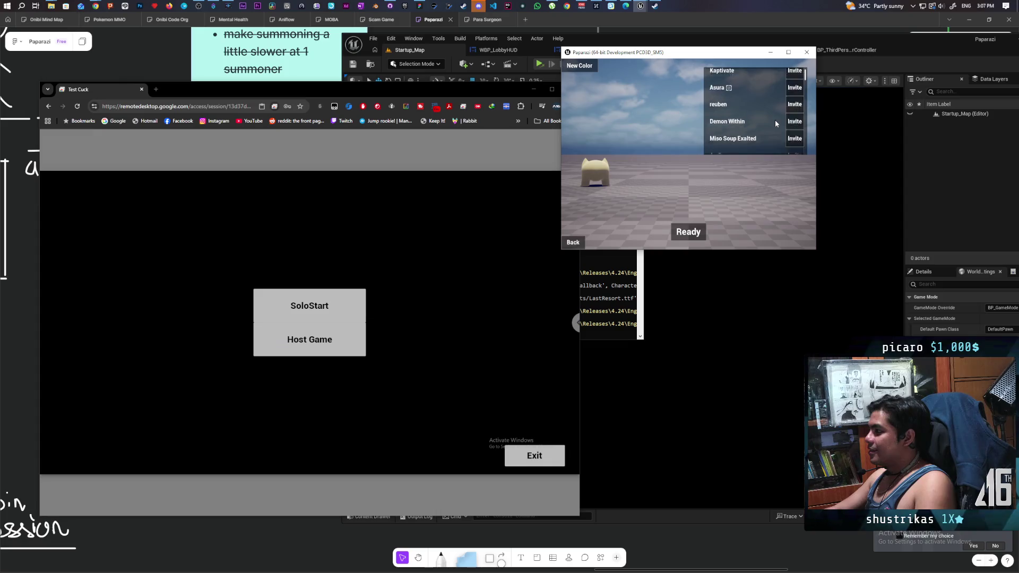
{"action": "scroll", "coordinate": [775, 121], "scroll_direction": "up", "scroll_amount": 1}
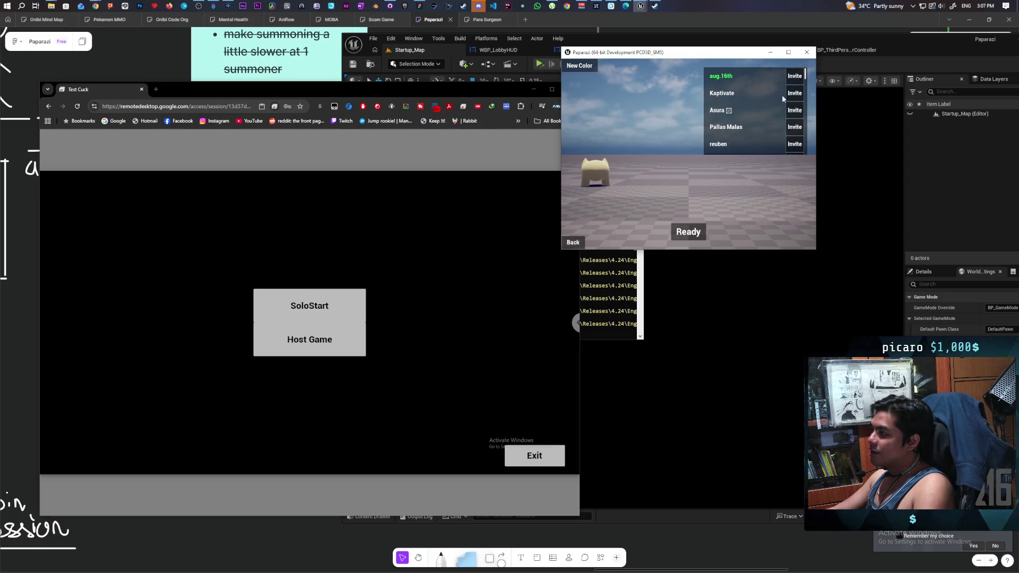
{"action": "scroll", "coordinate": [754, 109], "scroll_direction": "down", "scroll_amount": 1}
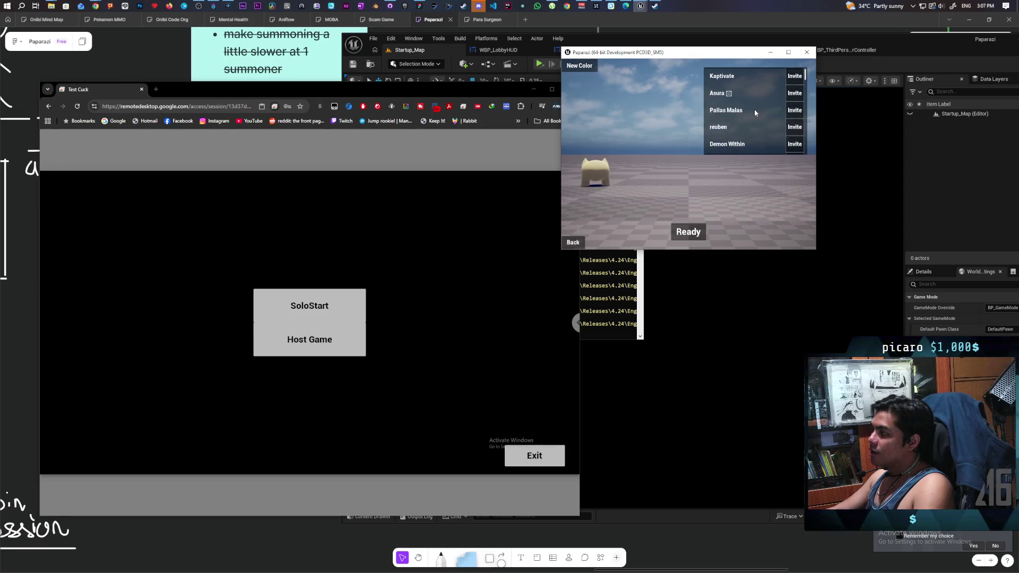
{"action": "scroll", "coordinate": [755, 112], "scroll_direction": "up", "scroll_amount": 1}
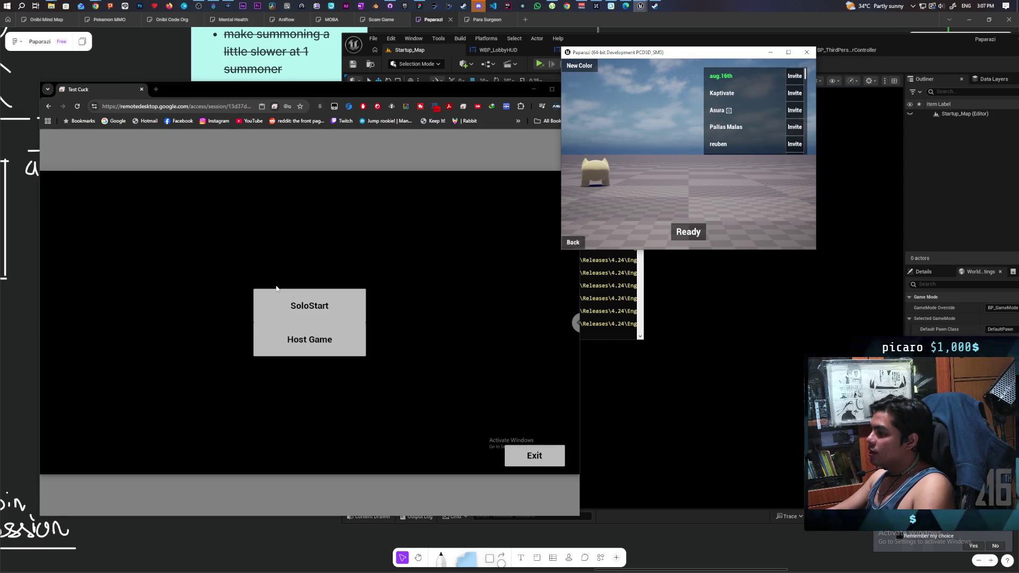
{"action": "left_click", "coordinate": [228, 92]}
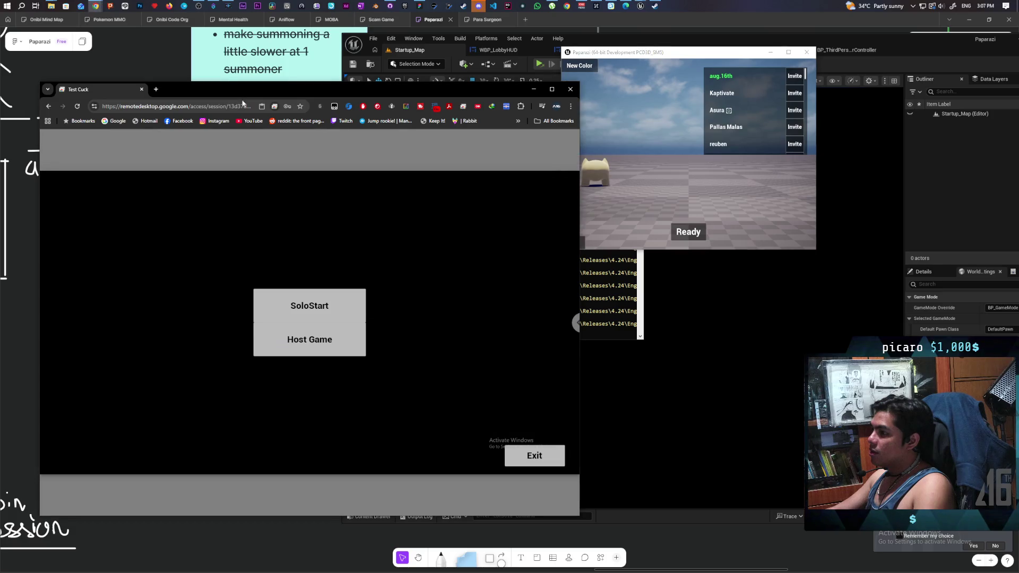
{"action": "left_click", "coordinate": [794, 77]}
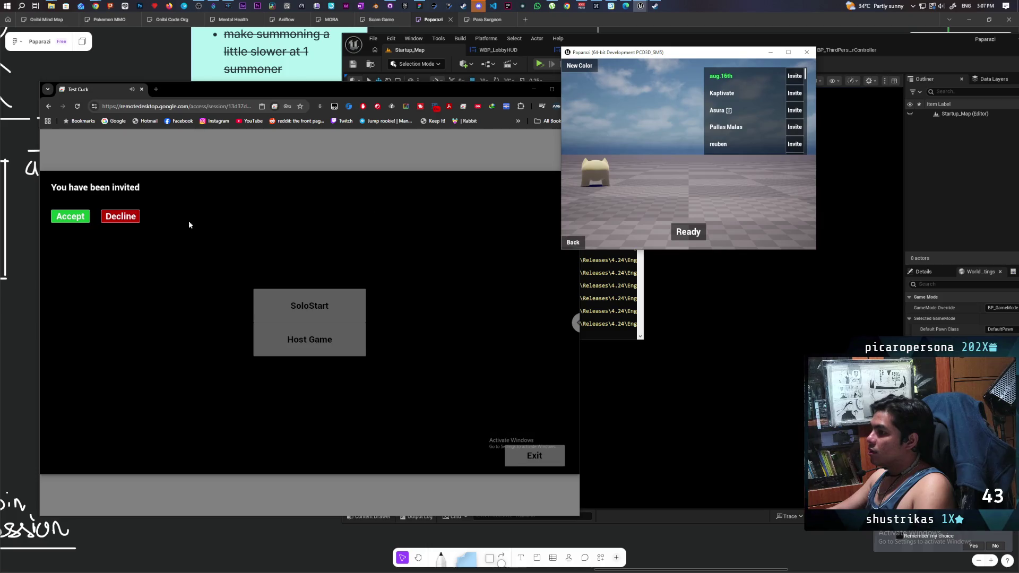
- Accept the invite in the remote game, then toggle Ready for both players in each window
{"action": "left_click", "coordinate": [68, 217]}
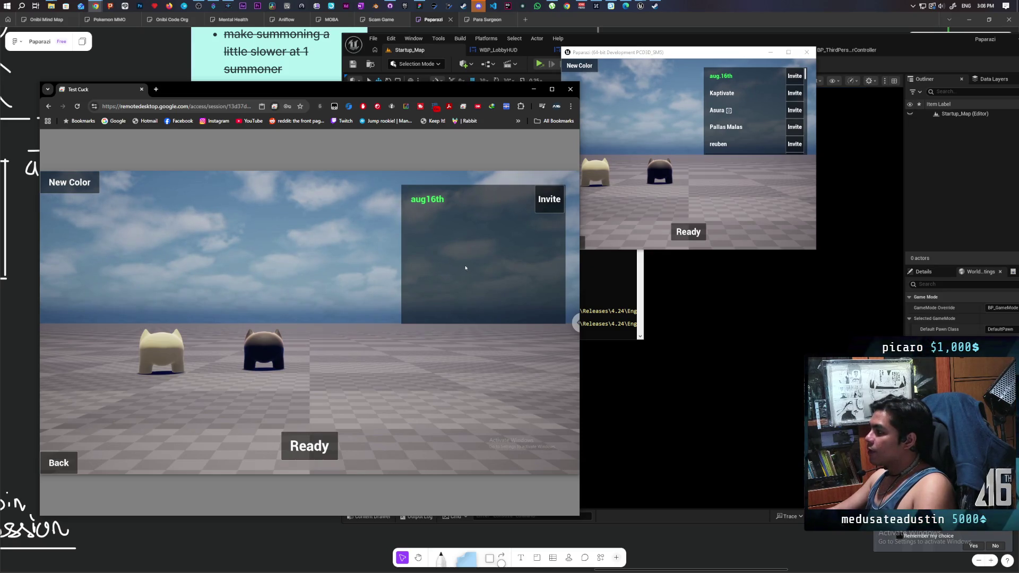
{"action": "left_click", "coordinate": [311, 449]}
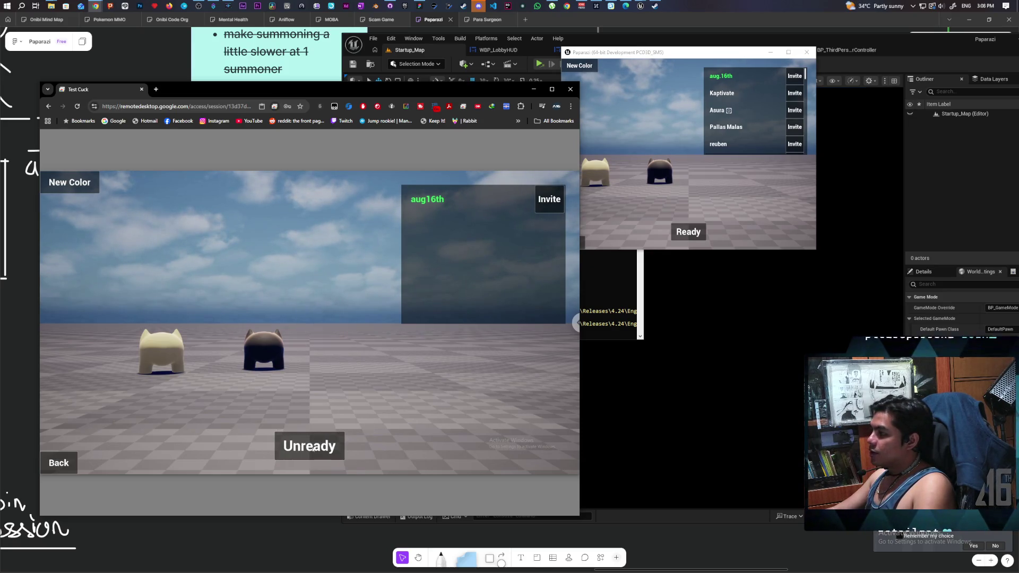
{"action": "left_click", "coordinate": [688, 234]}
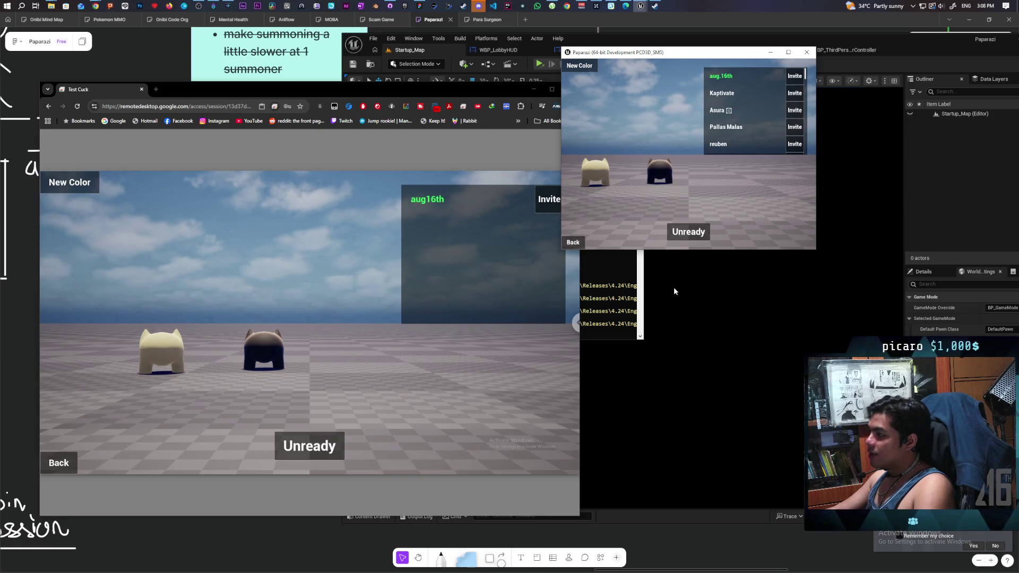
{"action": "left_click", "coordinate": [689, 232]}
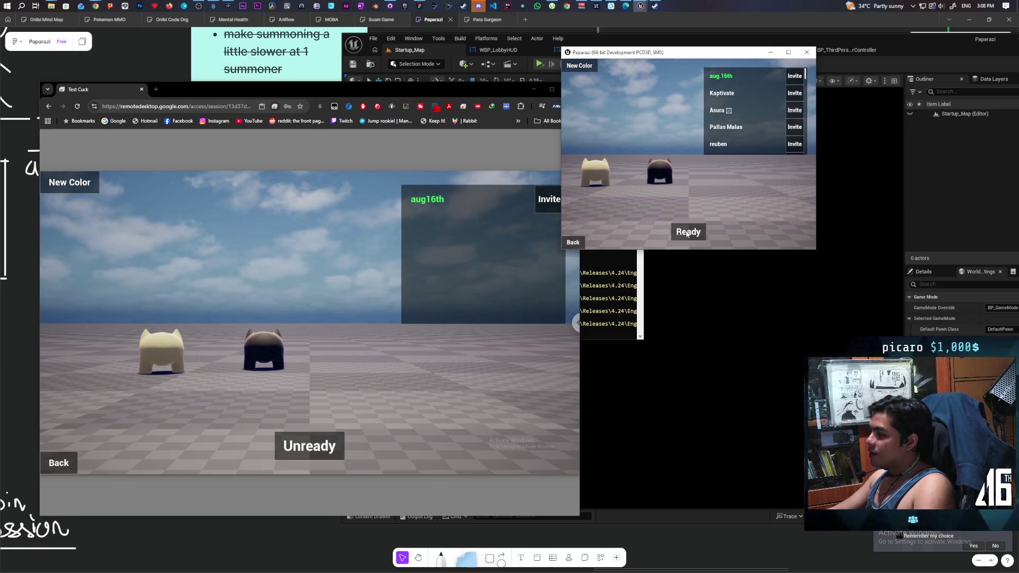
{"action": "left_click", "coordinate": [322, 402]}
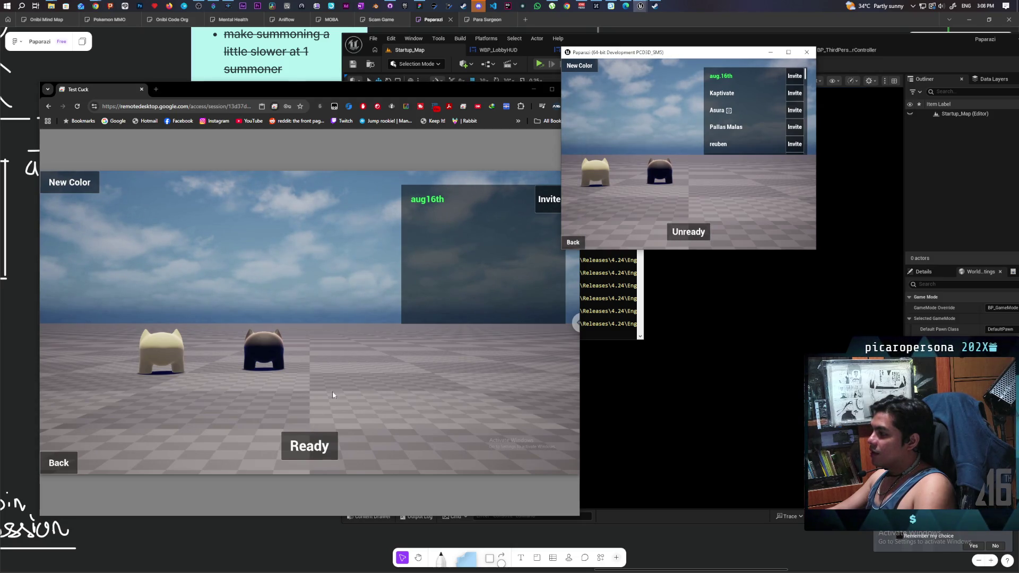
{"action": "left_click", "coordinate": [314, 438]}
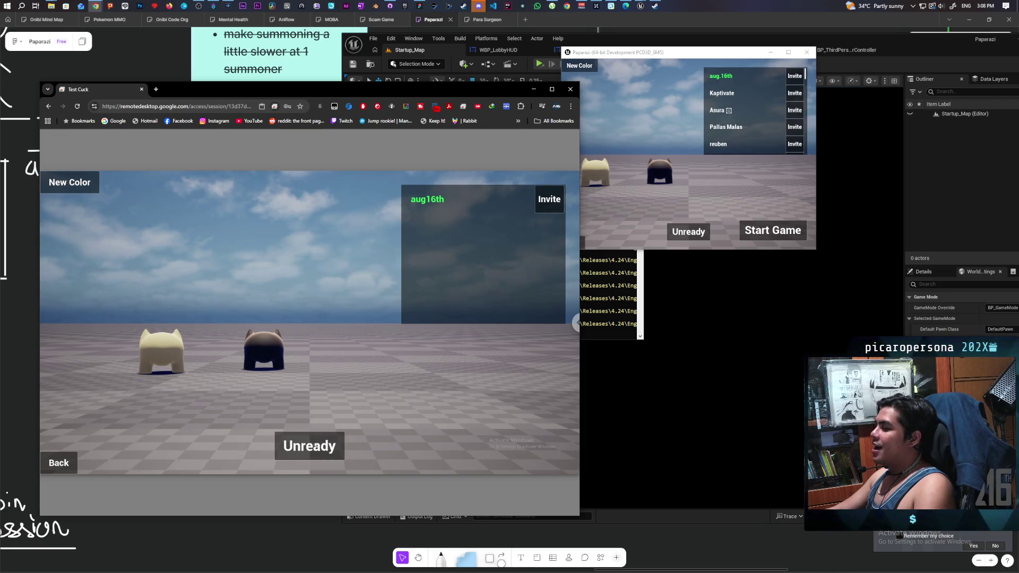
- Re-ready both the host and remote players, then start the match from the host lobby
{"action": "left_click", "coordinate": [314, 446]}
{"action": "left_click", "coordinate": [673, 231]}
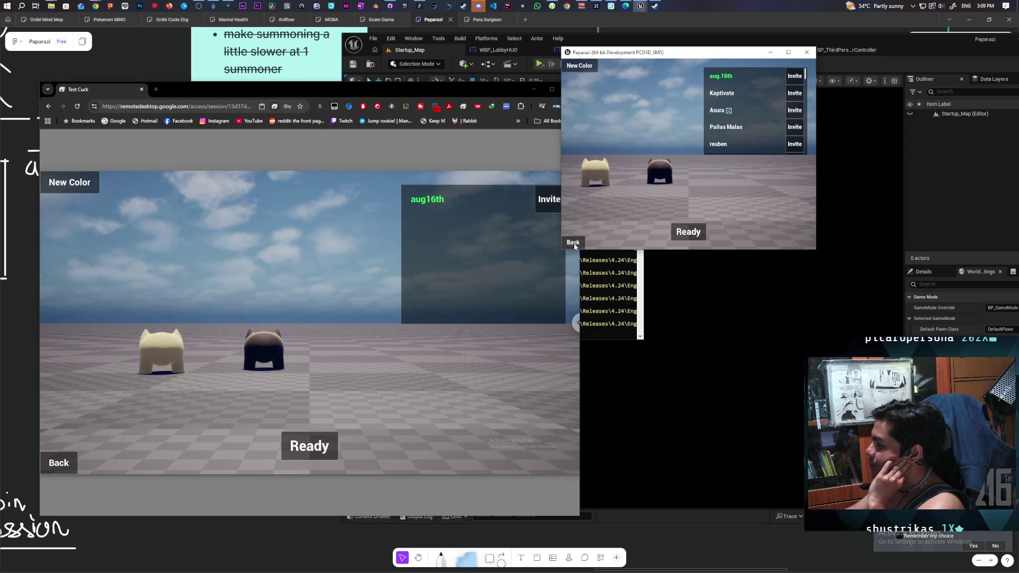
{"action": "left_click", "coordinate": [670, 236]}
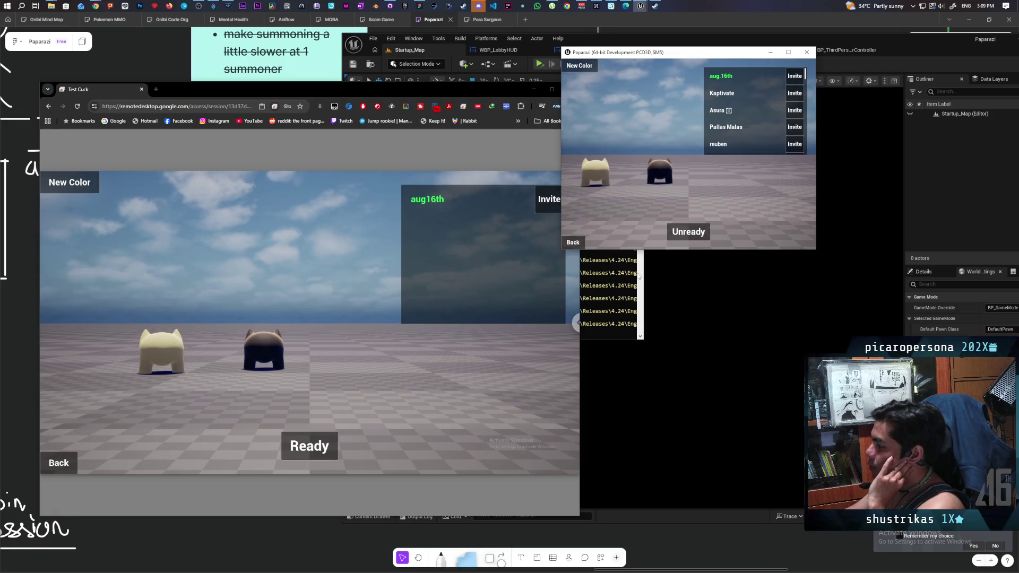
{"action": "left_click", "coordinate": [327, 447]}
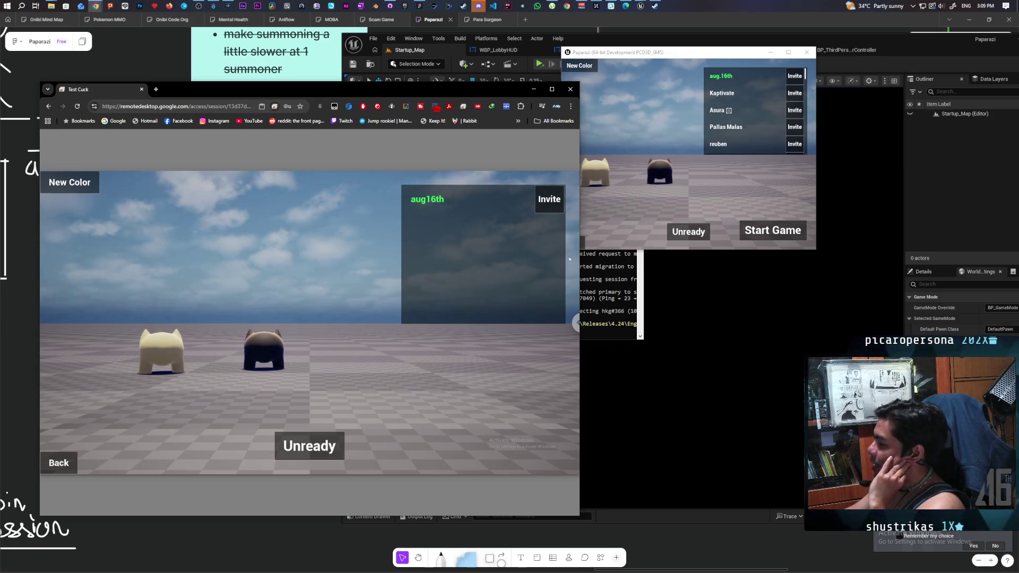
{"action": "left_click", "coordinate": [774, 232]}
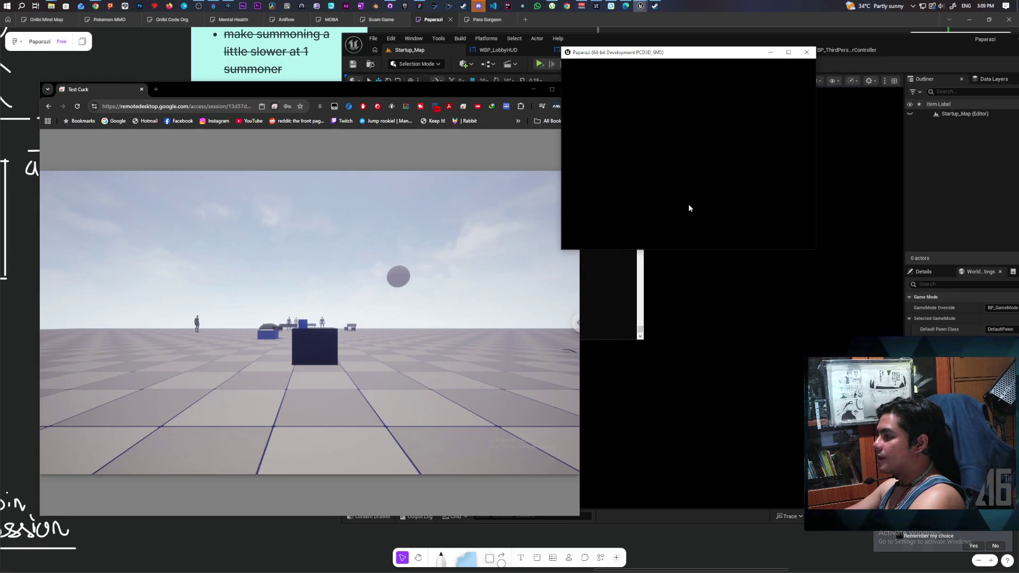
- Walk both characters through the level, then send the remote game back to its main menu
{"action": "key", "text": "w"}
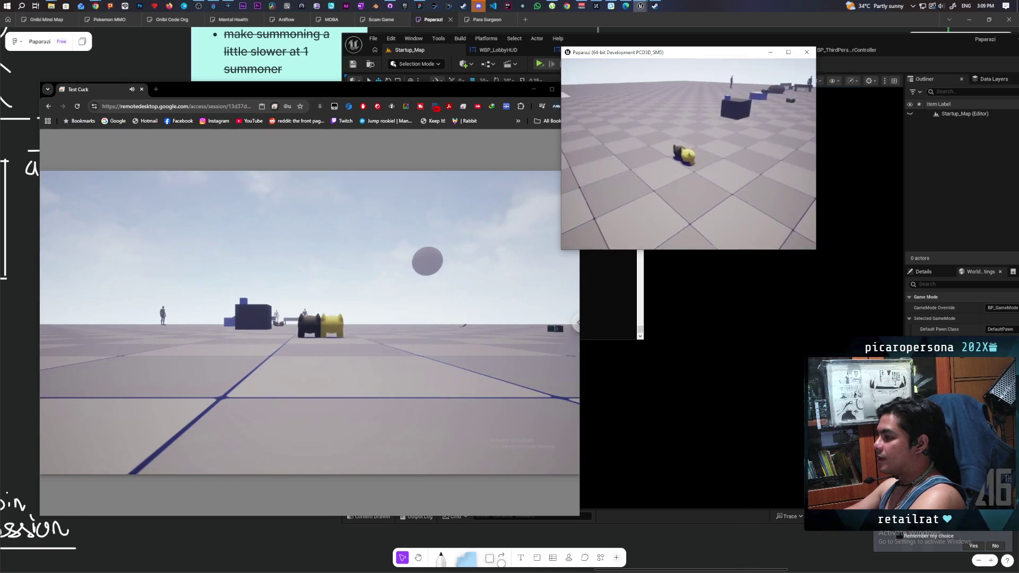
{"action": "key", "text": "w"}
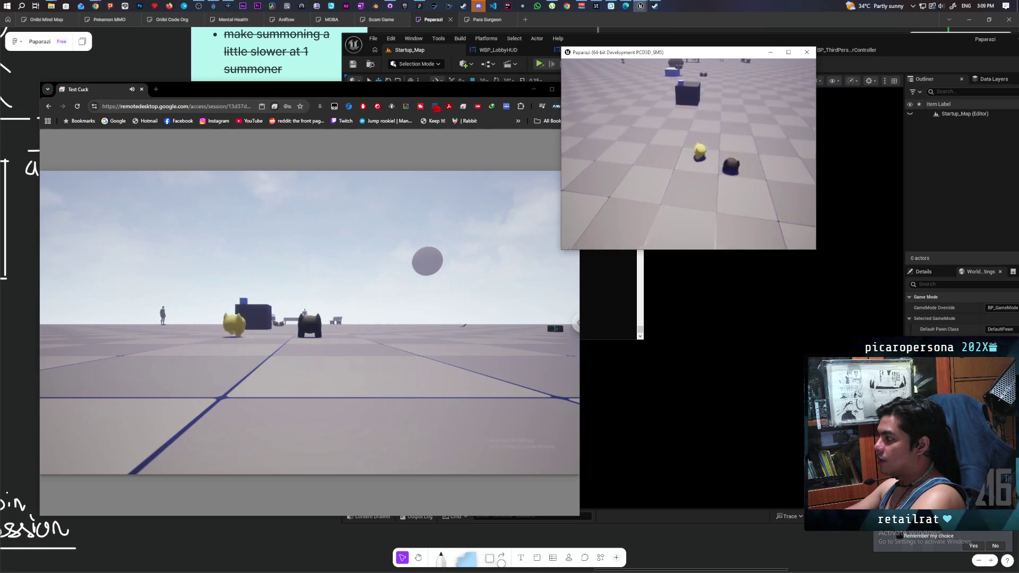
{"action": "left_click", "coordinate": [469, 290]}
{"action": "key", "text": "w"}
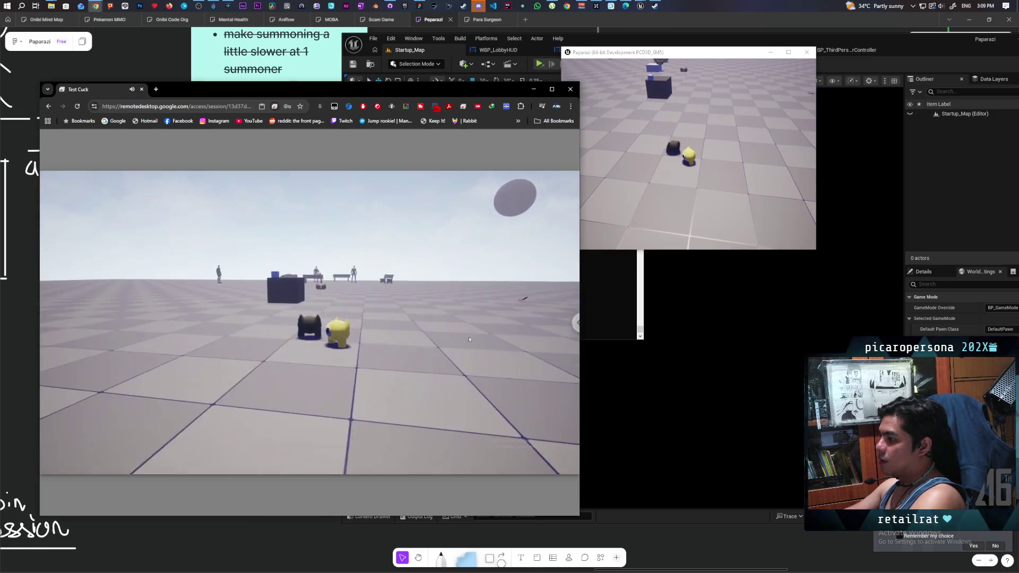
{"action": "key", "text": "w"}
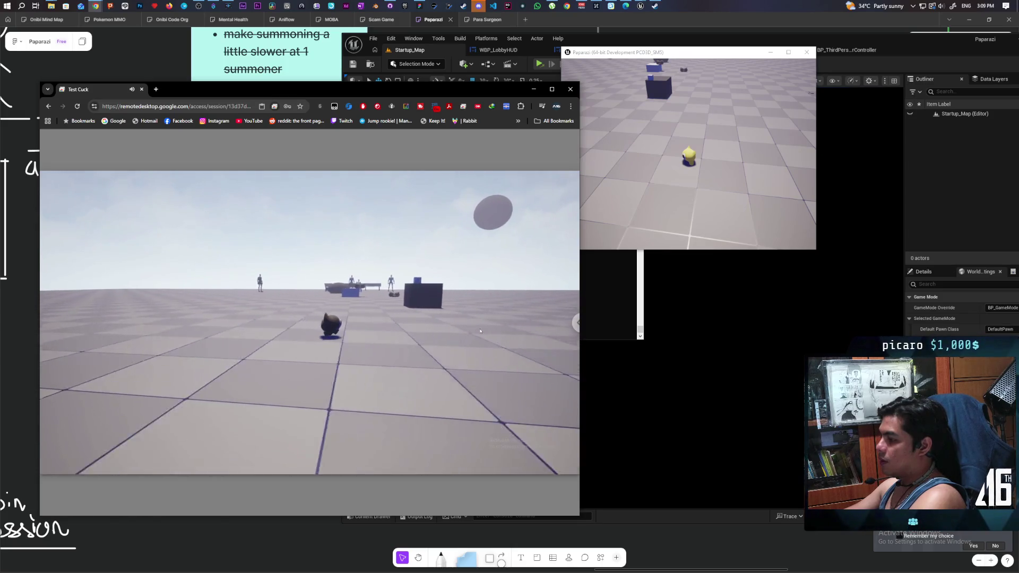
{"action": "key", "text": "w"}
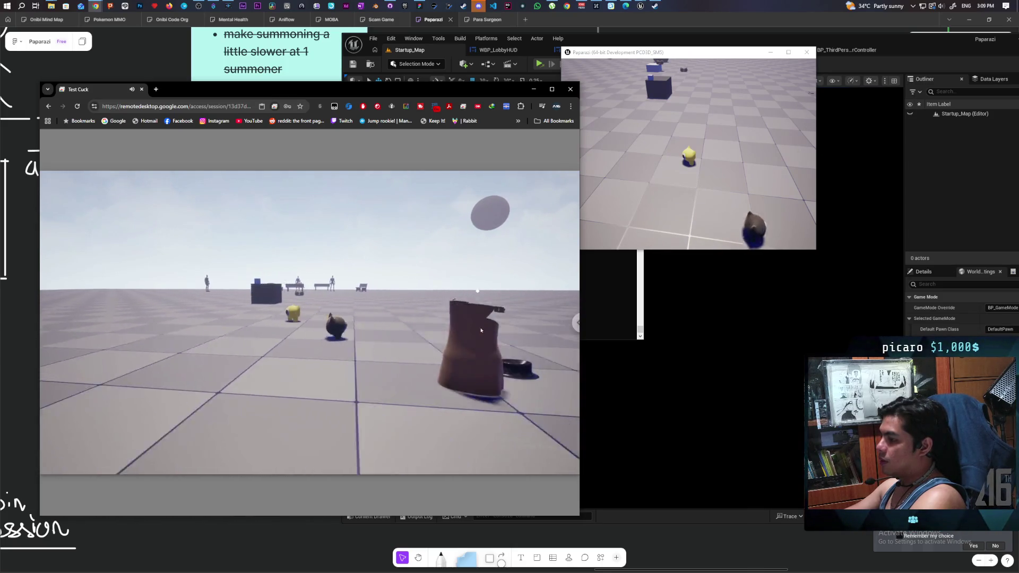
{"action": "key", "text": "w"}
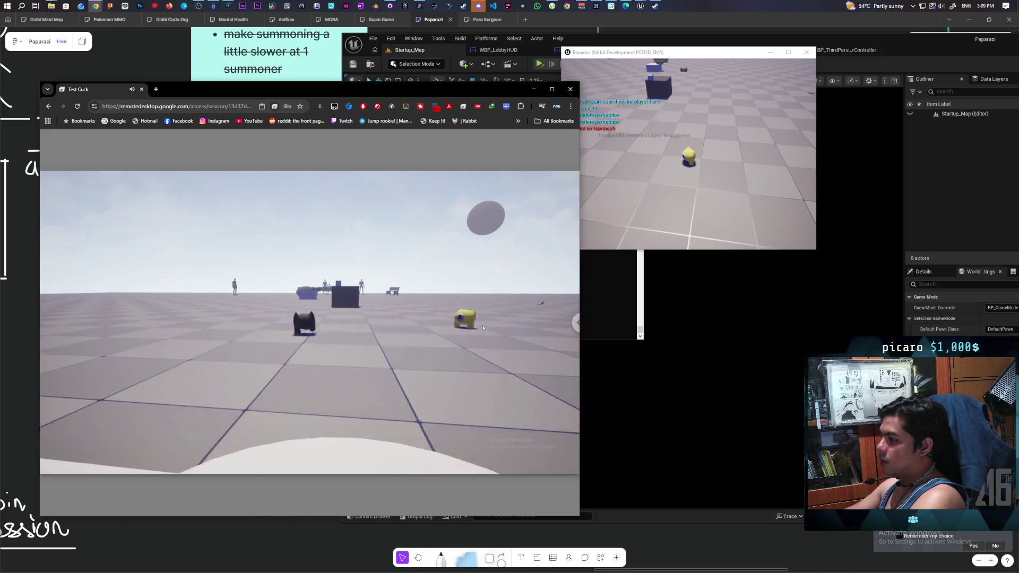
{"action": "key", "text": "w"}
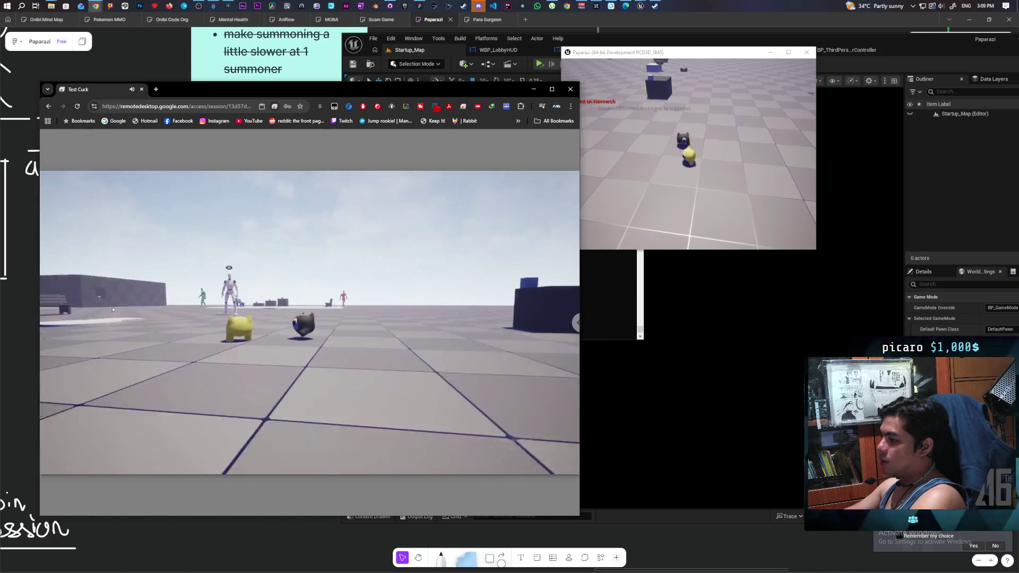
{"action": "key", "text": "Escape"}
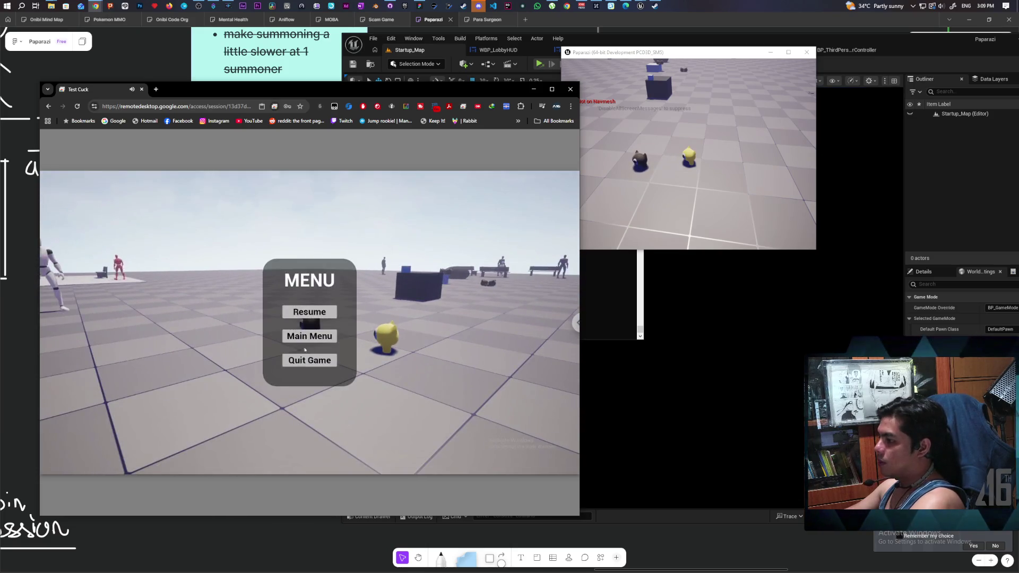
{"action": "left_click", "coordinate": [320, 338]}
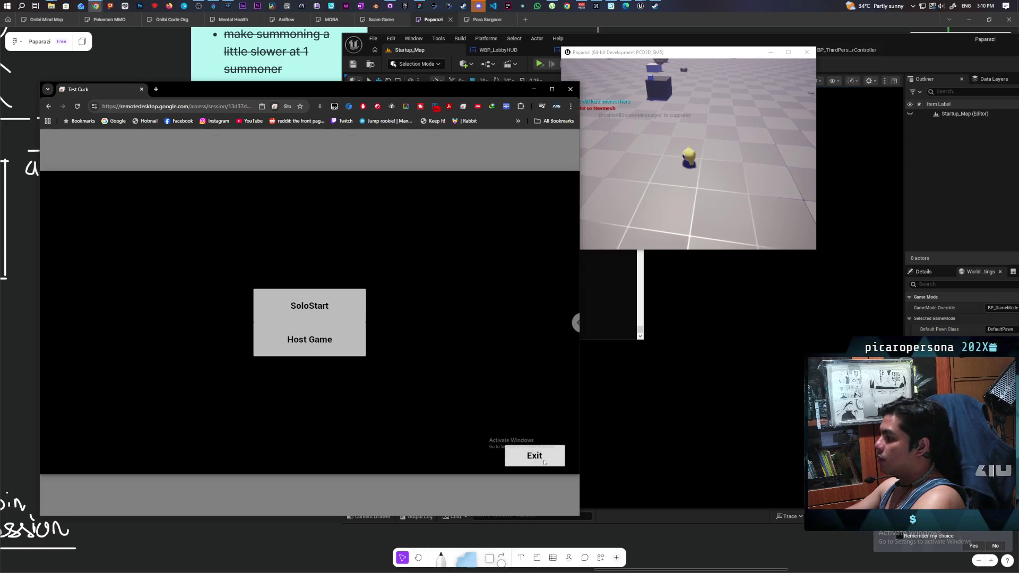
- Quit the remote game, exit the host game via its main menu, and minimize the remote desktop
{"action": "left_click", "coordinate": [544, 462]}
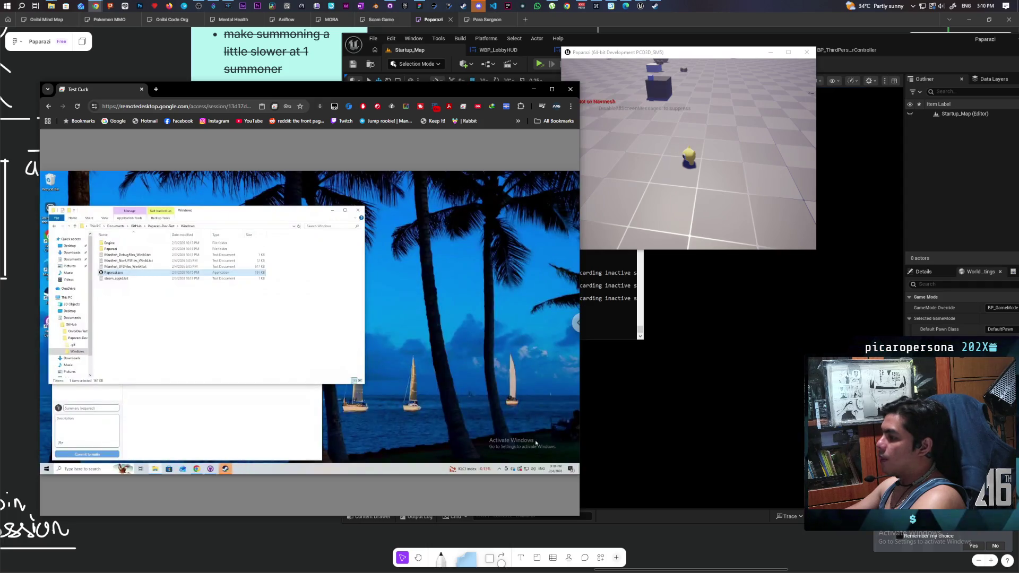
{"action": "left_click", "coordinate": [607, 120]}
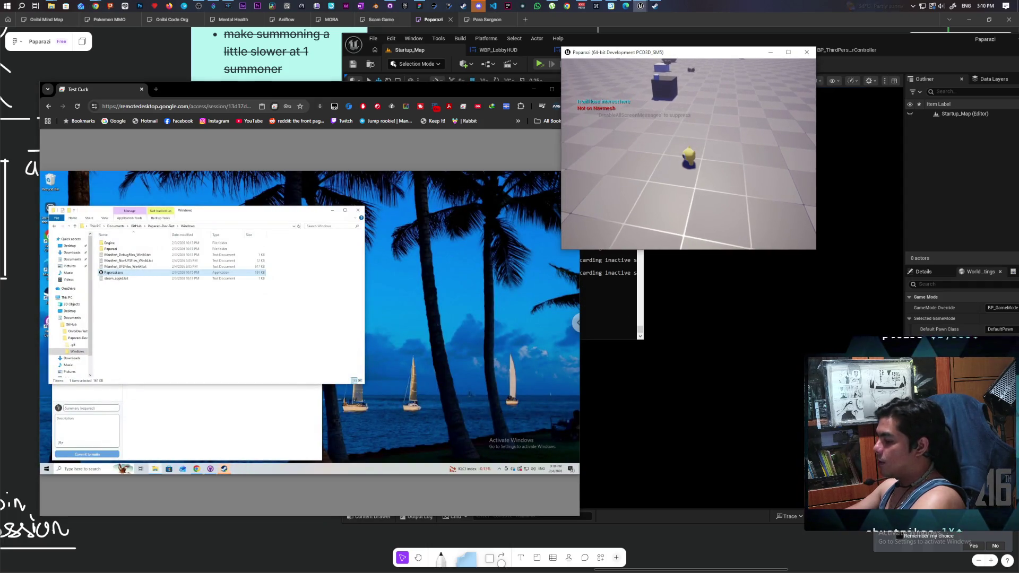
{"action": "key", "text": "Escape"}
{"action": "left_click", "coordinate": [685, 163]}
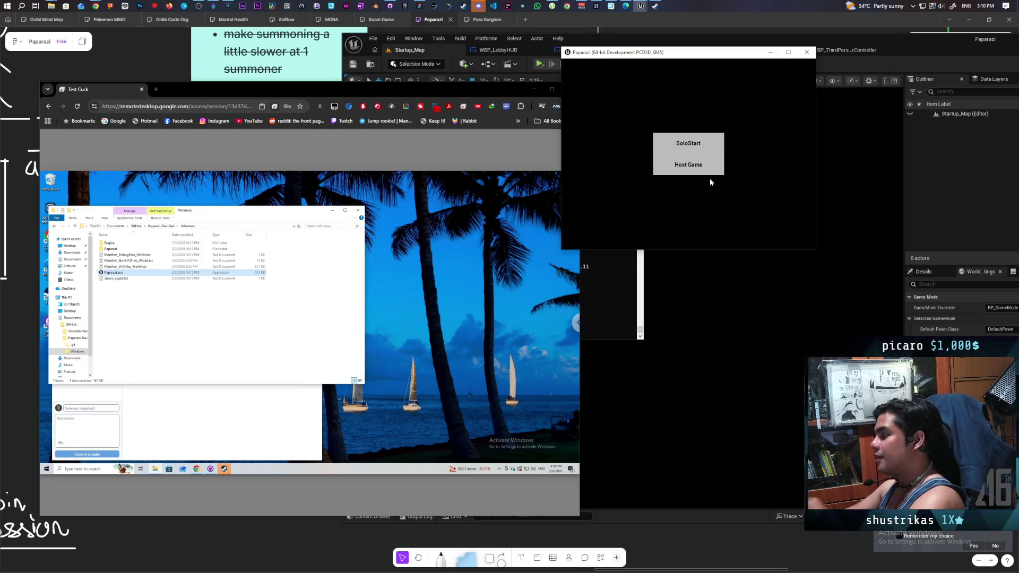
{"action": "left_click", "coordinate": [807, 50]}
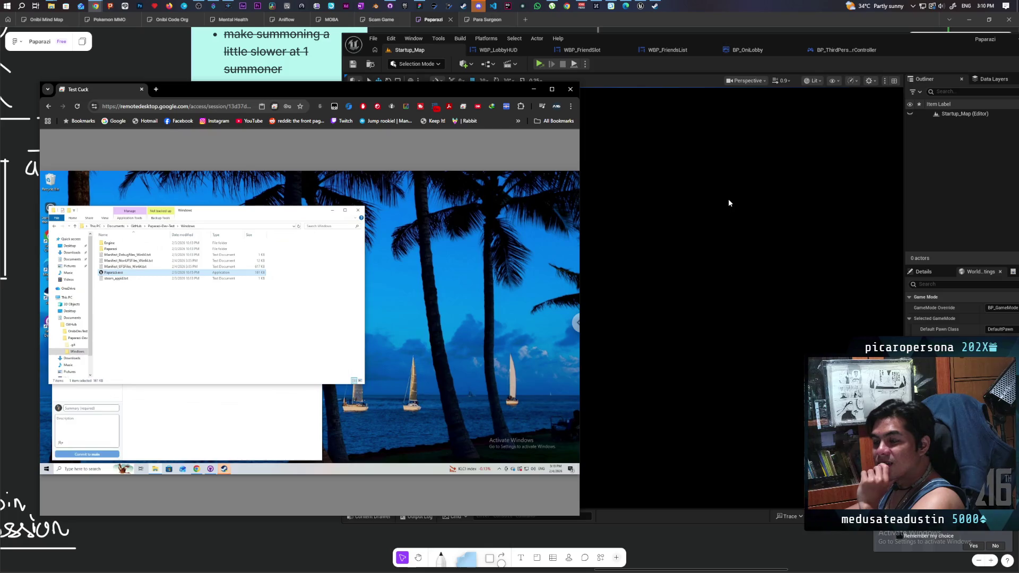
{"action": "left_click", "coordinate": [534, 89]}
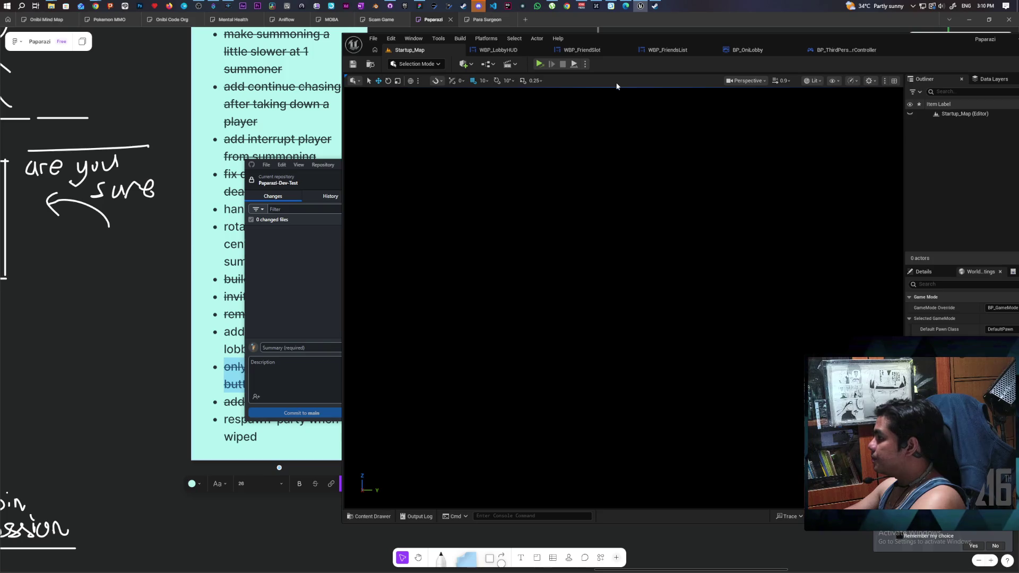
- Switch to BP_OniLobby's event graph and bring the Update Lobby Ready nodes into view
{"action": "left_click", "coordinate": [600, 50]}
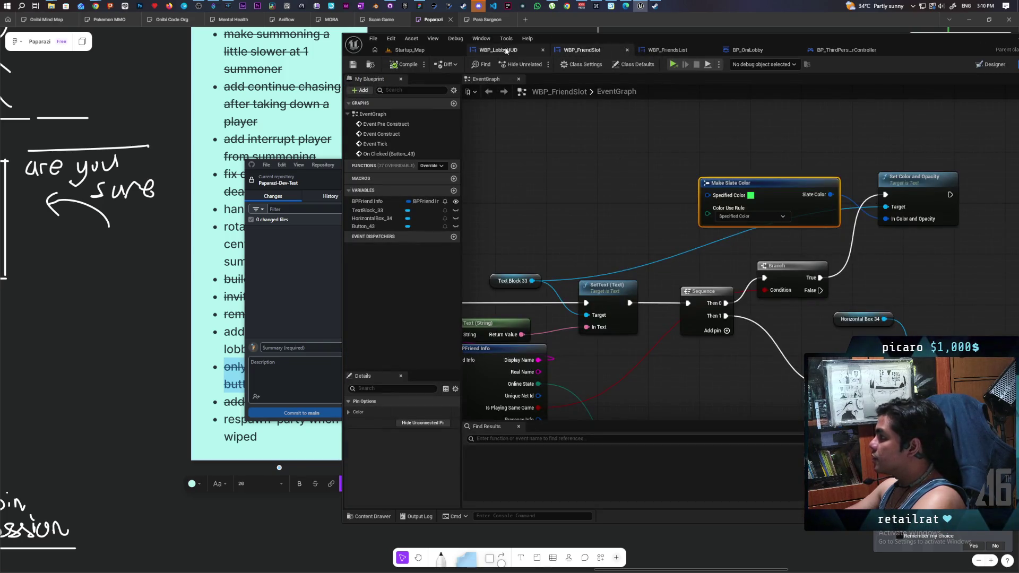
{"action": "left_click", "coordinate": [747, 50]}
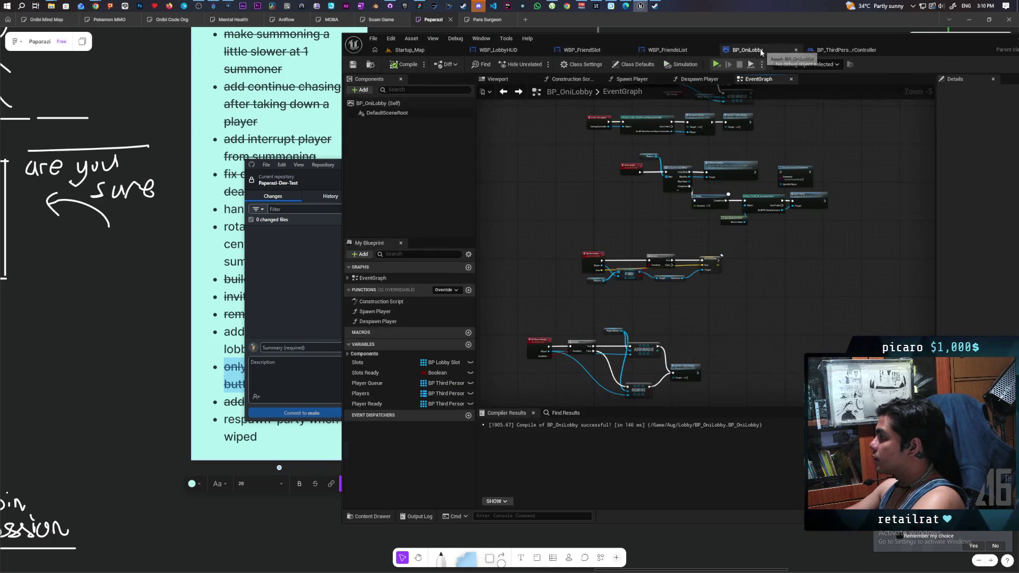
{"action": "left_click_drag", "start_coordinate": [713, 322], "coordinate": [709, 125]}
{"action": "scroll", "coordinate": [693, 199], "scroll_direction": "up", "scroll_amount": 6}
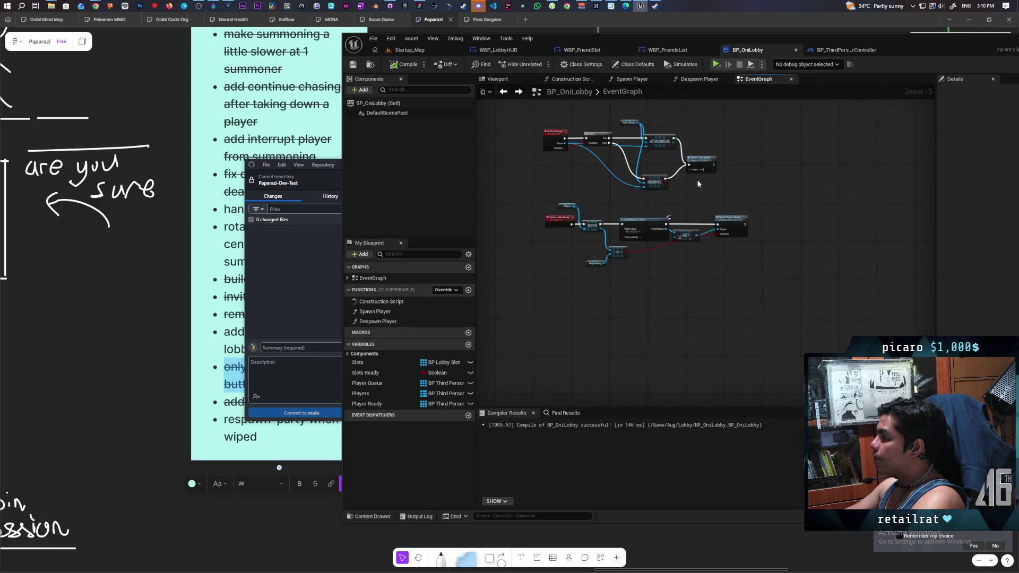
{"action": "left_click_drag", "start_coordinate": [624, 230], "coordinate": [661, 222]}
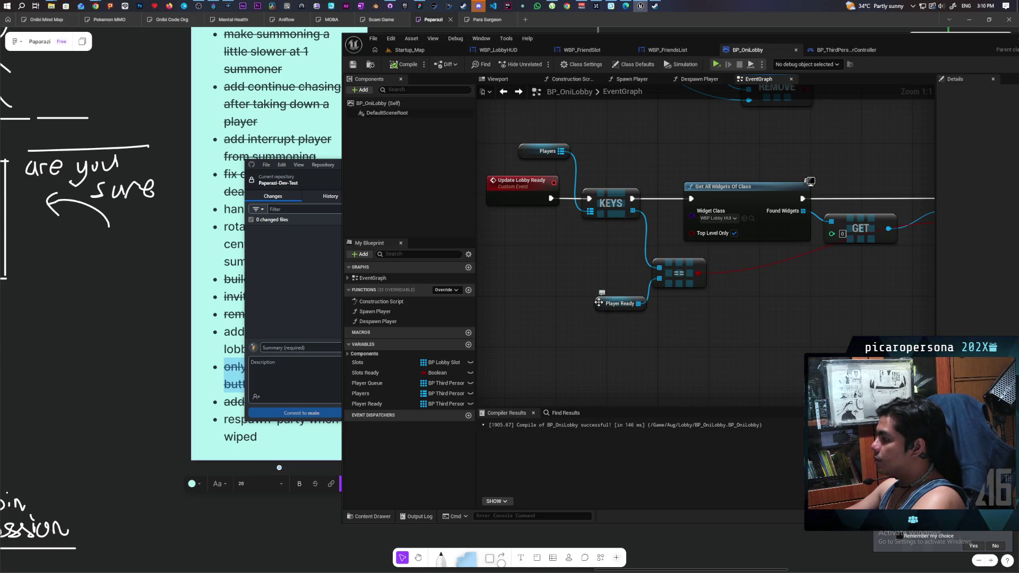
- Reposition the Player Ready node next to the comparison node, feeding Update Players Ready
{"action": "mouse_move", "coordinate": [600, 307]}
{"action": "left_mouse_down"}
{"action": "mouse_move", "coordinate": [582, 353]}
{"action": "mouse_move", "coordinate": [591, 359]}
{"action": "left_mouse_up"}
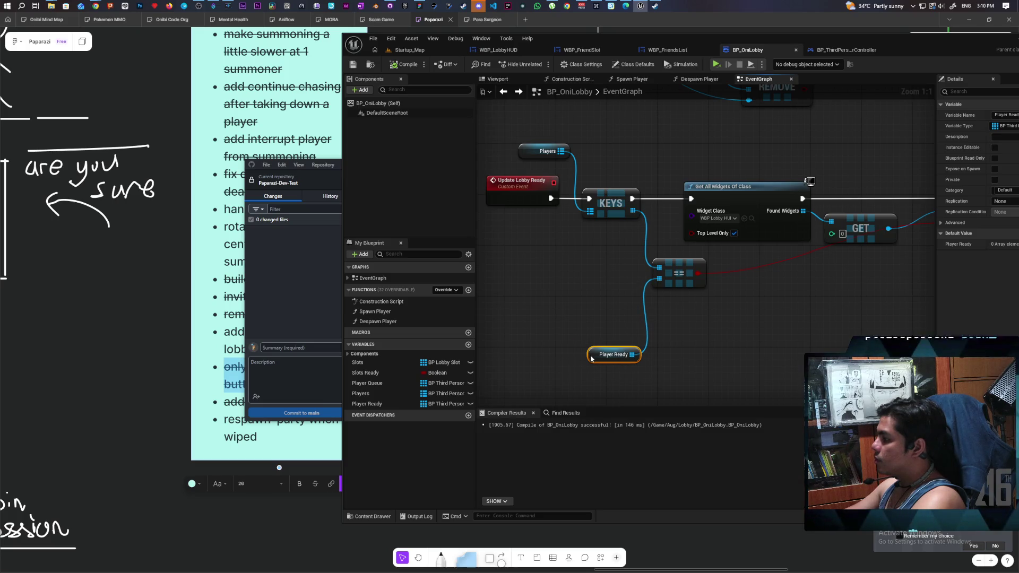
{"action": "left_click", "coordinate": [616, 298]}
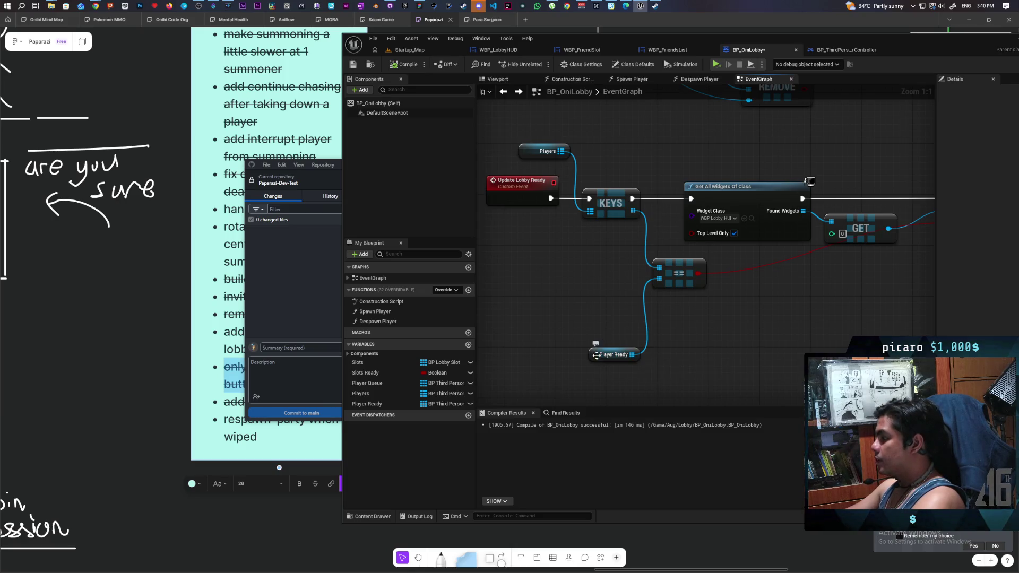
{"action": "left_click_drag", "start_coordinate": [597, 356], "coordinate": [603, 318]}
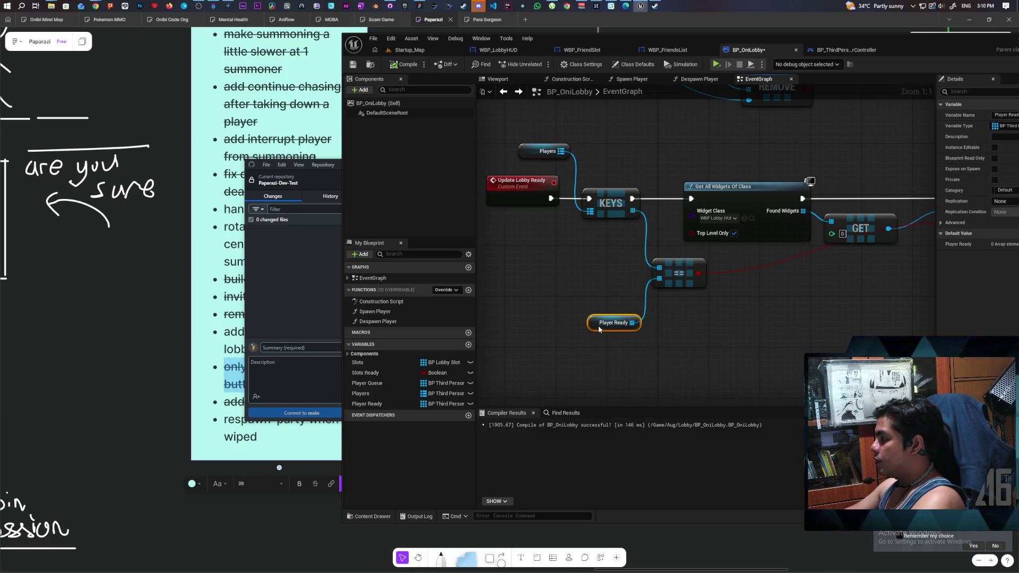
{"action": "left_click", "coordinate": [607, 294]}
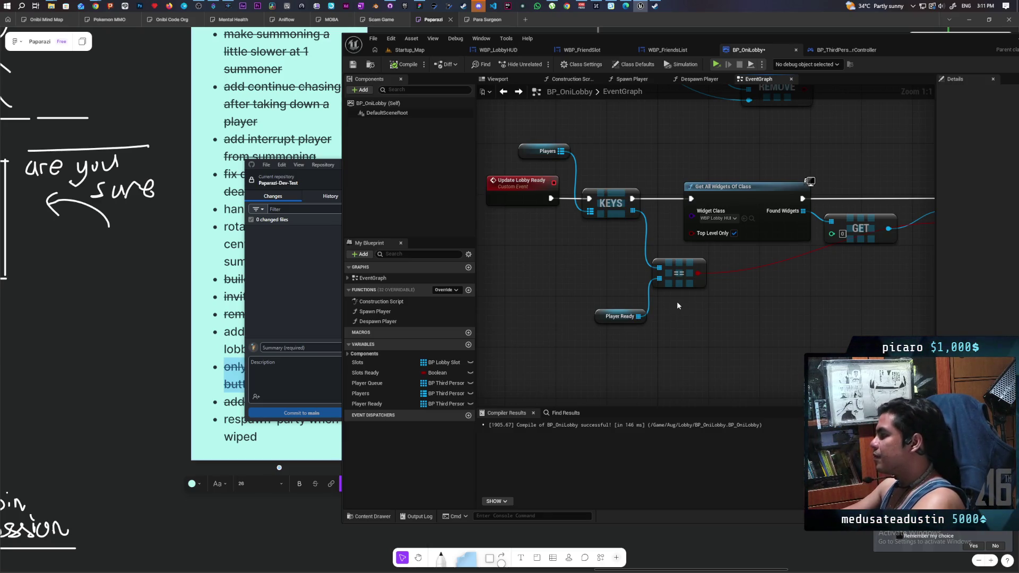
{"action": "mouse_move", "coordinate": [696, 313]}
{"action": "left_mouse_down"}
{"action": "mouse_move", "coordinate": [578, 318]}
{"action": "mouse_move", "coordinate": [674, 332]}
{"action": "mouse_move", "coordinate": [662, 328]}
{"action": "left_mouse_up"}
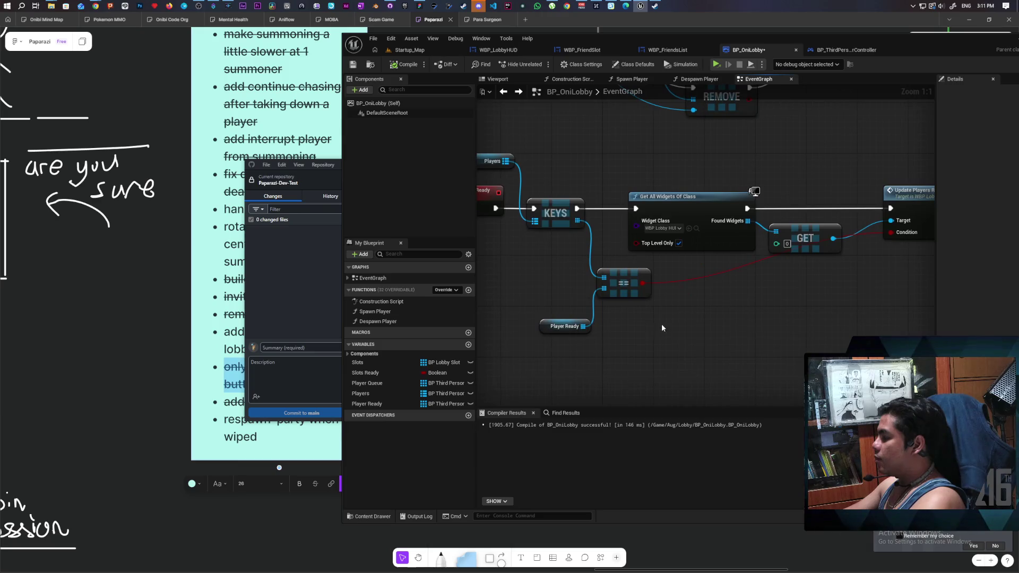
- Inspect the KEYS and == compare nodes in the Update Lobby Ready logic
{"action": "left_click_drag", "start_coordinate": [563, 246], "coordinate": [587, 269]}
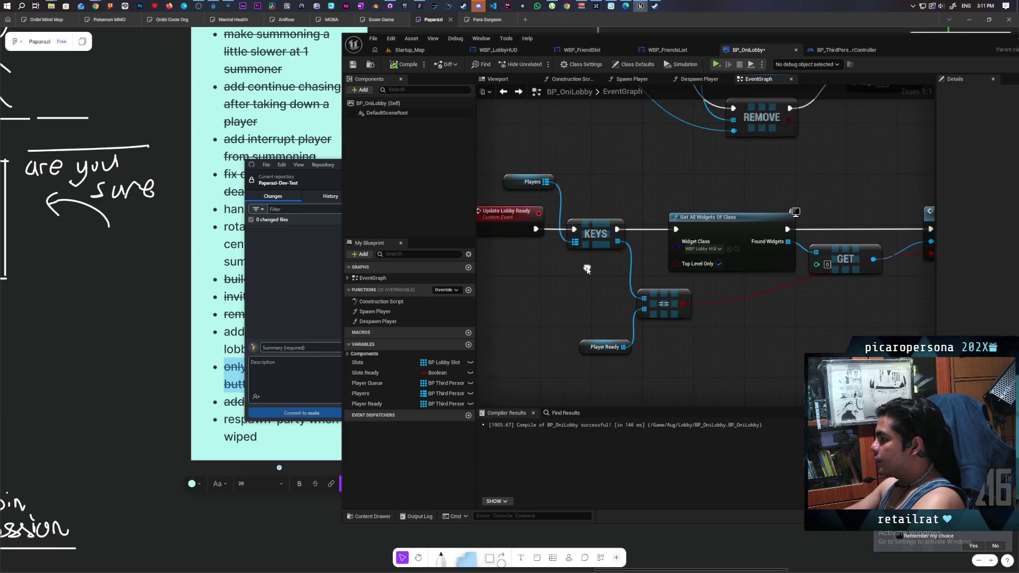
{"action": "mouse_move", "coordinate": [584, 199]}
{"action": "left_mouse_down"}
{"action": "mouse_move", "coordinate": [619, 263]}
{"action": "mouse_move", "coordinate": [607, 216]}
{"action": "mouse_move", "coordinate": [589, 266]}
{"action": "mouse_move", "coordinate": [628, 335]}
{"action": "left_mouse_up"}
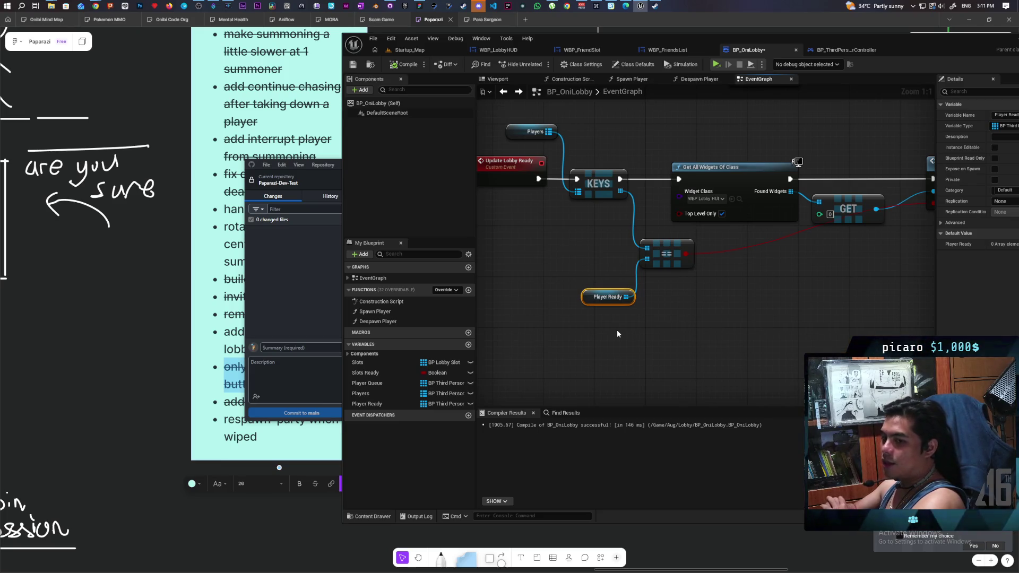
{"action": "left_click", "coordinate": [664, 260]}
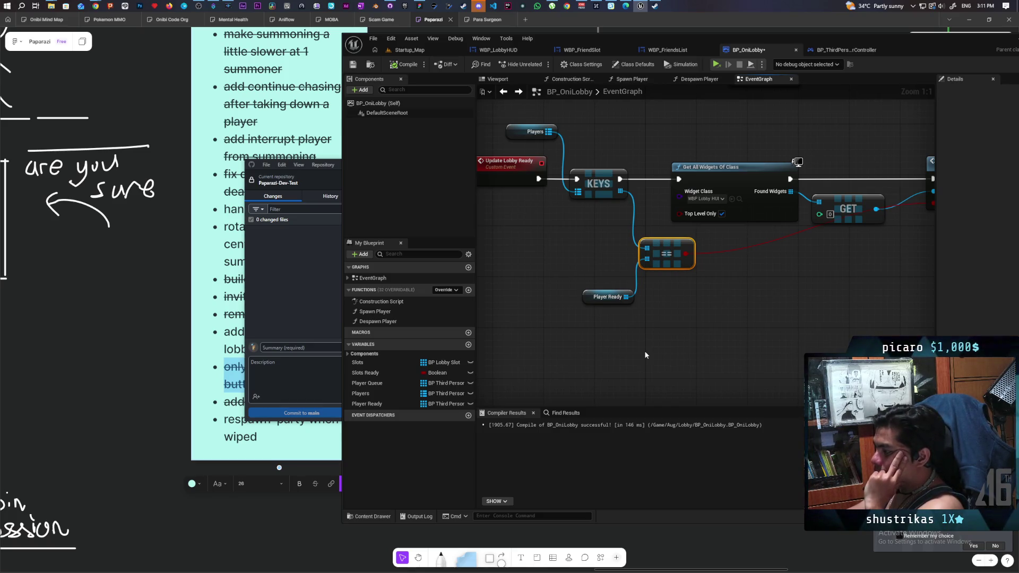
{"action": "mouse_move", "coordinate": [610, 238]}
{"action": "left_mouse_down"}
{"action": "mouse_move", "coordinate": [584, 330]}
{"action": "mouse_move", "coordinate": [621, 237]}
{"action": "mouse_move", "coordinate": [624, 279]}
{"action": "left_mouse_up"}
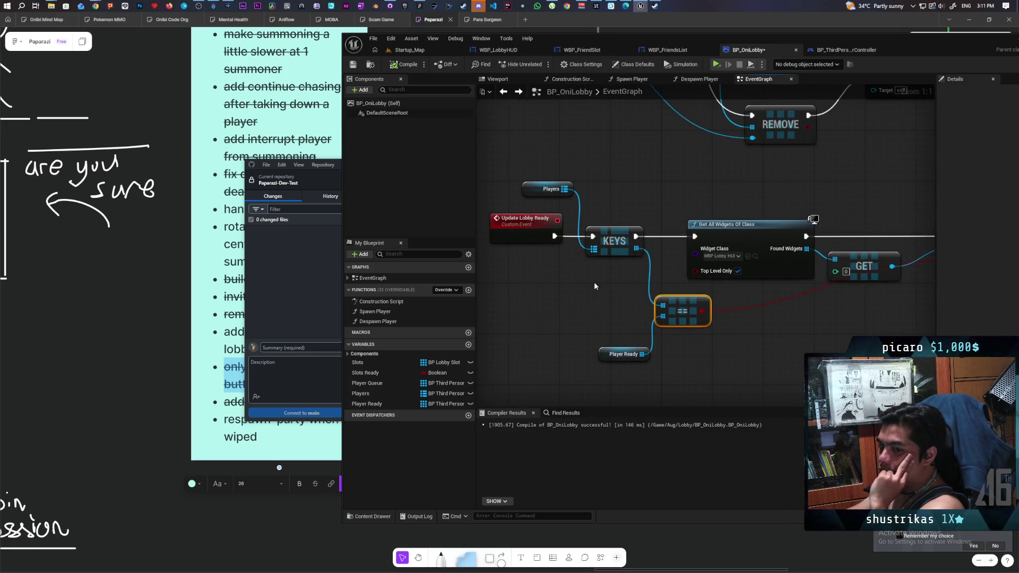
{"action": "left_click_drag", "start_coordinate": [601, 213], "coordinate": [623, 315]}
{"action": "left_click", "coordinate": [622, 313]}
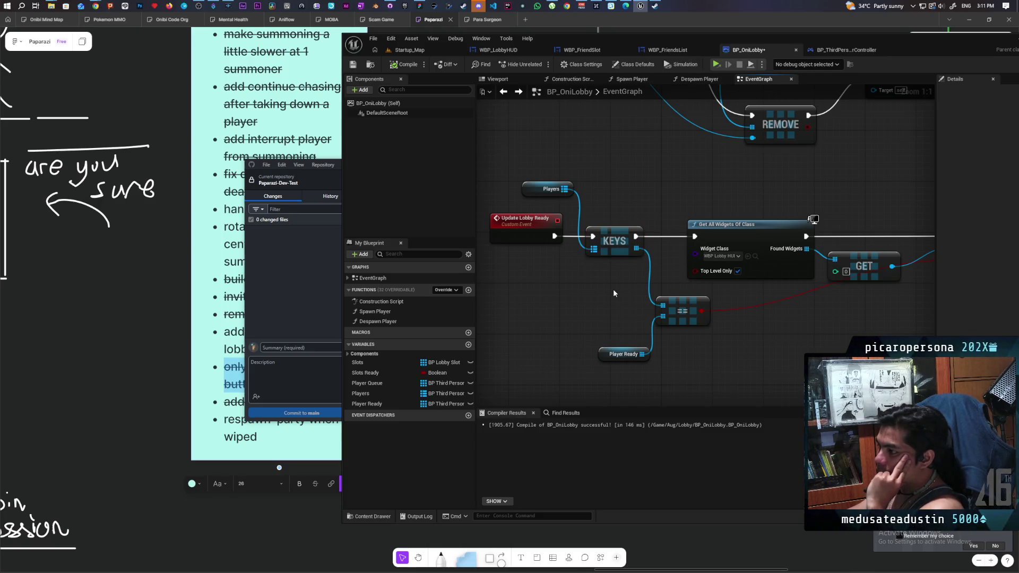
{"action": "left_click", "coordinate": [605, 244]}
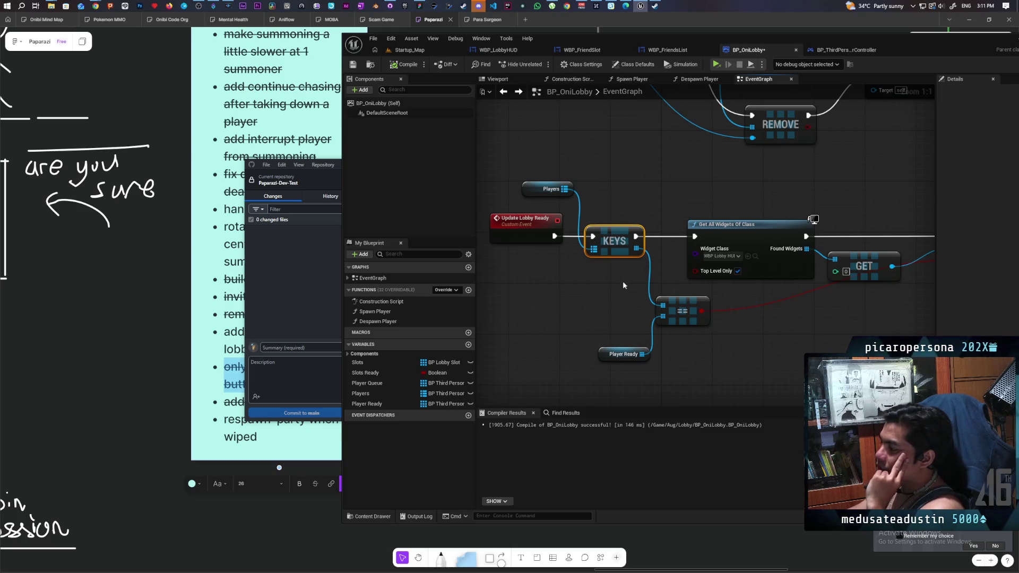
- Drag a wire off the Player Ready pin and search its actions for 'set'
{"action": "scroll", "coordinate": [622, 281], "scroll_direction": "down", "scroll_amount": 2}
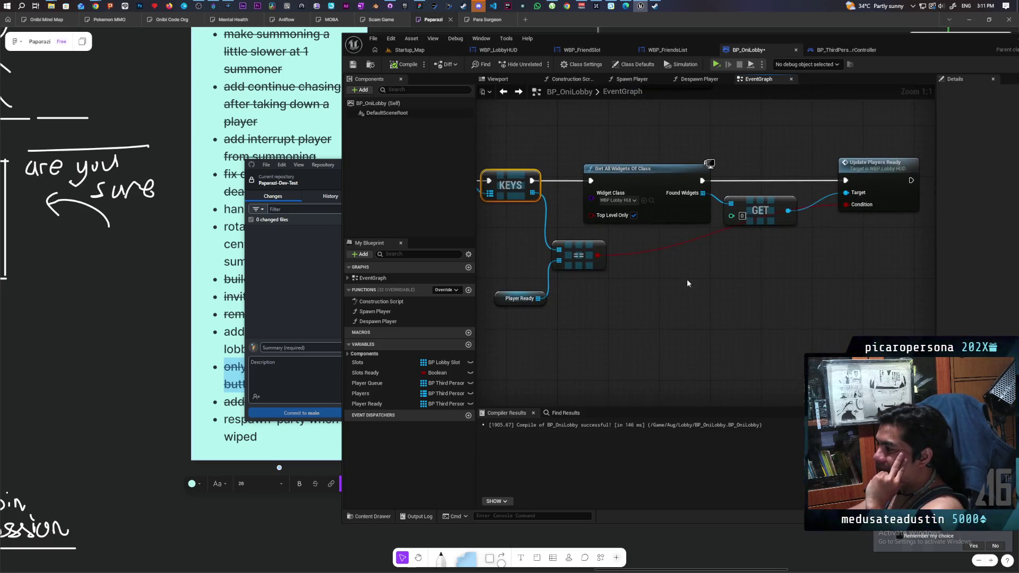
{"action": "scroll", "coordinate": [697, 282], "scroll_direction": "up", "scroll_amount": 2}
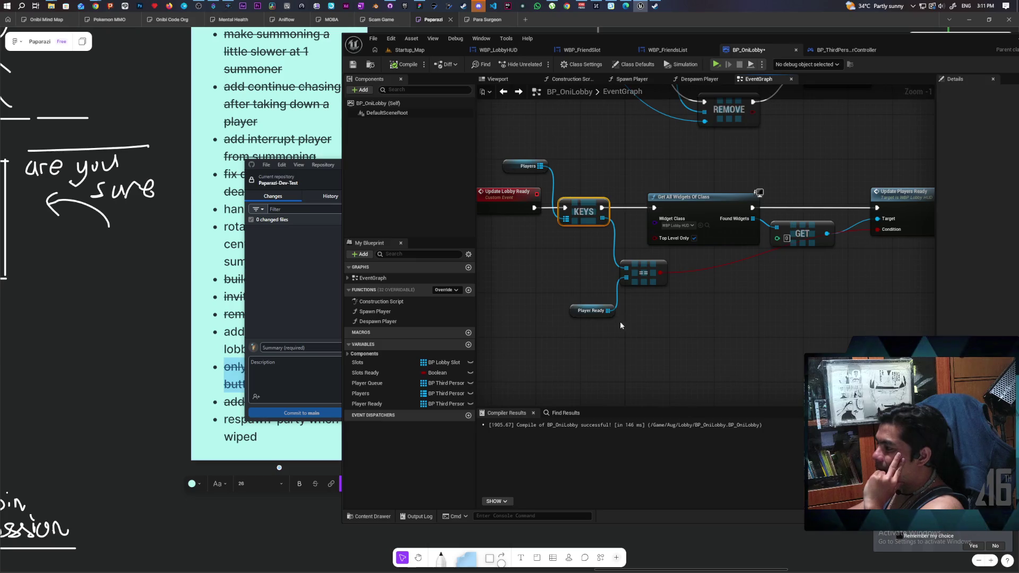
{"action": "mouse_move", "coordinate": [608, 312]}
{"action": "left_mouse_down"}
{"action": "mouse_move", "coordinate": [645, 356]}
{"action": "mouse_move", "coordinate": [639, 349]}
{"action": "left_mouse_up"}
{"action": "type", "text": "set"}
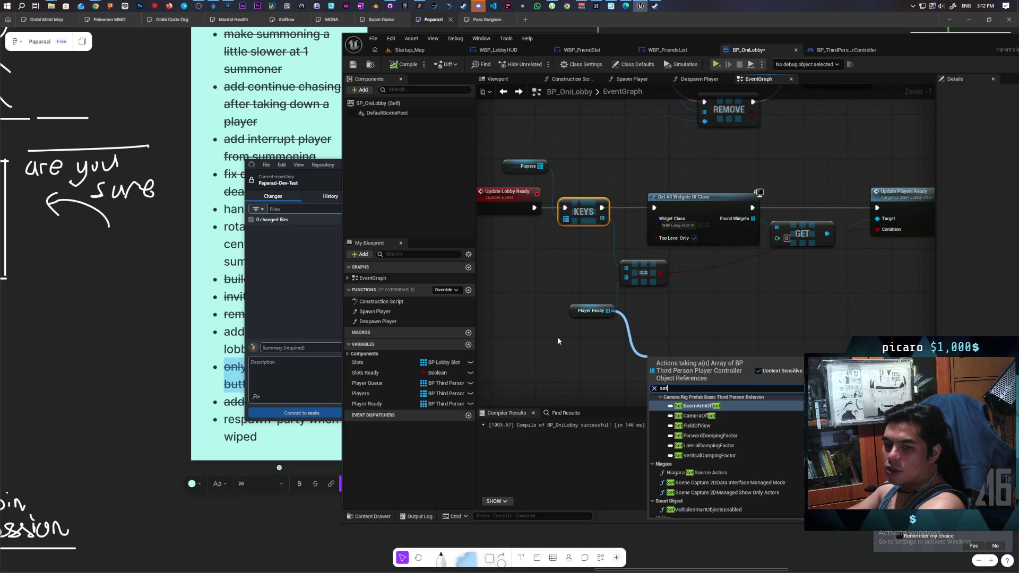
- Dismiss the 'set' action list and clear the node selection on the graph
{"action": "mouse_move", "coordinate": [566, 293]}
{"action": "left_mouse_down"}
{"action": "mouse_move", "coordinate": [600, 369]}
{"action": "mouse_move", "coordinate": [581, 260]}
{"action": "left_mouse_up"}
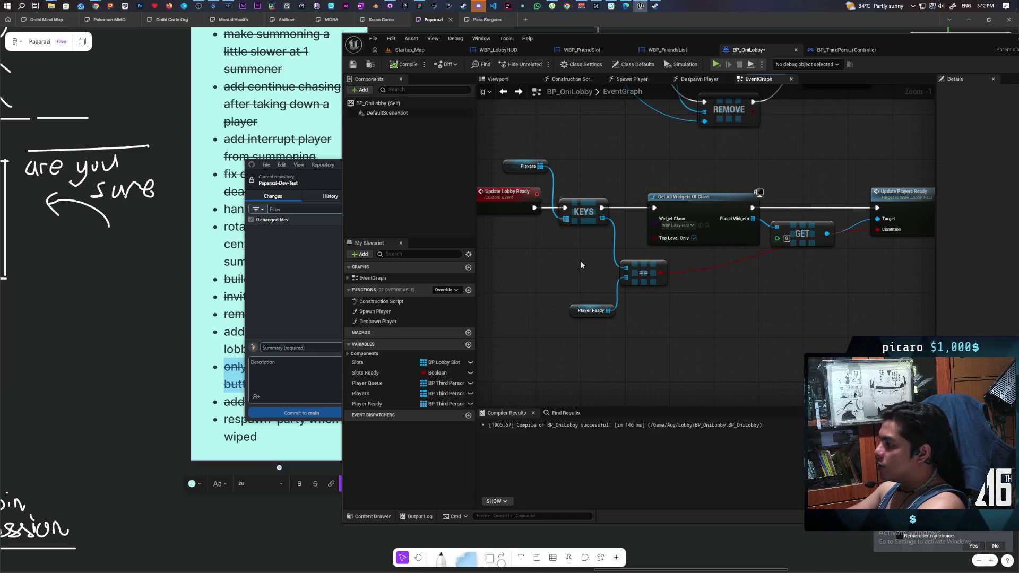
{"action": "left_click", "coordinate": [606, 263]}
{"action": "mouse_move", "coordinate": [569, 294]}
{"action": "left_mouse_down"}
{"action": "mouse_move", "coordinate": [616, 354]}
{"action": "mouse_move", "coordinate": [589, 330]}
{"action": "left_mouse_up"}
{"action": "left_click_drag", "start_coordinate": [617, 361], "coordinate": [612, 359]}
{"action": "left_click", "coordinate": [611, 358]}
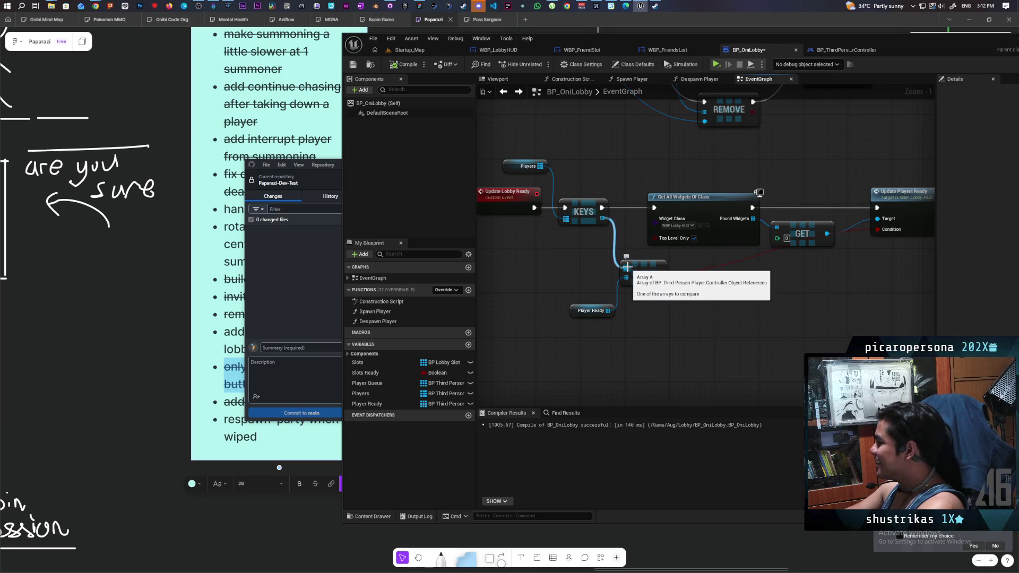
- Drag off the Player Ready pin again and search its actions for 'array'
{"action": "left_click_drag", "start_coordinate": [608, 311], "coordinate": [632, 349]}
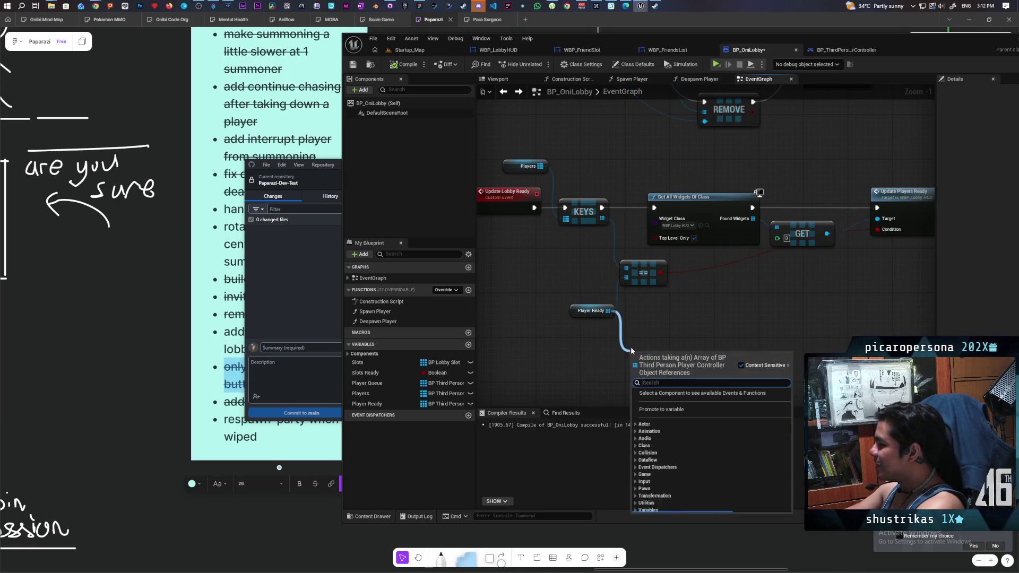
{"action": "type", "text": "arfr"}
{"action": "key", "text": "BackSpace"}
{"action": "key", "text": "BackSpace"}
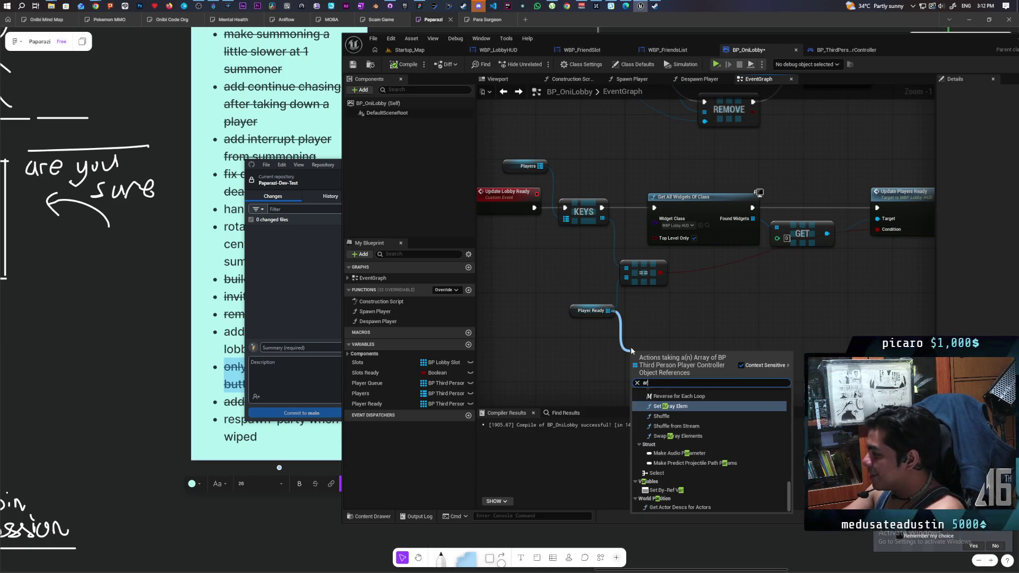
{"action": "type", "text": "rayu"}
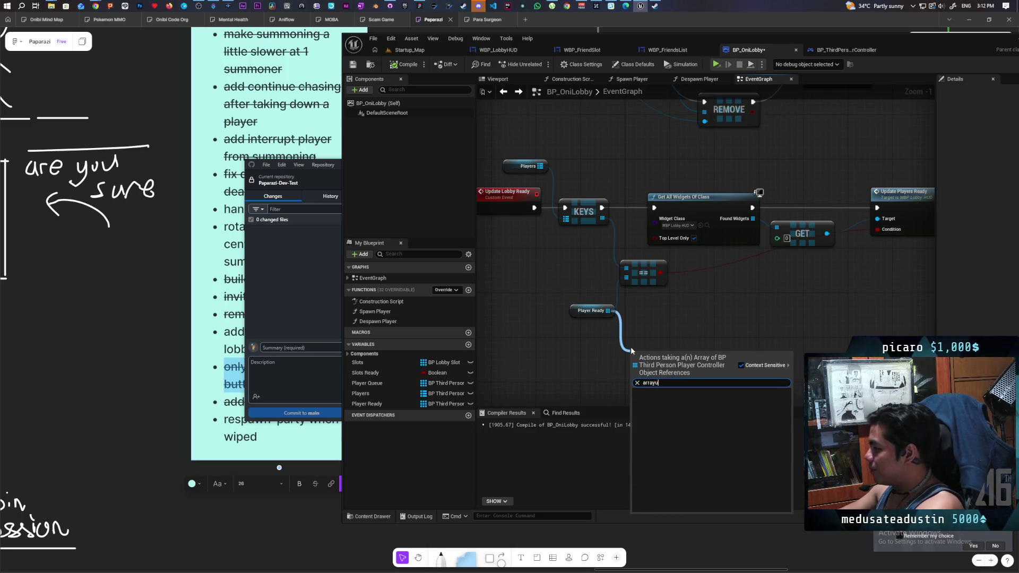
{"action": "key", "text": "BackSpace"}
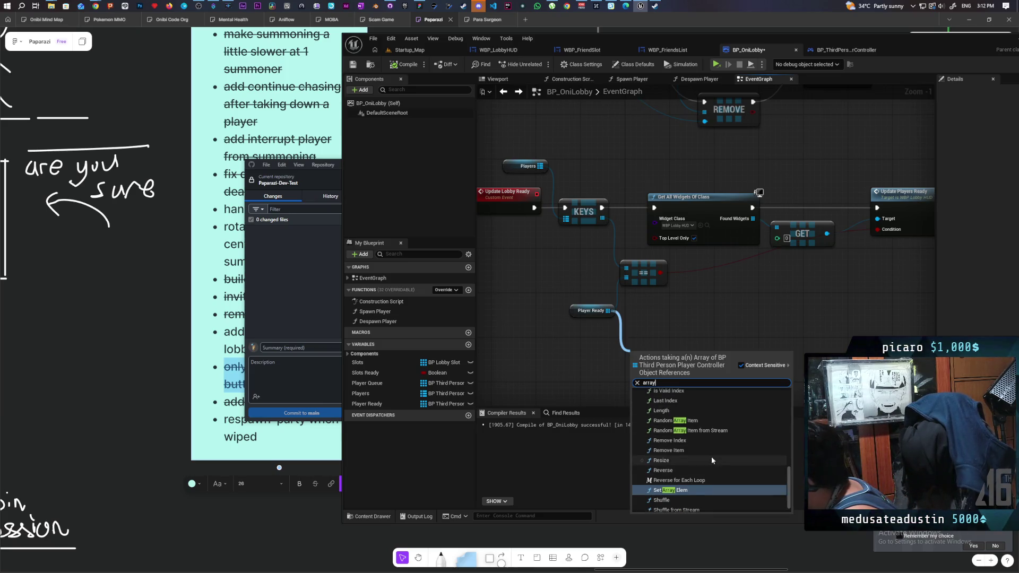
{"action": "scroll", "coordinate": [711, 457], "scroll_direction": "up", "scroll_amount": 4}
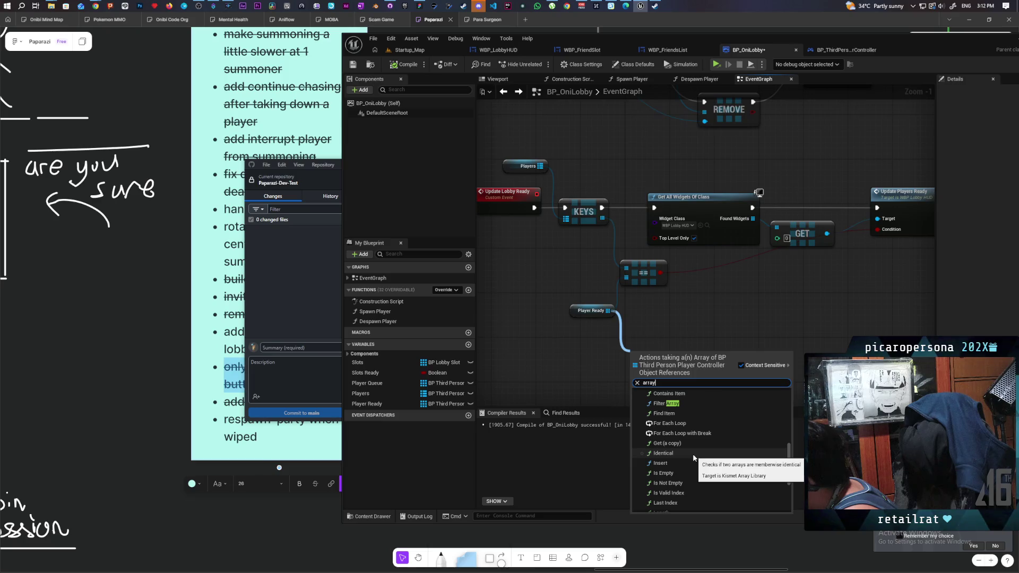
{"action": "scroll", "coordinate": [693, 457], "scroll_direction": "up", "scroll_amount": 3}
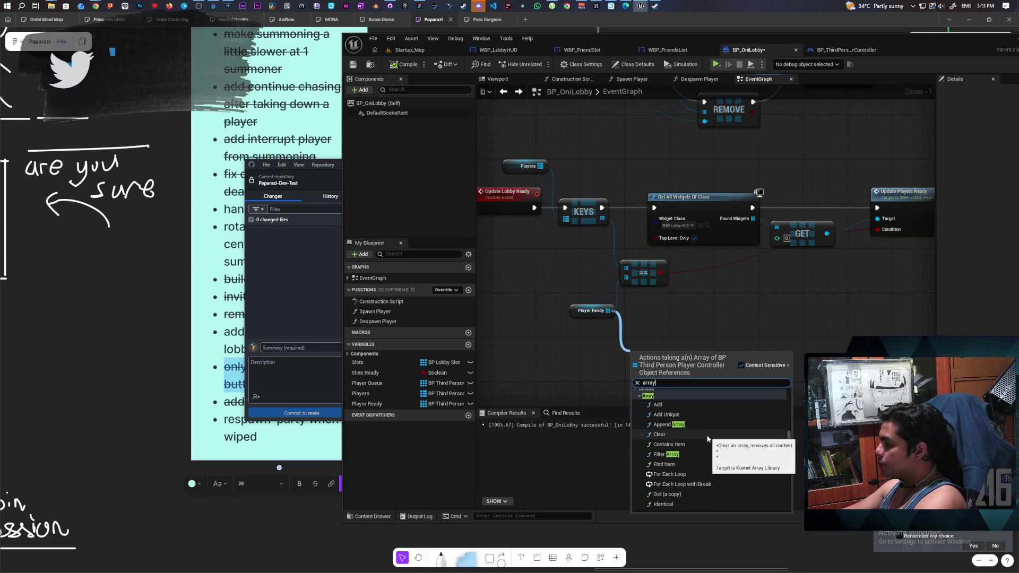
- Scroll through the Utilities > Array functions, then close the list without adding a node
{"action": "scroll", "coordinate": [705, 439], "scroll_direction": "down", "scroll_amount": 1}
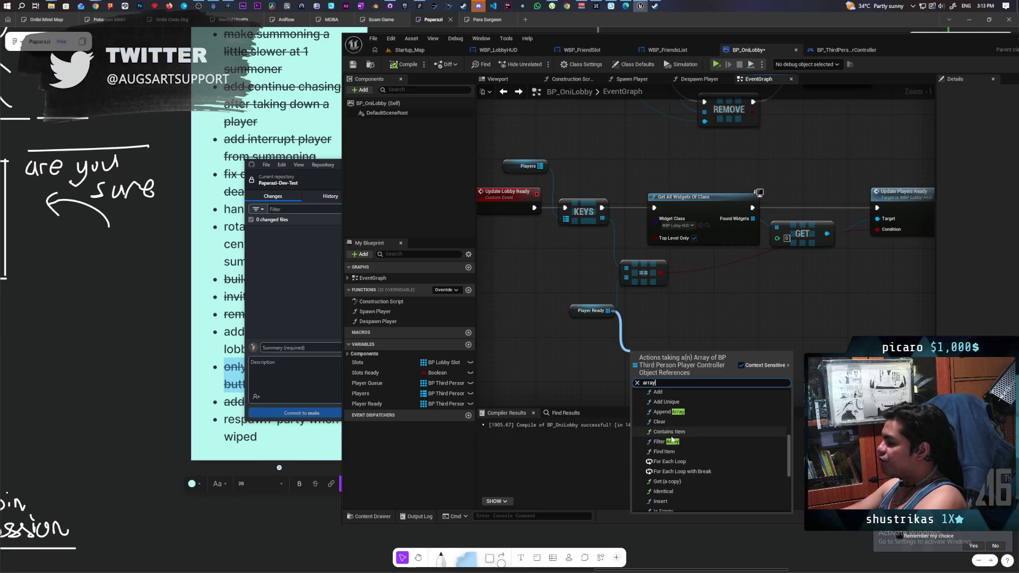
{"action": "scroll", "coordinate": [672, 435], "scroll_direction": "down", "scroll_amount": 1}
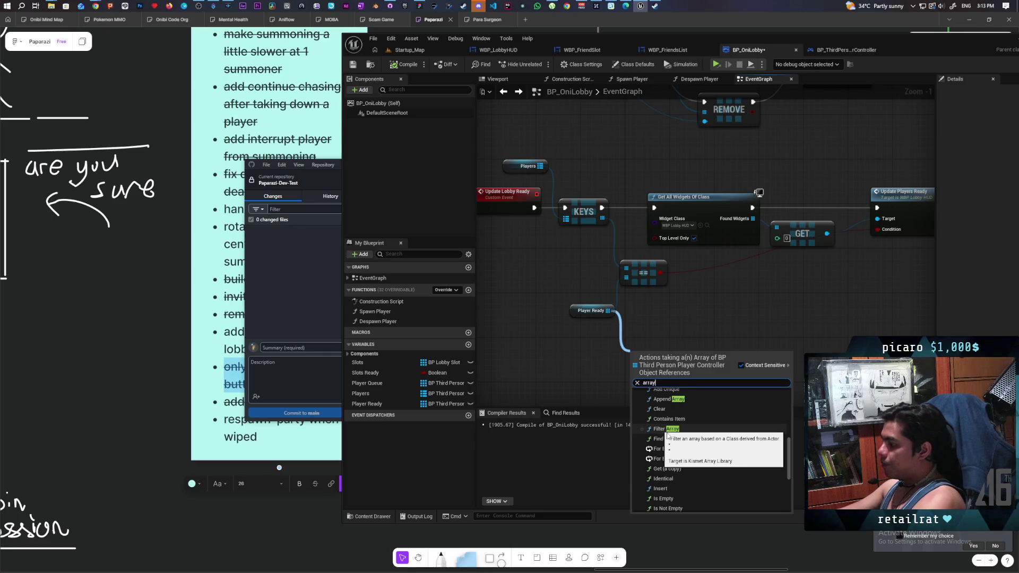
{"action": "scroll", "coordinate": [728, 445], "scroll_direction": "down", "scroll_amount": 3}
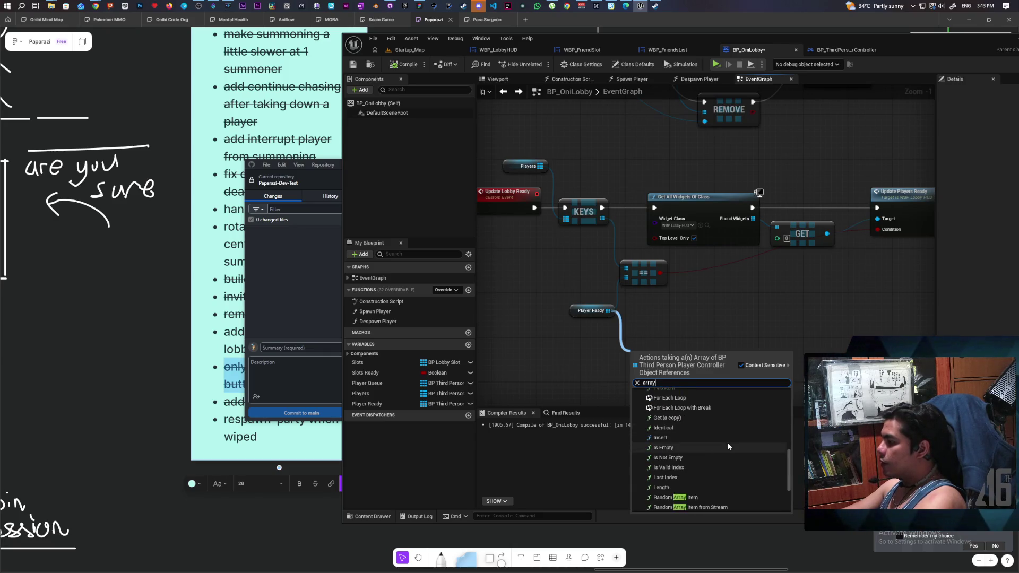
{"action": "scroll", "coordinate": [727, 446], "scroll_direction": "down", "scroll_amount": 2}
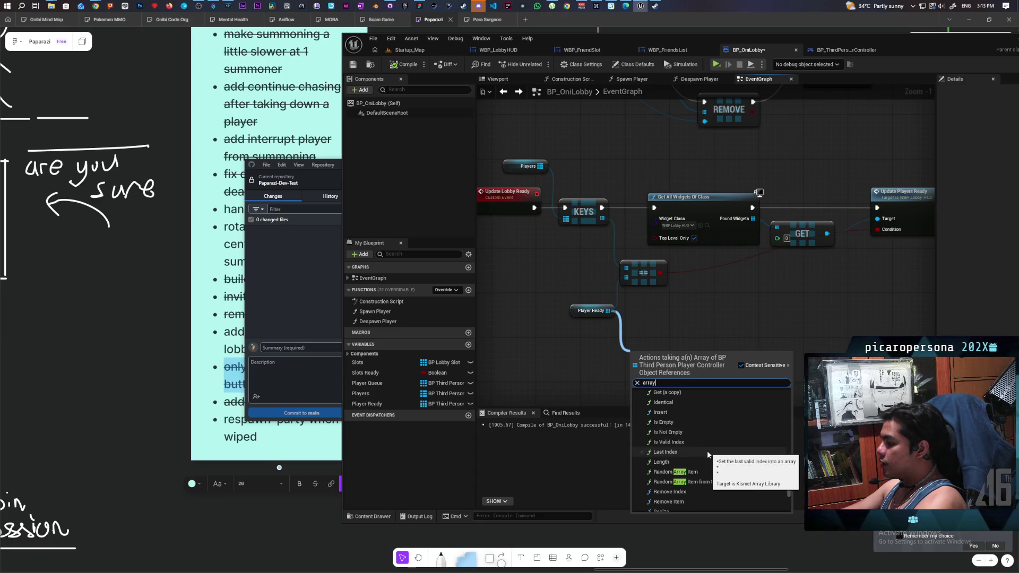
{"action": "scroll", "coordinate": [714, 456], "scroll_direction": "down", "scroll_amount": 2}
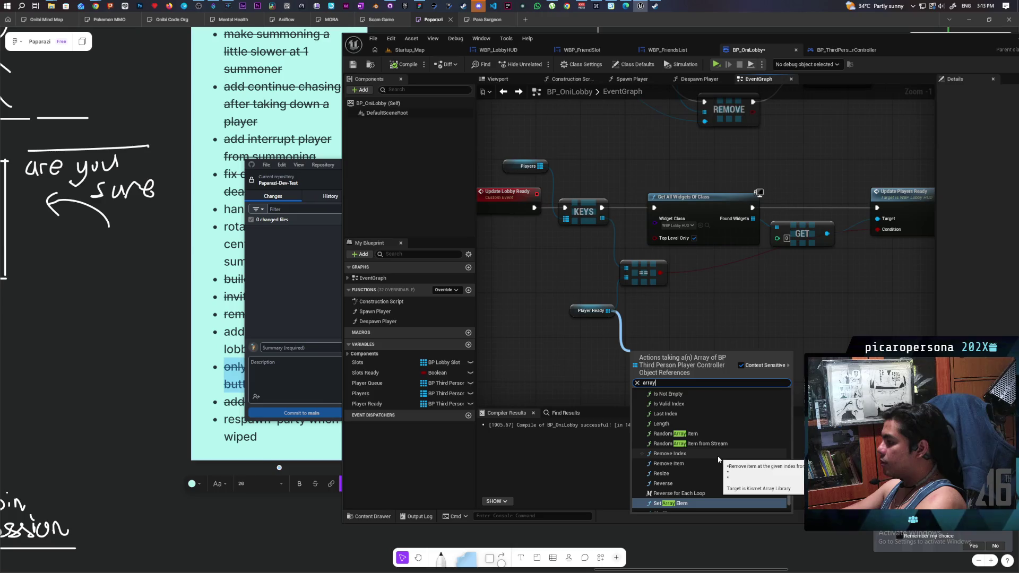
{"action": "scroll", "coordinate": [719, 459], "scroll_direction": "down", "scroll_amount": 2}
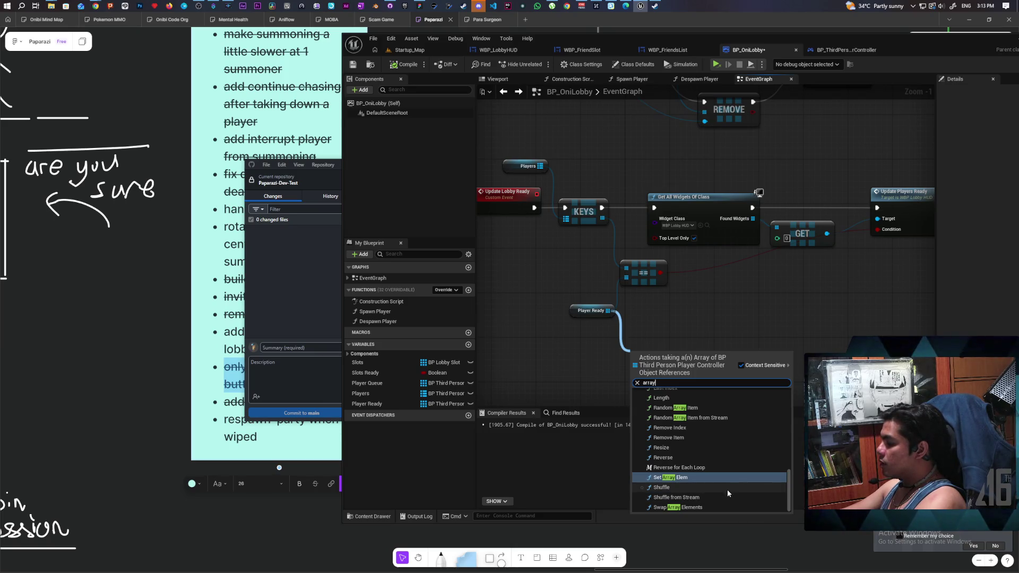
{"action": "left_click", "coordinate": [569, 347]}
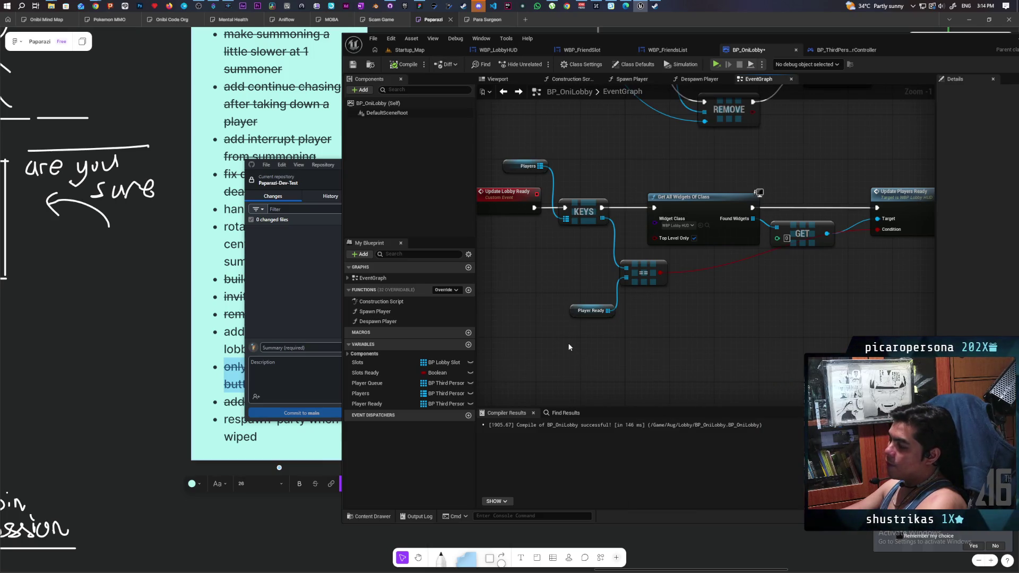
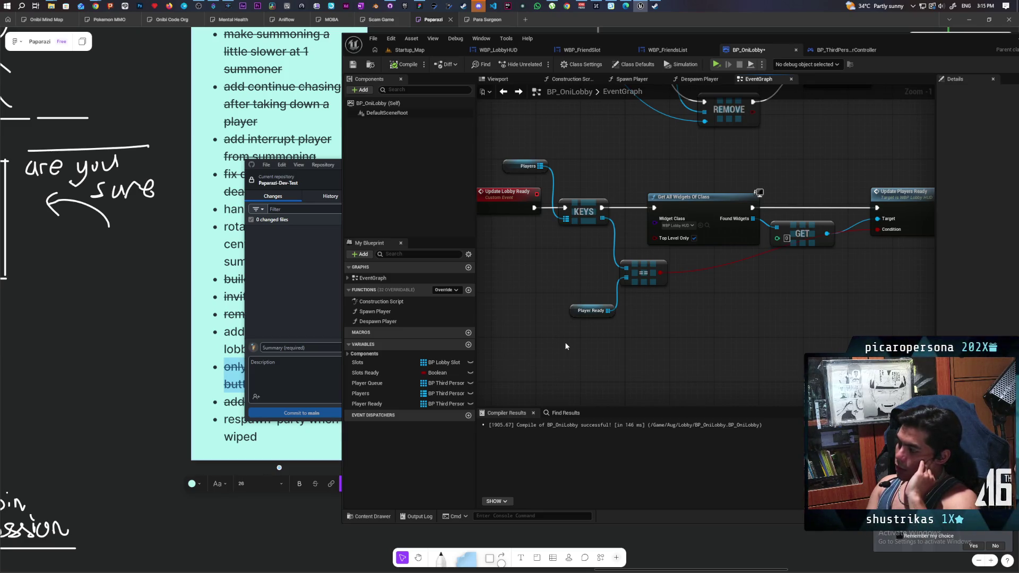
- Review the Branch, ADDUNIQUE, REMOVE, Player Ready and Update Lobby Ready nodes in BP_OniLobby
{"action": "scroll", "coordinate": [565, 342], "scroll_direction": "down", "scroll_amount": 2}
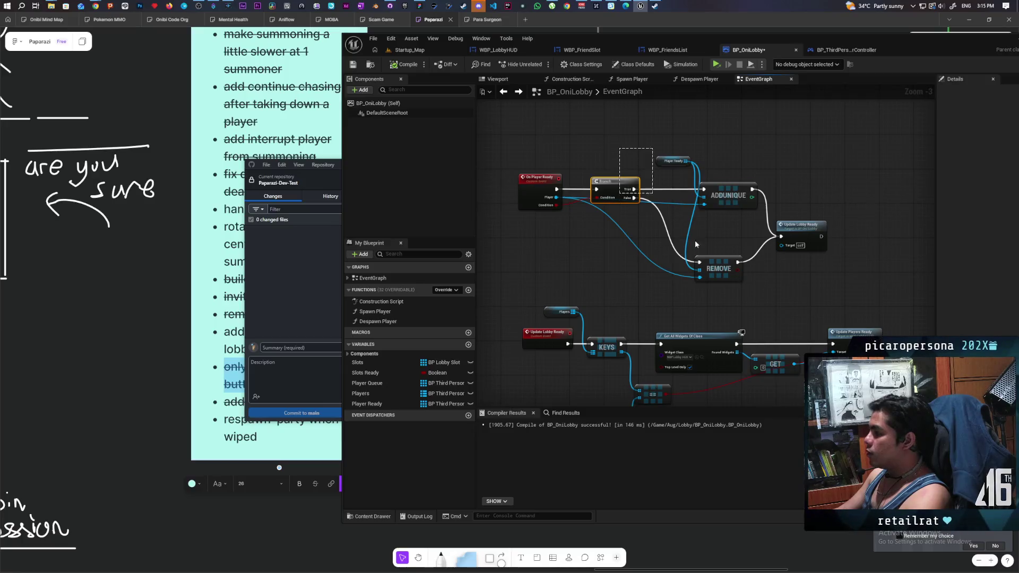
{"action": "left_click_drag", "start_coordinate": [619, 148], "coordinate": [727, 282]}
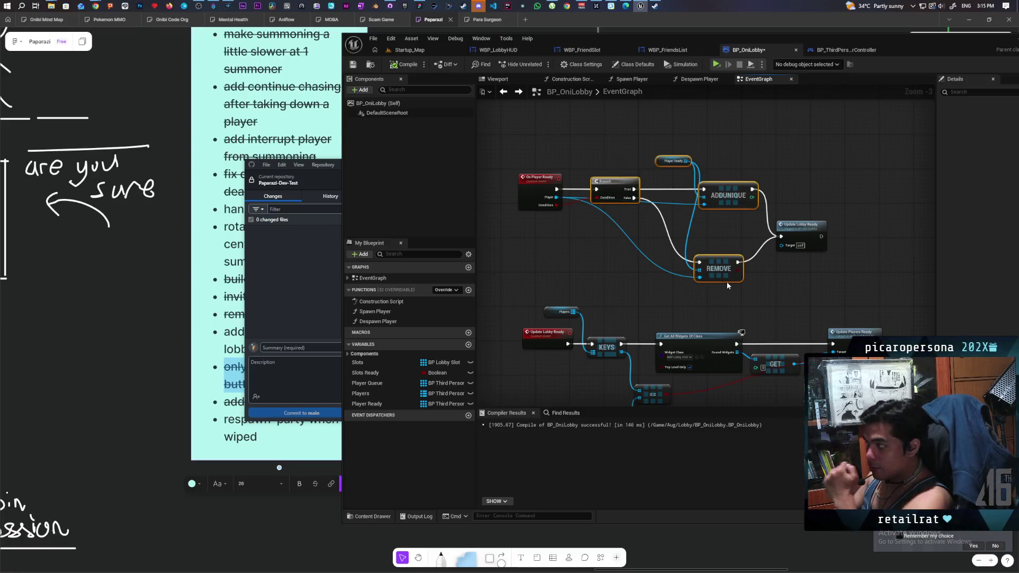
{"action": "left_click", "coordinate": [790, 237]}
{"action": "mouse_move", "coordinate": [790, 284]}
{"action": "left_mouse_down"}
{"action": "mouse_move", "coordinate": [787, 221]}
{"action": "mouse_move", "coordinate": [787, 237]}
{"action": "left_mouse_up"}
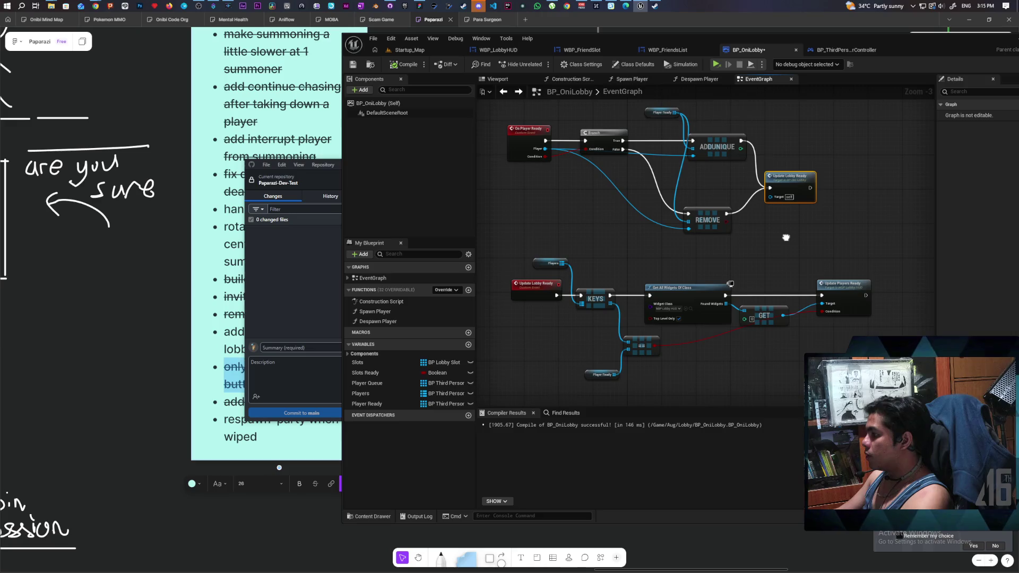
{"action": "left_click_drag", "start_coordinate": [787, 238], "coordinate": [759, 275]}
{"action": "left_click_drag", "start_coordinate": [575, 224], "coordinate": [603, 231]}
{"action": "scroll", "coordinate": [603, 231], "scroll_direction": "up", "scroll_amount": 1}
{"action": "scroll", "coordinate": [603, 231], "scroll_direction": "down", "scroll_amount": 1}
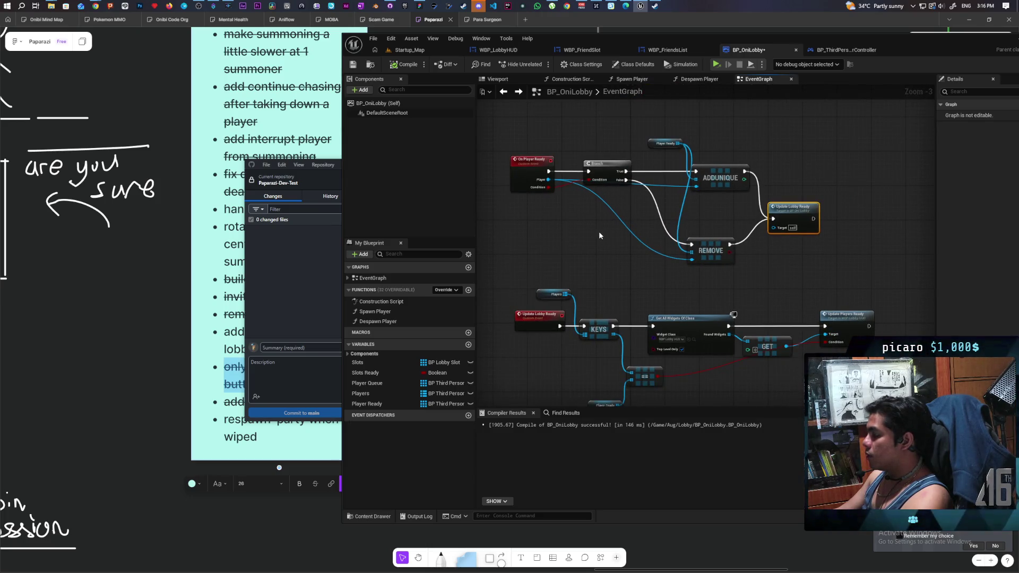
{"action": "left_click_drag", "start_coordinate": [608, 131], "coordinate": [698, 263]}
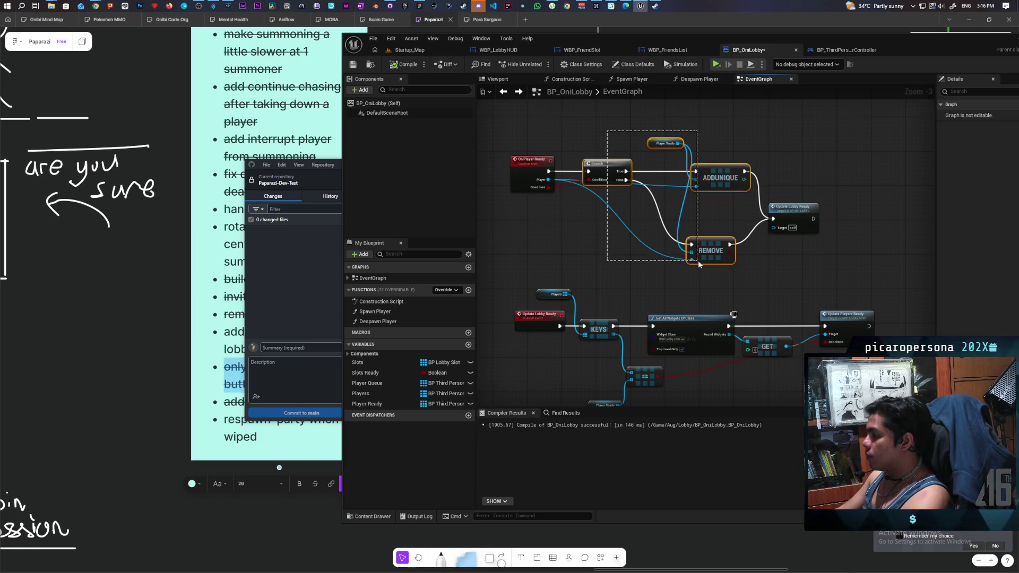
- Drag a second Players variable getter into the graph below the Update Lobby Ready logic
{"action": "left_click", "coordinate": [699, 261]}
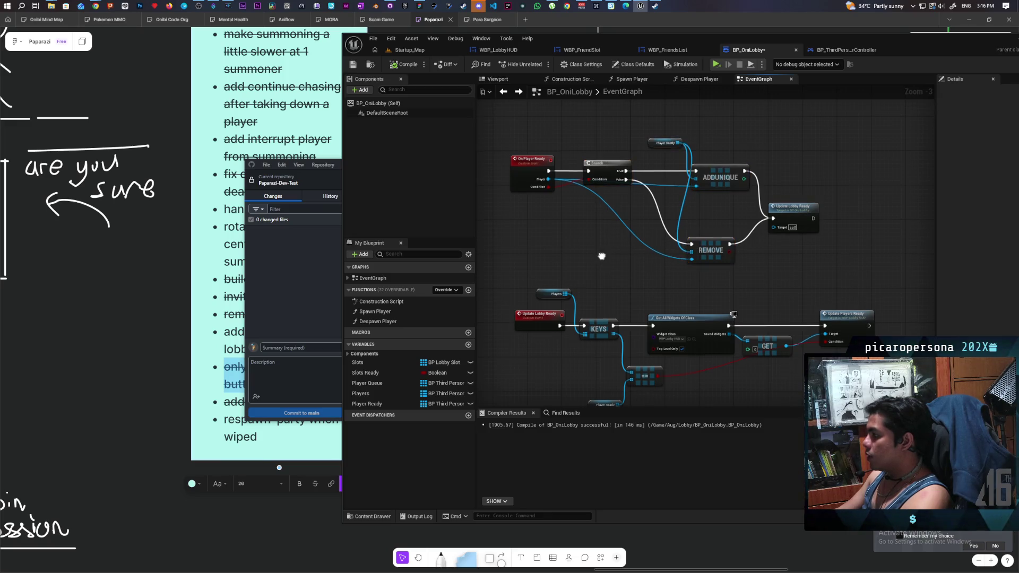
{"action": "left_click_drag", "start_coordinate": [750, 246], "coordinate": [691, 230]}
{"action": "left_click", "coordinate": [732, 199]}
{"action": "left_click_drag", "start_coordinate": [721, 288], "coordinate": [741, 193]}
{"action": "mouse_move", "coordinate": [621, 308]}
{"action": "left_mouse_down"}
{"action": "mouse_move", "coordinate": [639, 369]}
{"action": "mouse_move", "coordinate": [649, 288]}
{"action": "left_mouse_up"}
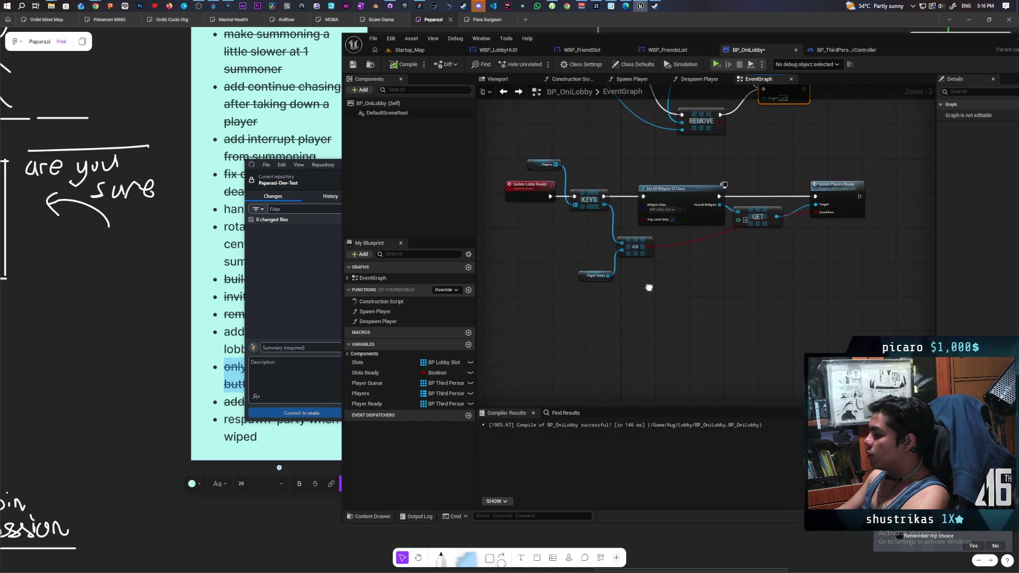
{"action": "scroll", "coordinate": [564, 240], "scroll_direction": "up", "scroll_amount": 3}
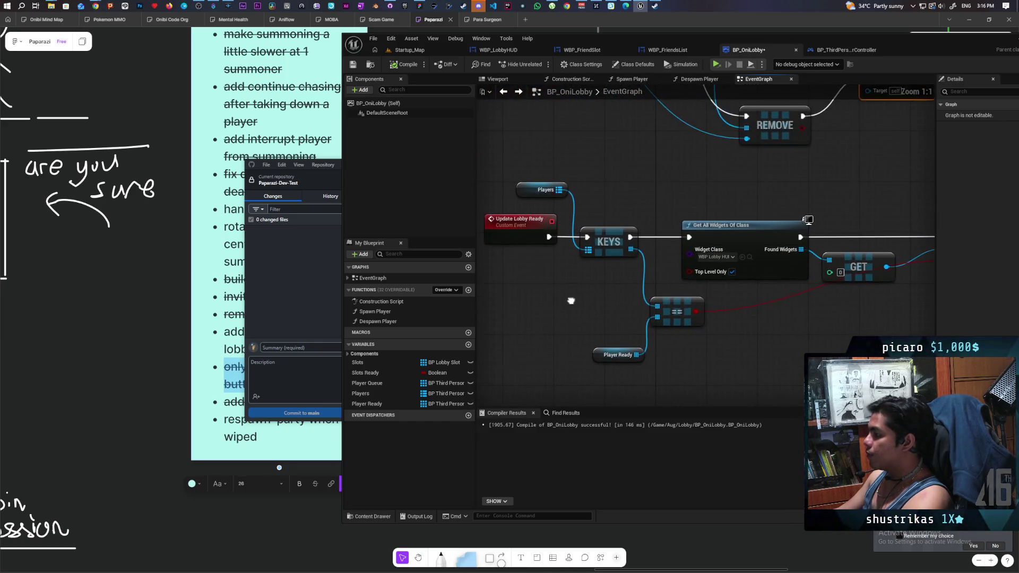
{"action": "left_click", "coordinate": [563, 190]}
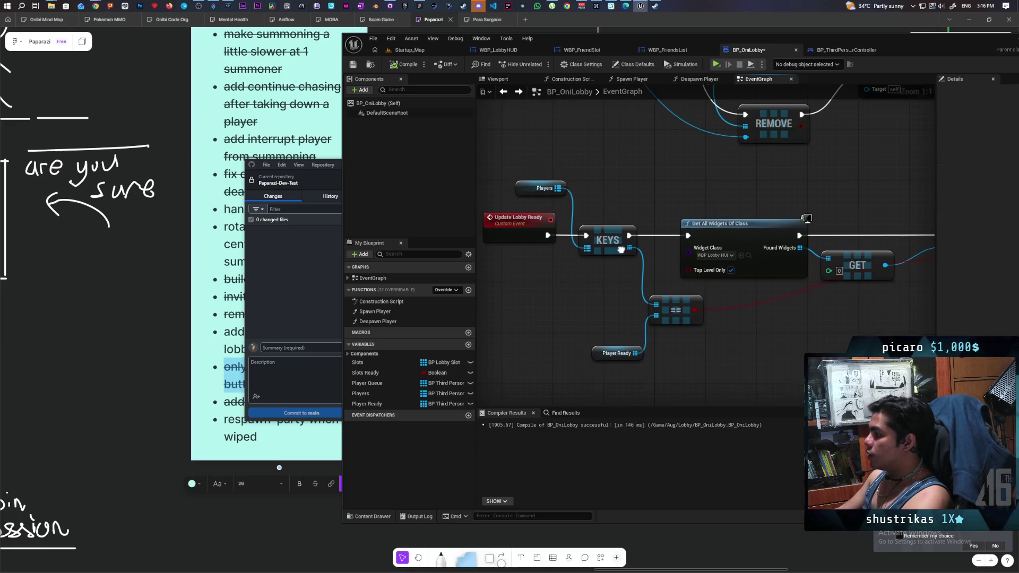
{"action": "left_click_drag", "start_coordinate": [574, 222], "coordinate": [557, 157]}
{"action": "mouse_move", "coordinate": [420, 397]}
{"action": "left_mouse_down"}
{"action": "mouse_move", "coordinate": [562, 343]}
{"action": "mouse_move", "coordinate": [653, 340]}
{"action": "left_mouse_up"}
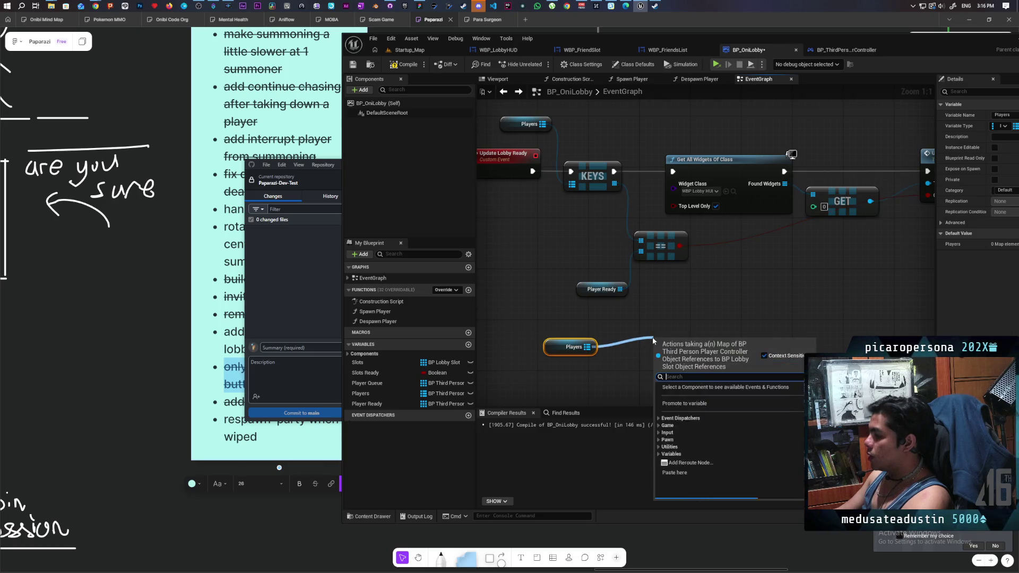
- Add a For Each Loop (Map) node fed by Players and compile BP_OniLobby
{"action": "type", "text": "for ea"}
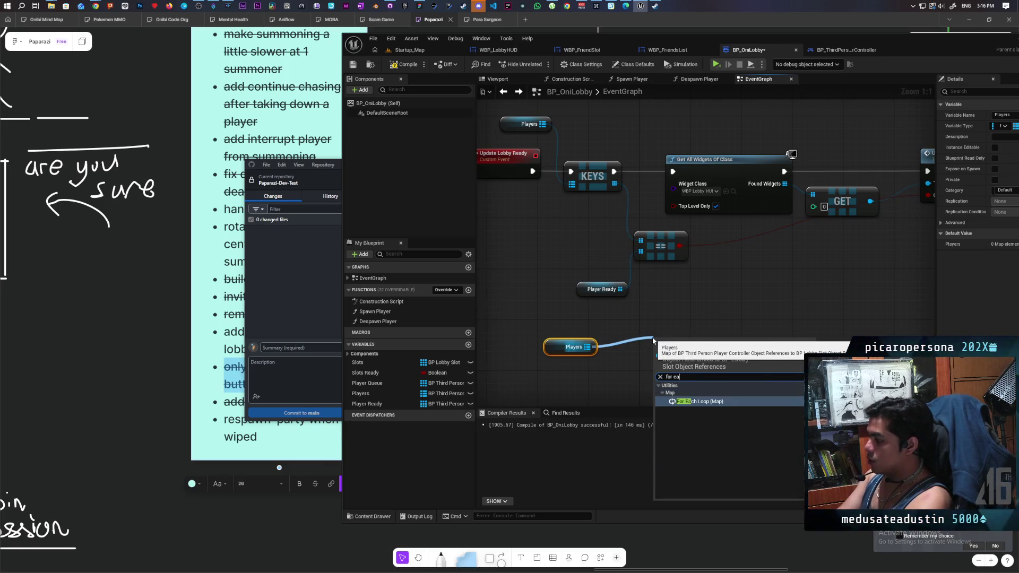
{"action": "key", "text": "Return"}
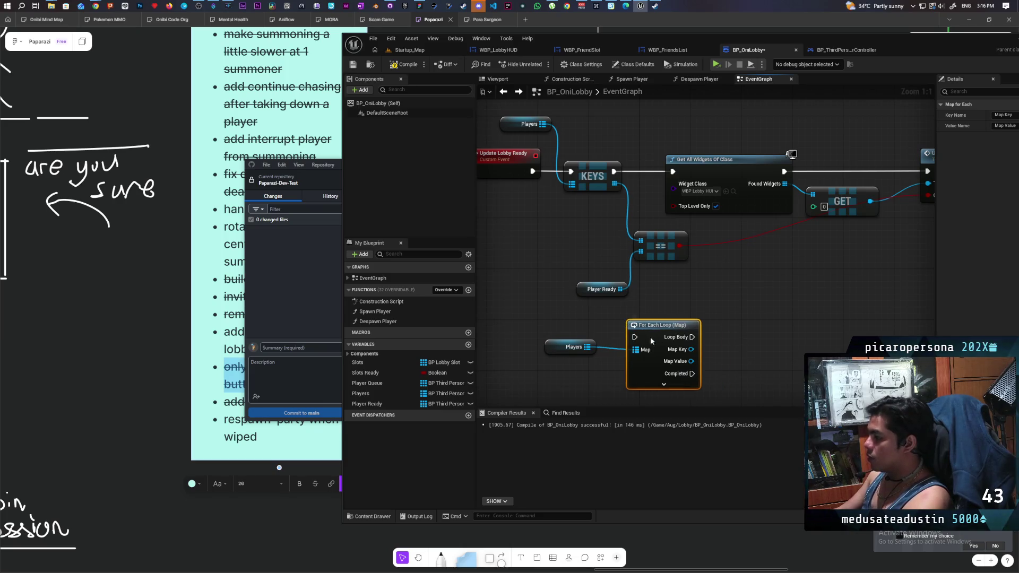
{"action": "left_click_drag", "start_coordinate": [648, 336], "coordinate": [654, 335]}
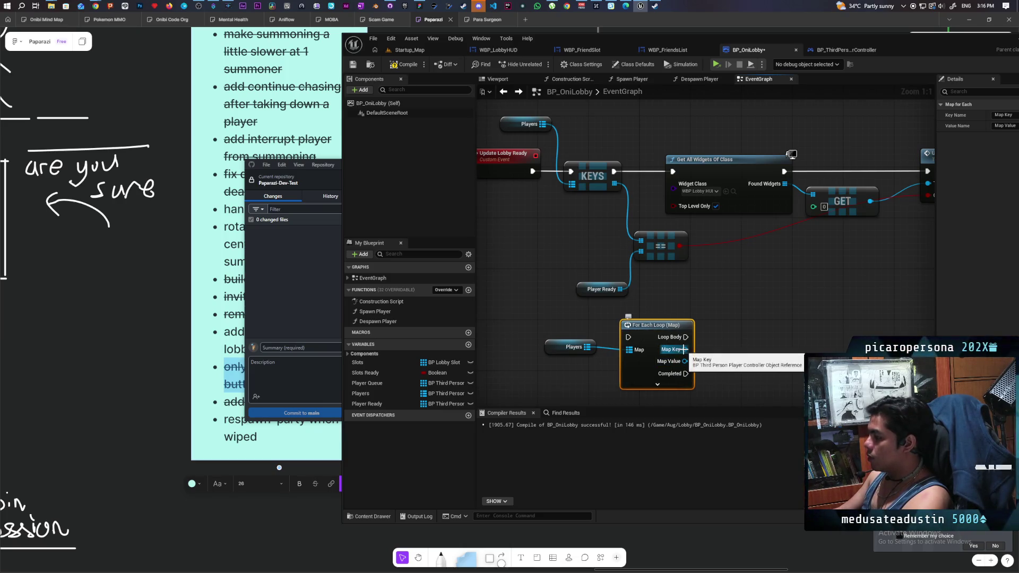
{"action": "left_click", "coordinate": [408, 65]}
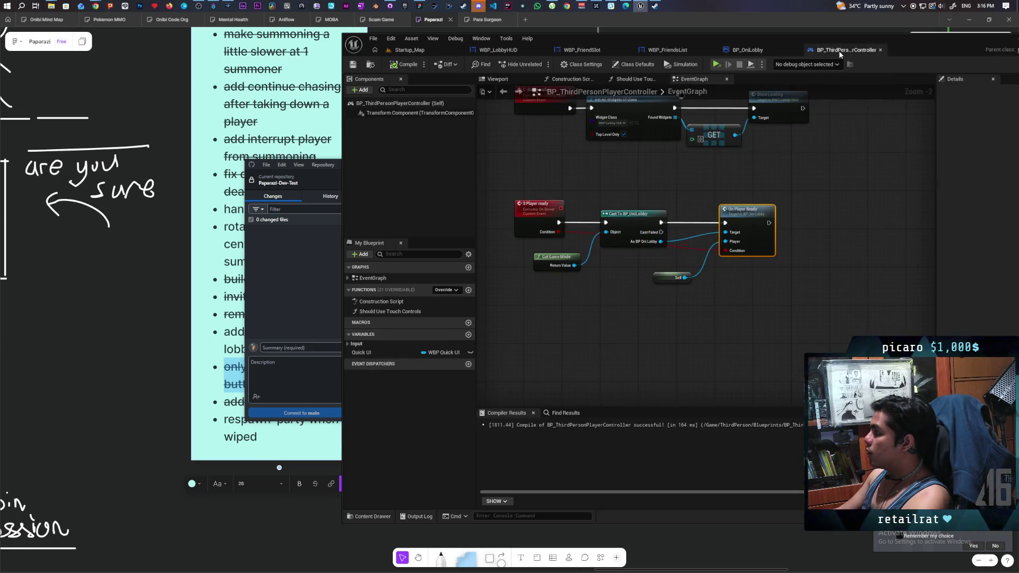
- In BP_ThirdPersonPlayerController, rearrange the Get Game Mode, Cast, Self and On Player Ready nodes
{"action": "left_click", "coordinate": [845, 50]}
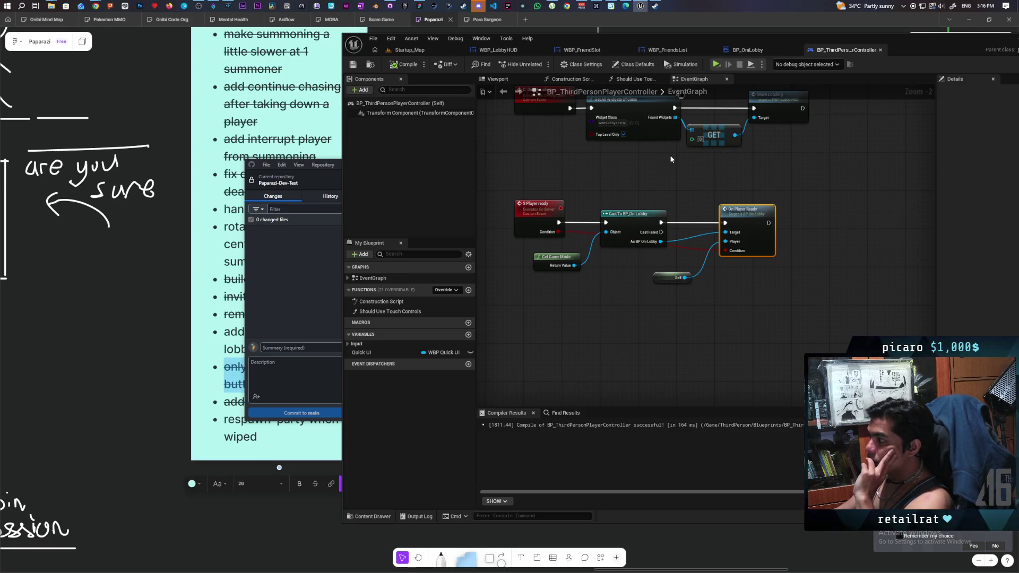
{"action": "mouse_move", "coordinate": [671, 159]}
{"action": "left_mouse_down"}
{"action": "mouse_move", "coordinate": [645, 276]}
{"action": "mouse_move", "coordinate": [675, 185]}
{"action": "mouse_move", "coordinate": [763, 190]}
{"action": "mouse_move", "coordinate": [688, 204]}
{"action": "left_mouse_up"}
{"action": "scroll", "coordinate": [674, 180], "scroll_direction": "up", "scroll_amount": 2}
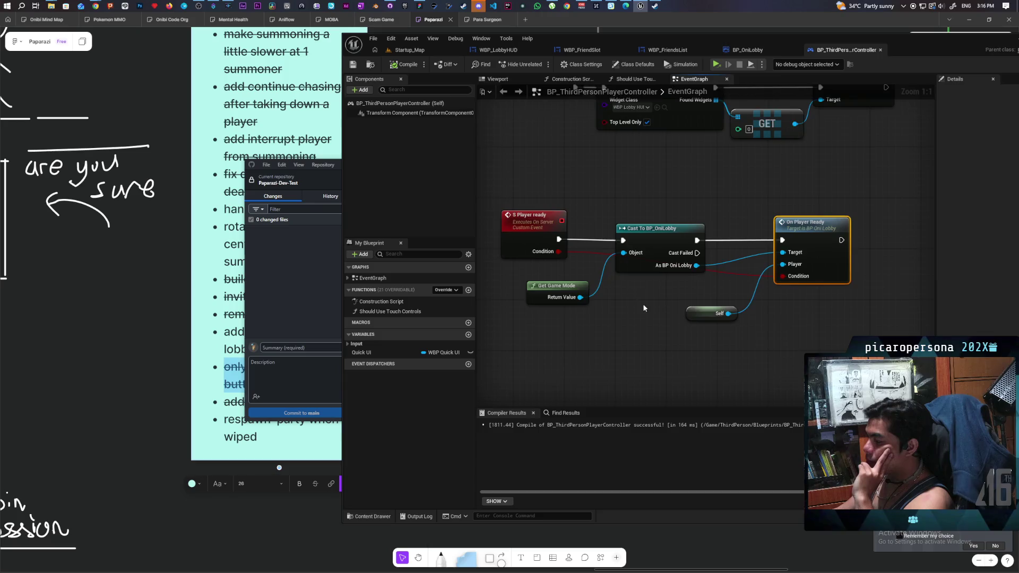
{"action": "mouse_move", "coordinate": [531, 324]}
{"action": "left_mouse_down"}
{"action": "mouse_move", "coordinate": [616, 314]}
{"action": "mouse_move", "coordinate": [764, 260]}
{"action": "left_mouse_up"}
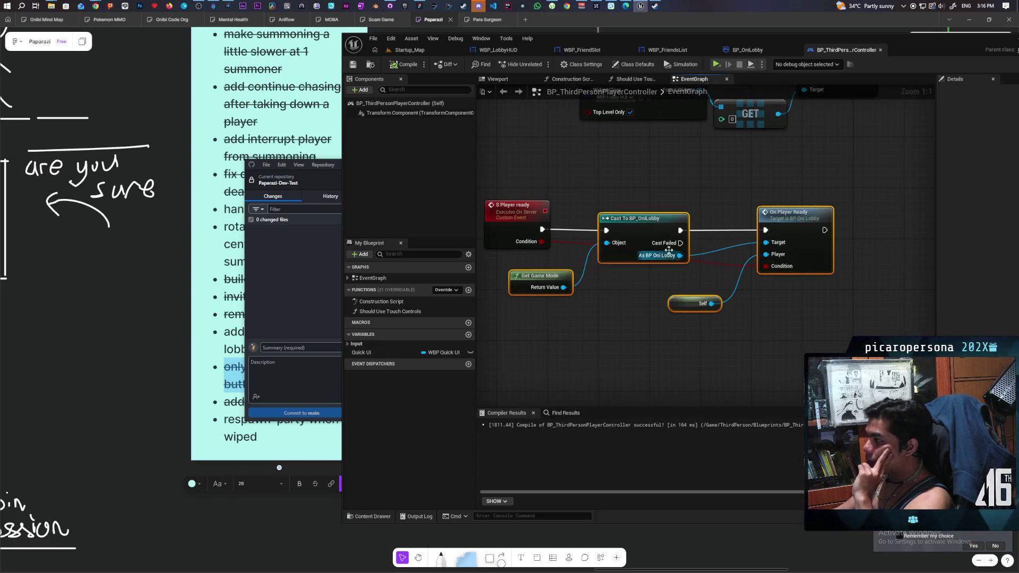
{"action": "left_click_drag", "start_coordinate": [669, 250], "coordinate": [758, 249]}
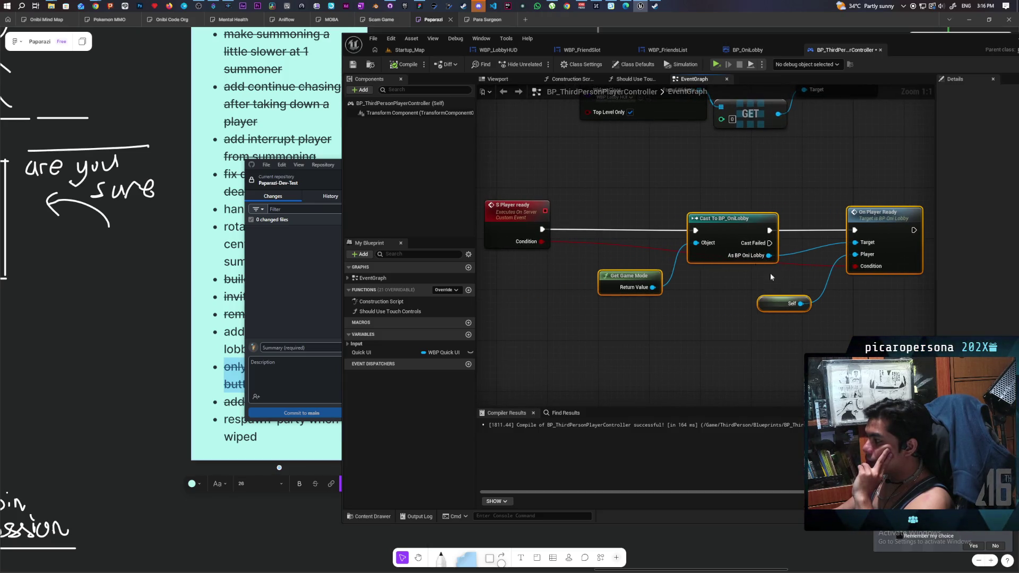
{"action": "key", "text": "f"}
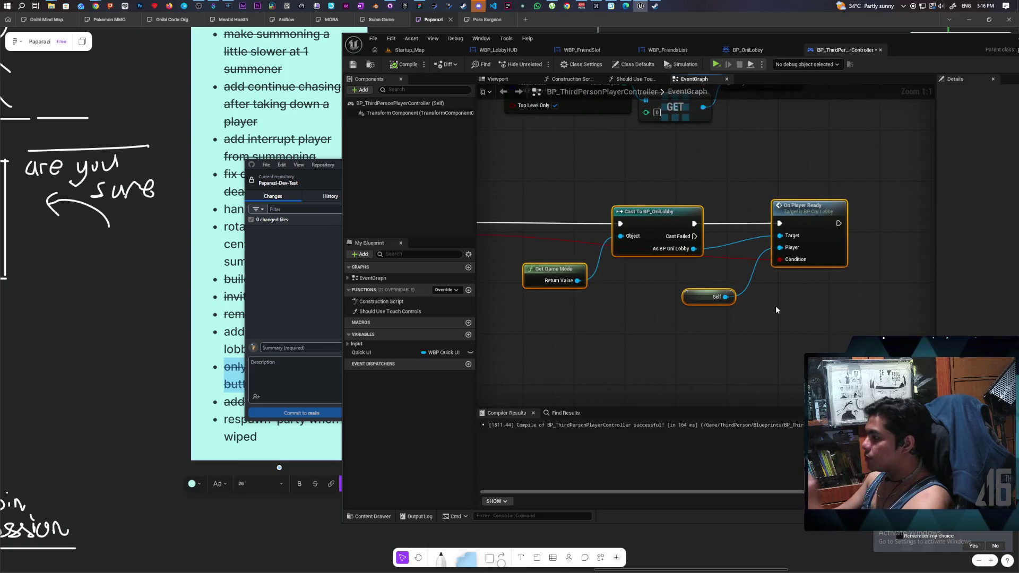
{"action": "left_click", "coordinate": [709, 296]}
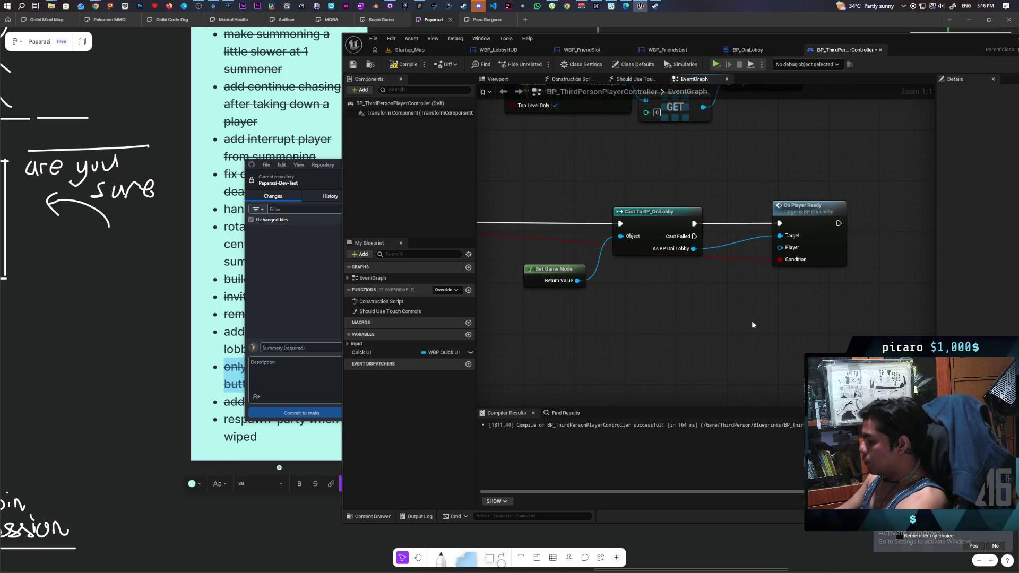
{"action": "left_click_drag", "start_coordinate": [719, 294], "coordinate": [785, 339]}
{"action": "left_click_drag", "start_coordinate": [741, 364], "coordinate": [793, 360]}
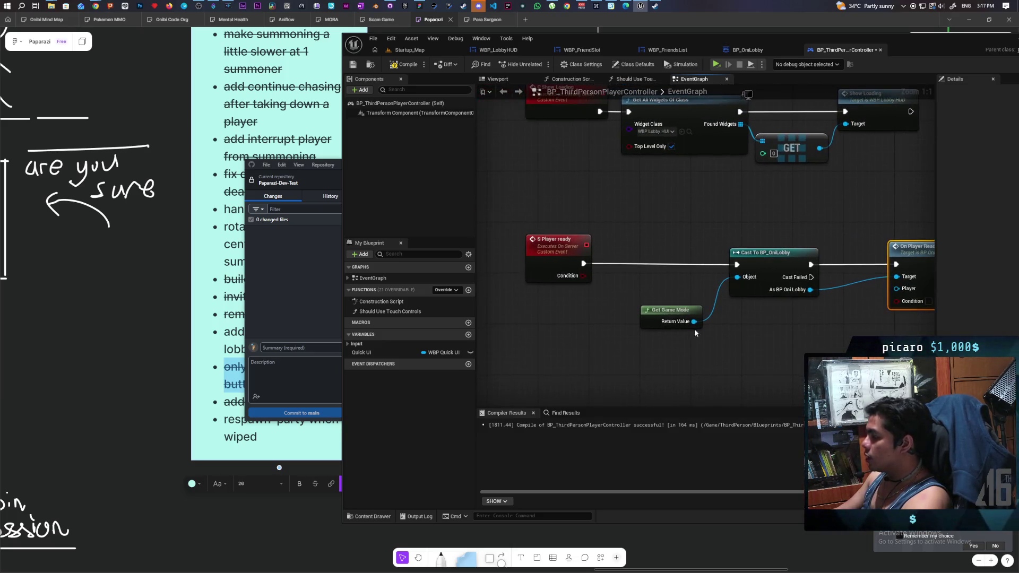
{"action": "left_click_drag", "start_coordinate": [653, 314], "coordinate": [683, 326]}
- Promote the Condition to a Lobby Ready variable, wire its SET into the Cast, and compile
{"action": "left_click_drag", "start_coordinate": [583, 275], "coordinate": [654, 257]}
{"action": "left_click", "coordinate": [667, 288]}
{"action": "type", "text": "Lobby Ready"}
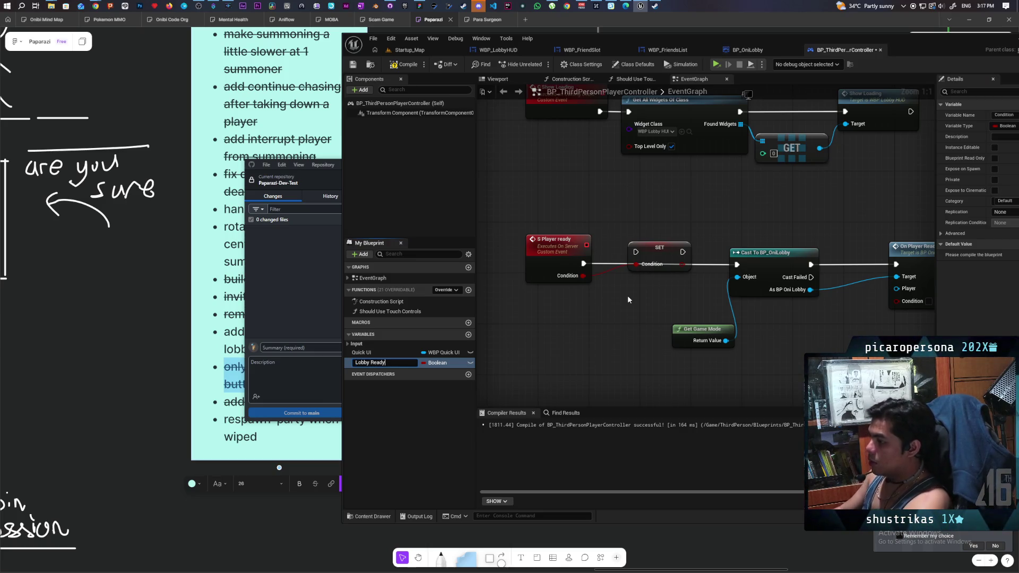
{"action": "key", "text": "Return"}
{"action": "left_click", "coordinate": [646, 259]}
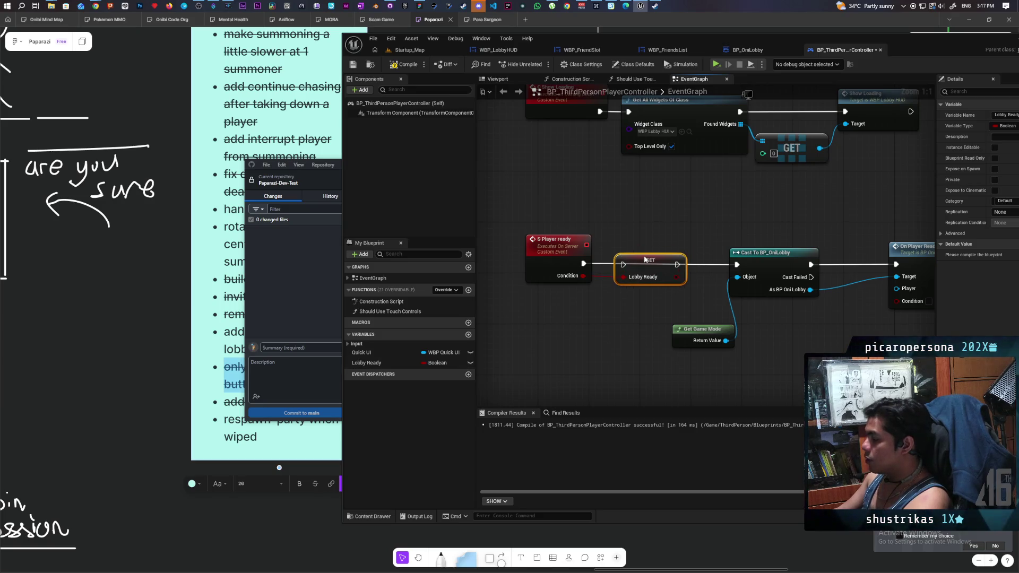
{"action": "left_click_drag", "start_coordinate": [677, 264], "coordinate": [737, 265]}
{"action": "key", "text": "F7"}
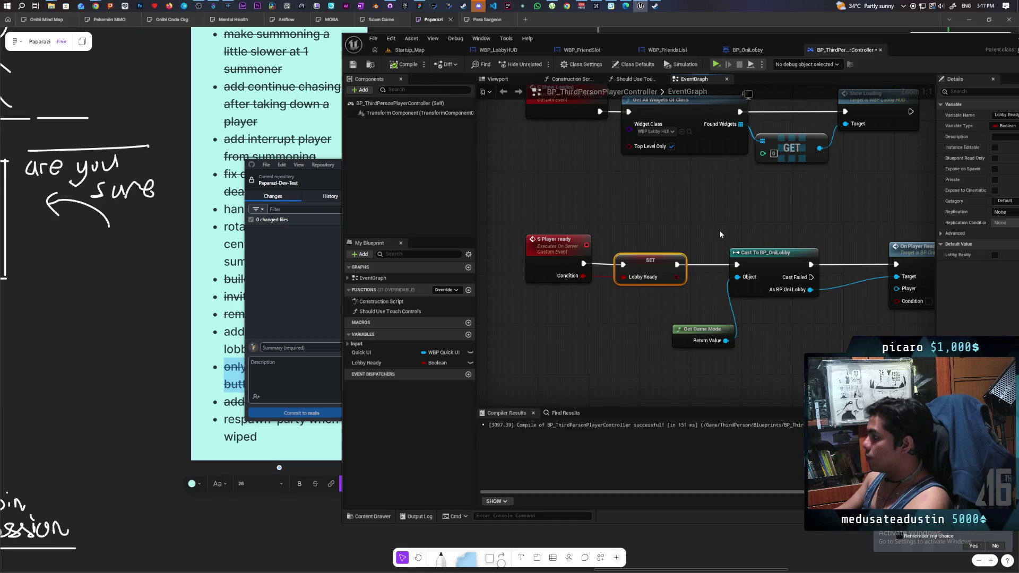
{"action": "left_click_drag", "start_coordinate": [634, 238], "coordinate": [519, 216]}
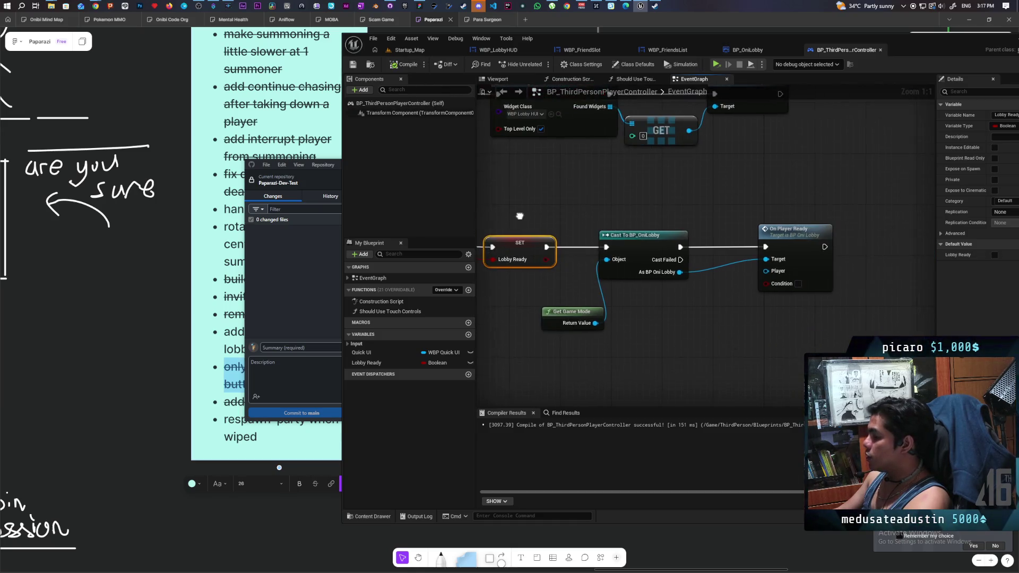
{"action": "double_click", "coordinate": [773, 263]}
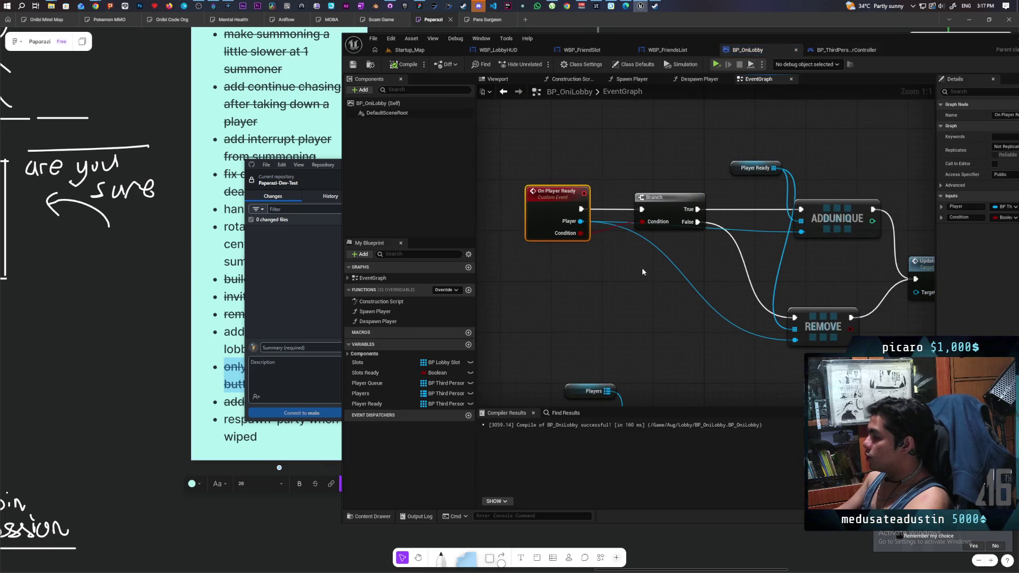
- Delete the Branch, ADDUNIQUE and REMOVE nodes and connect On Player Ready directly to Update Lobby Ready
{"action": "scroll", "coordinate": [641, 272], "scroll_direction": "down", "scroll_amount": 2}
{"action": "left_click_drag", "start_coordinate": [600, 147], "coordinate": [744, 308]}
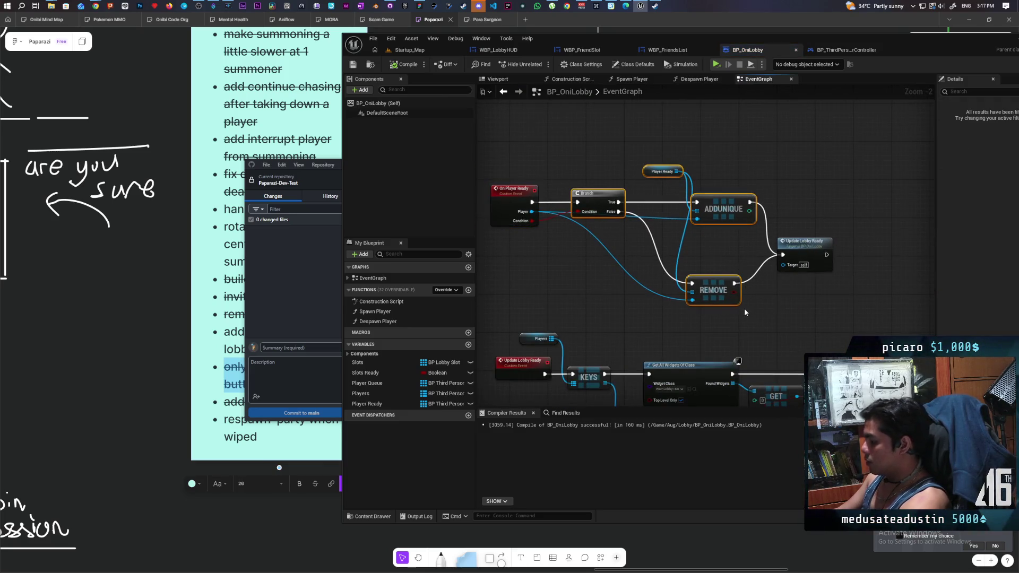
{"action": "key", "text": "Delete"}
{"action": "left_click_drag", "start_coordinate": [812, 243], "coordinate": [630, 200]}
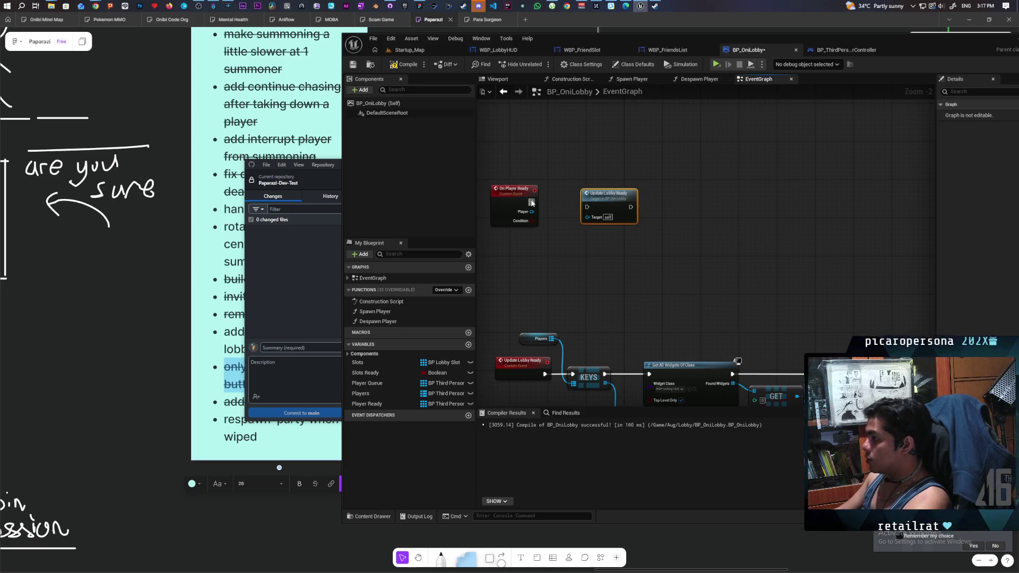
{"action": "left_click_drag", "start_coordinate": [531, 203], "coordinate": [599, 199]}
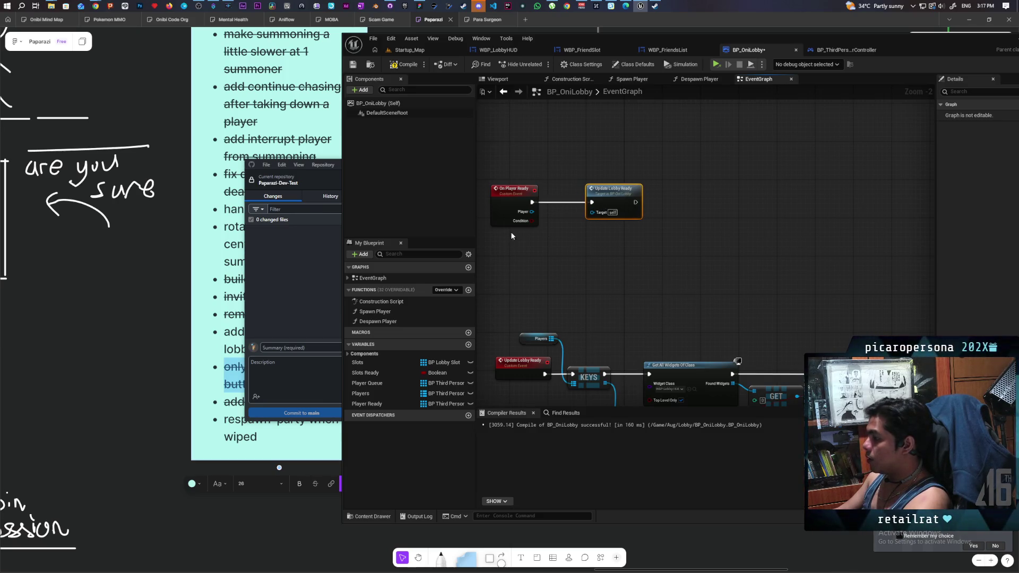
- Remove the Player and Condition inputs from the On Player Ready event in Details
{"action": "left_click", "coordinate": [512, 218]}
{"action": "scroll", "coordinate": [815, 239], "scroll_direction": "down", "scroll_amount": 2}
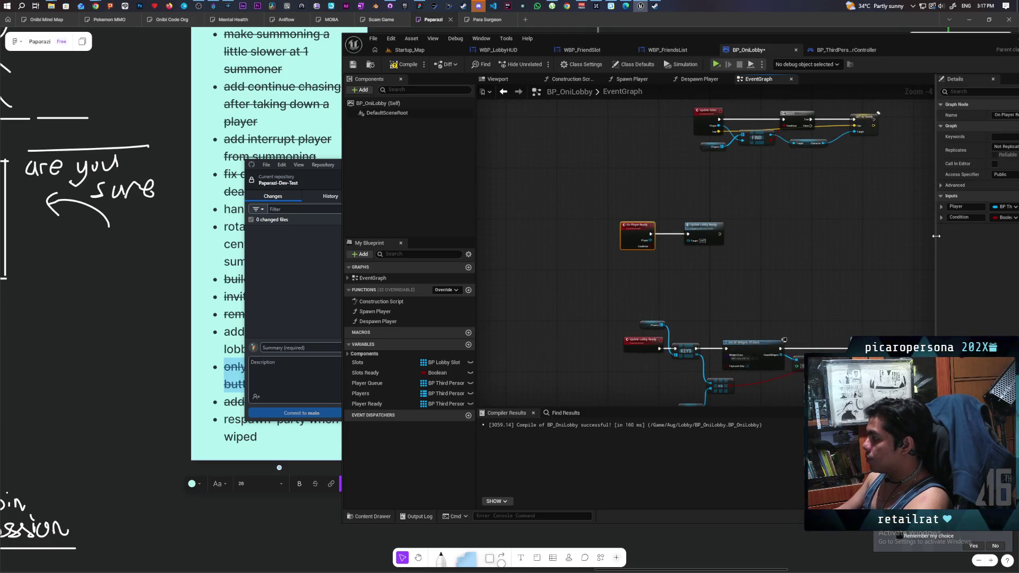
{"action": "left_click_drag", "start_coordinate": [936, 238], "coordinate": [796, 238]}
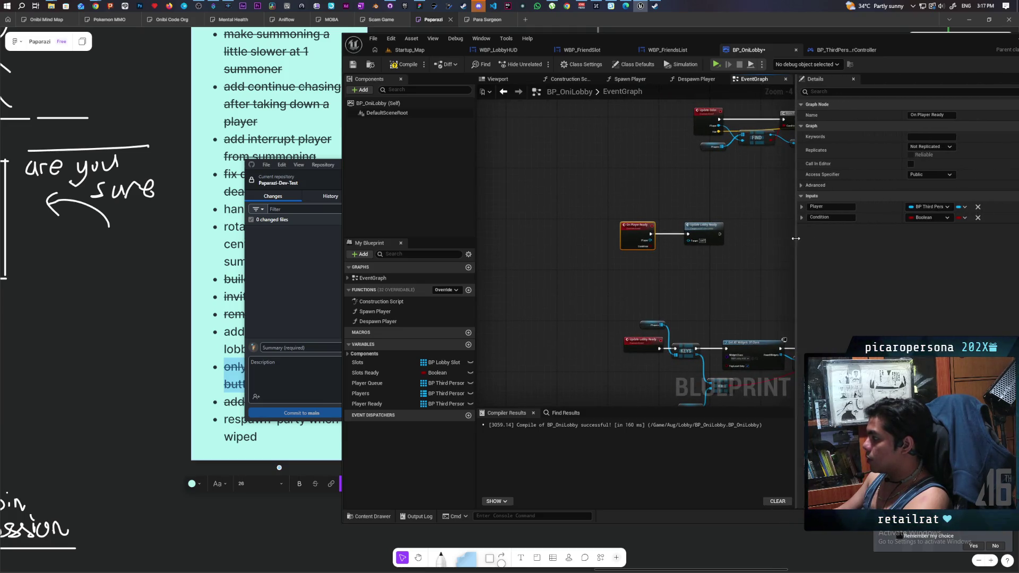
{"action": "left_click", "coordinate": [977, 207]}
{"action": "left_click", "coordinate": [978, 207]}
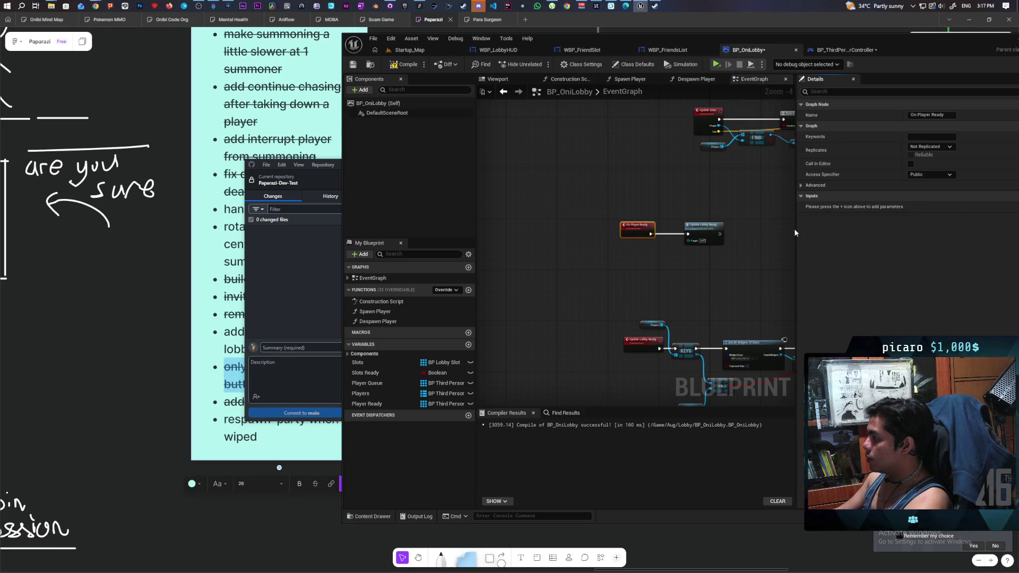
{"action": "left_click_drag", "start_coordinate": [797, 228], "coordinate": [918, 234]}
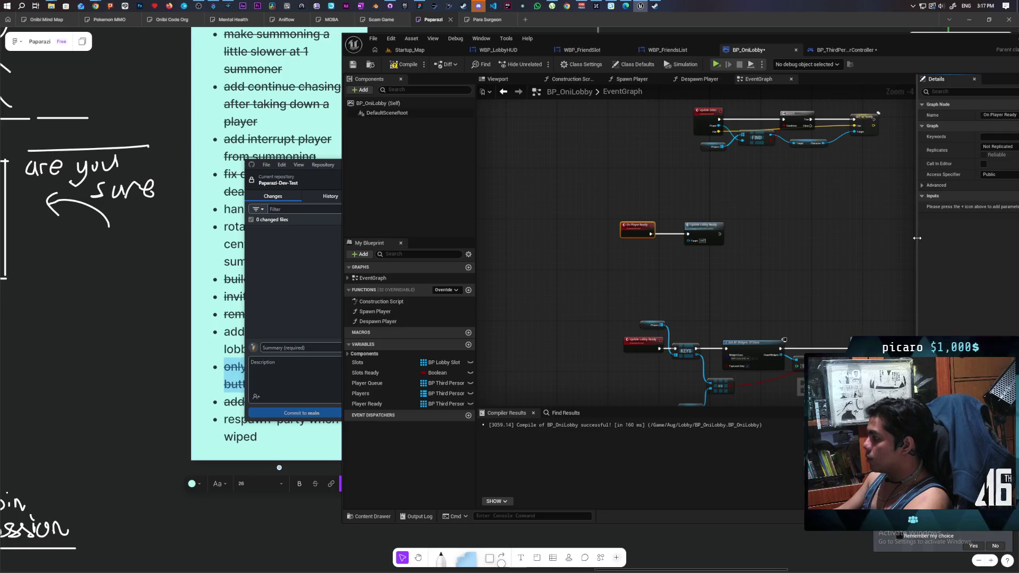
{"action": "scroll", "coordinate": [766, 183], "scroll_direction": "up", "scroll_amount": 3}
{"action": "mouse_move", "coordinate": [705, 187]}
{"action": "left_mouse_down"}
{"action": "mouse_move", "coordinate": [741, 179]}
{"action": "mouse_move", "coordinate": [724, 156]}
{"action": "mouse_move", "coordinate": [779, 225]}
{"action": "left_mouse_up"}
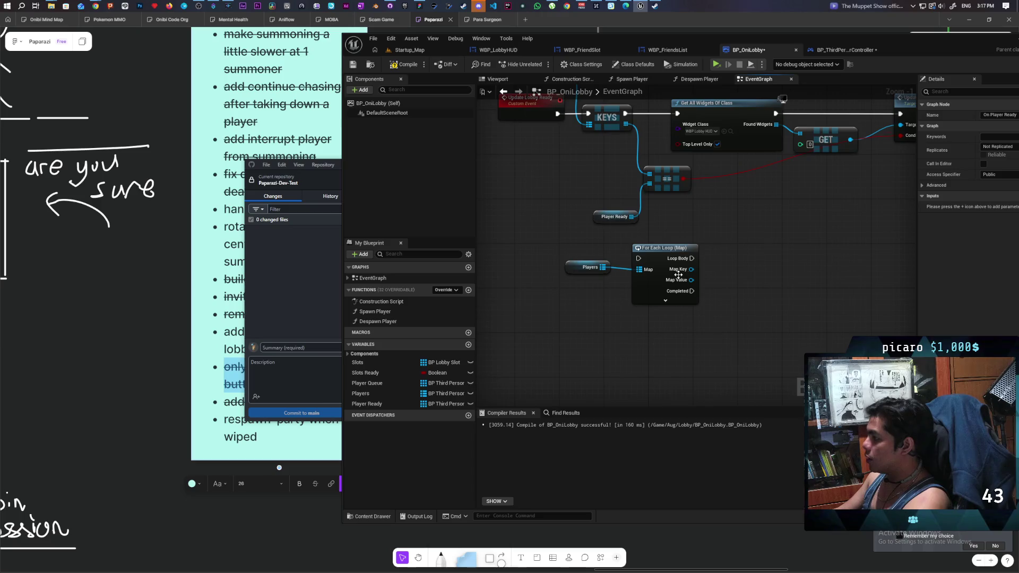
- Add a Get Lobby Ready node from the For Each Loop's Map Key pin
{"action": "left_click_drag", "start_coordinate": [691, 269], "coordinate": [725, 282]}
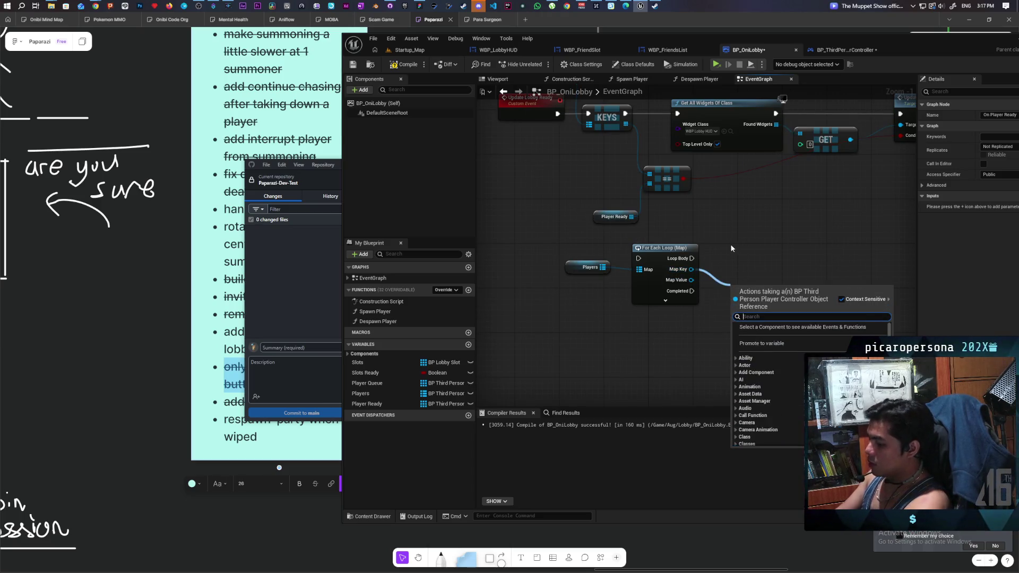
{"action": "type", "text": "get lobby"}
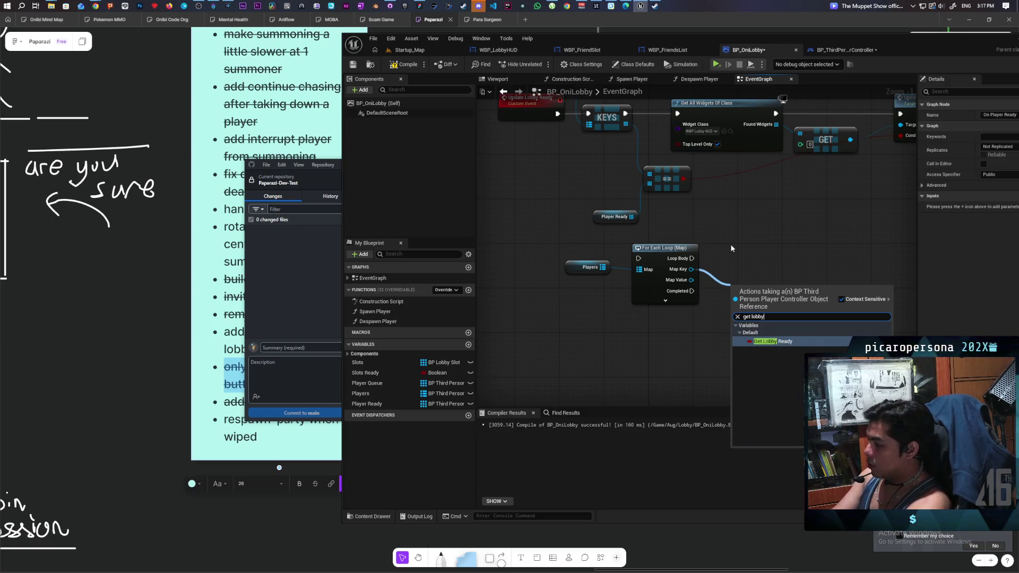
{"action": "key", "text": "Return"}
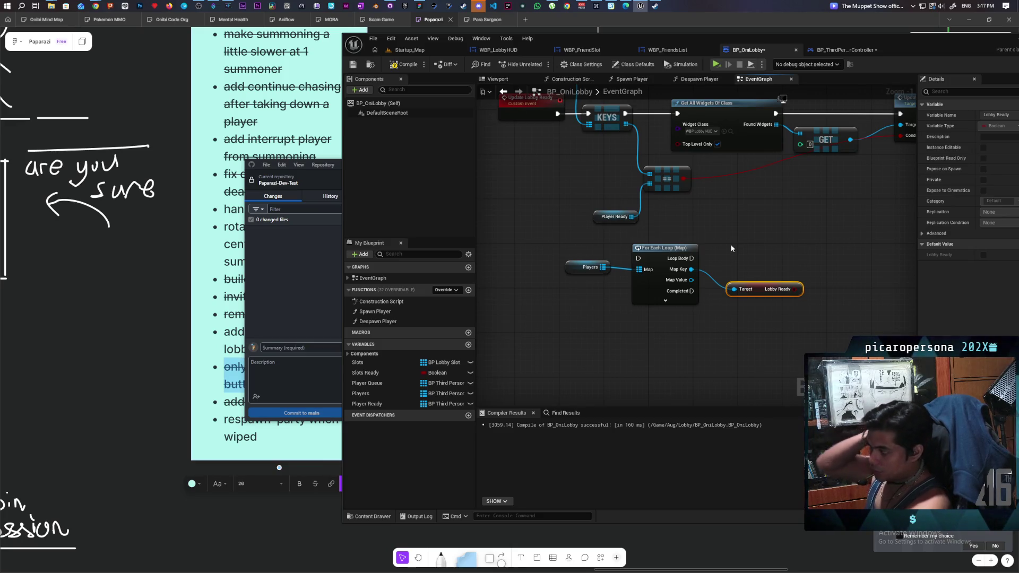
{"action": "left_click_drag", "start_coordinate": [732, 249], "coordinate": [700, 247]}
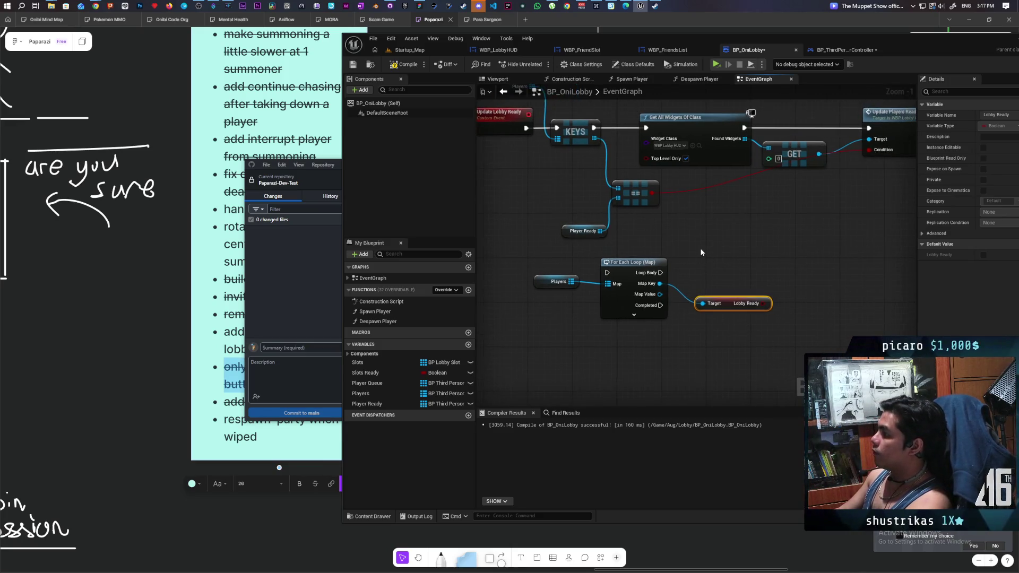
{"action": "scroll", "coordinate": [700, 248], "scroll_direction": "down", "scroll_amount": 1}
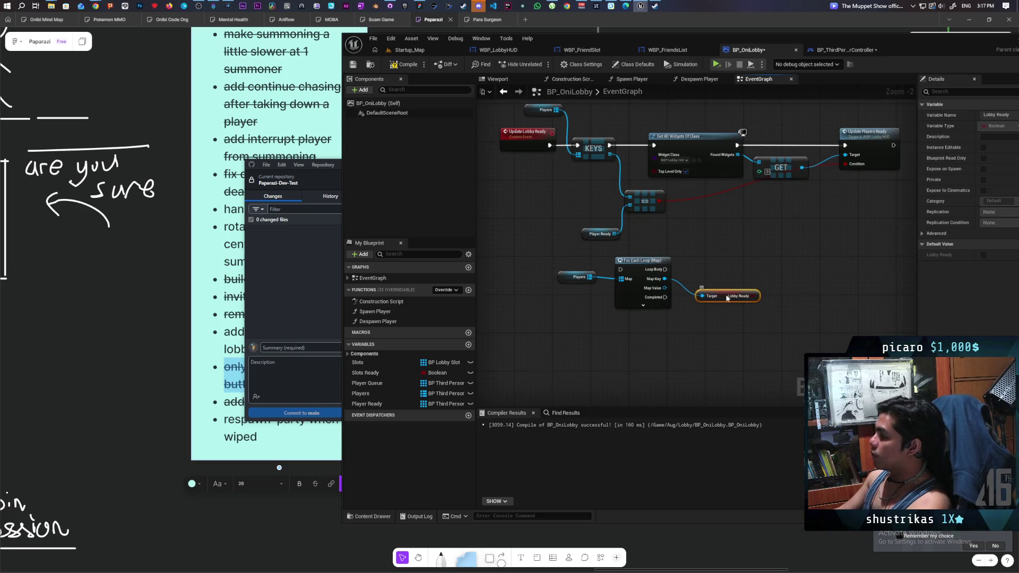
{"action": "left_click_drag", "start_coordinate": [720, 299], "coordinate": [709, 290]}
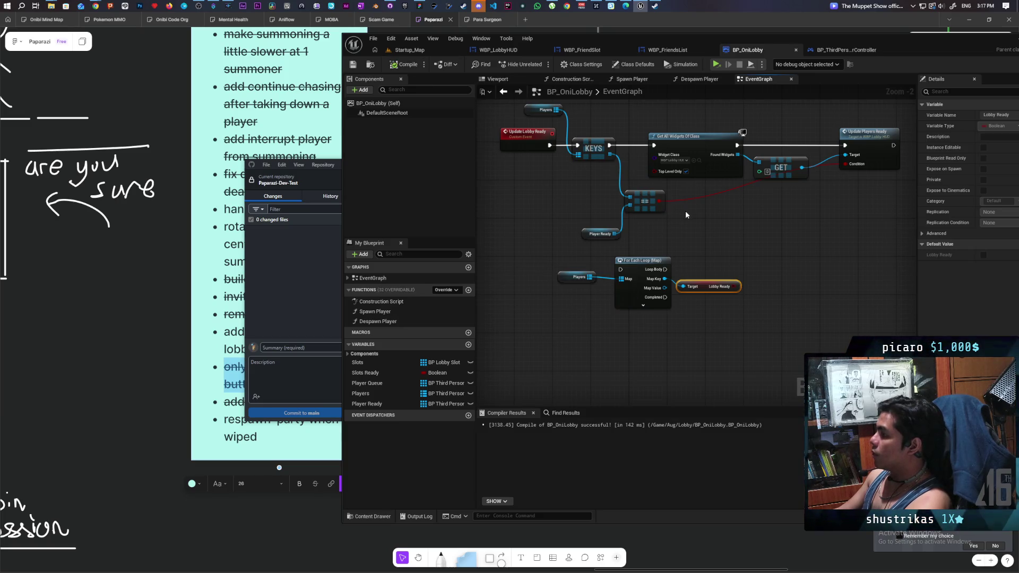
- Select the Players, For Each Loop and Lobby Ready nodes and open their context actions
{"action": "left_click_drag", "start_coordinate": [552, 252], "coordinate": [709, 305]}
{"action": "left_click_drag", "start_coordinate": [567, 262], "coordinate": [735, 305]}
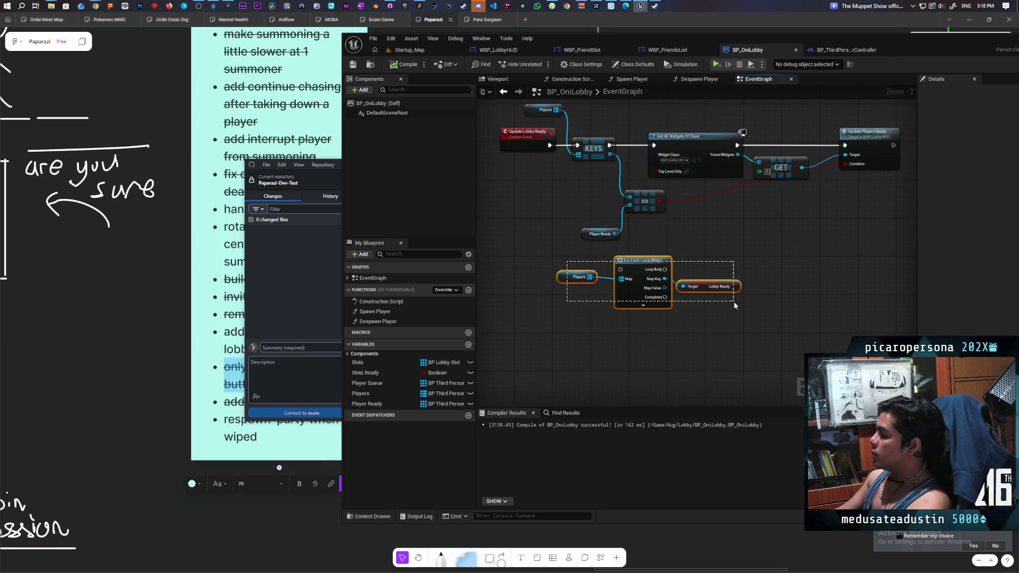
{"action": "left_click_drag", "start_coordinate": [734, 305], "coordinate": [735, 307]}
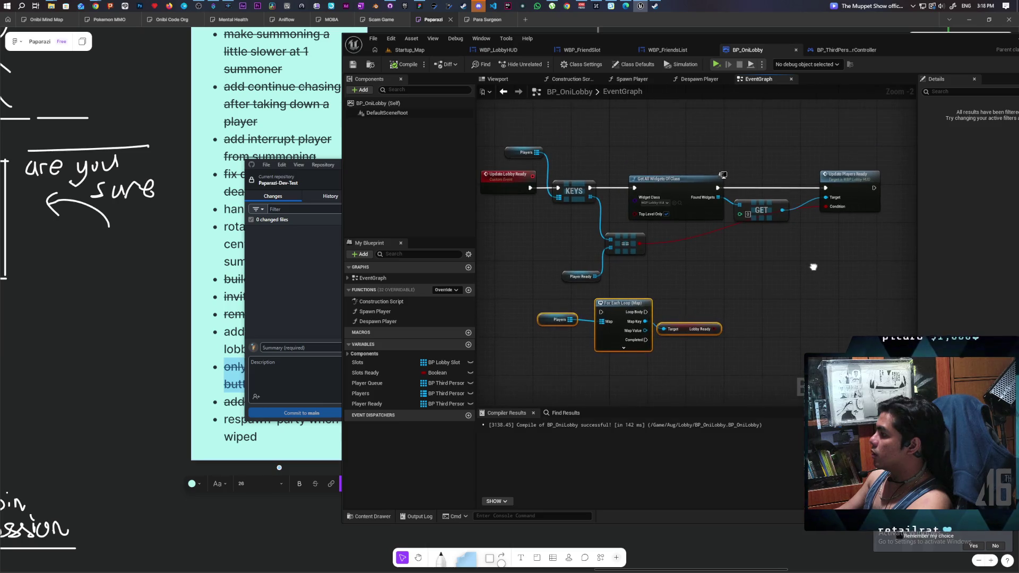
{"action": "left_click_drag", "start_coordinate": [760, 283], "coordinate": [767, 307]}
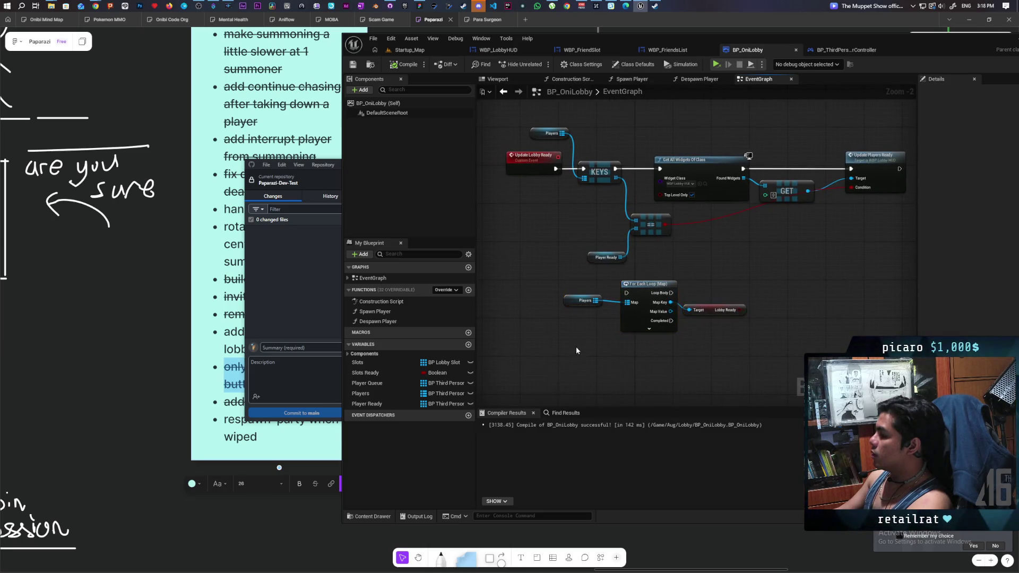
{"action": "left_click_drag", "start_coordinate": [576, 346], "coordinate": [741, 284]}
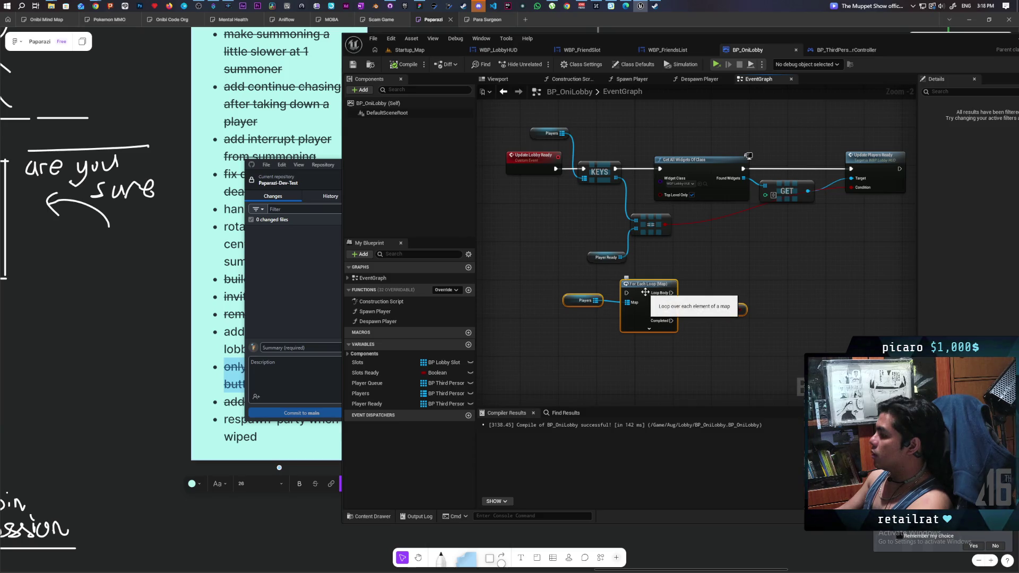
{"action": "right_click", "coordinate": [646, 293]}
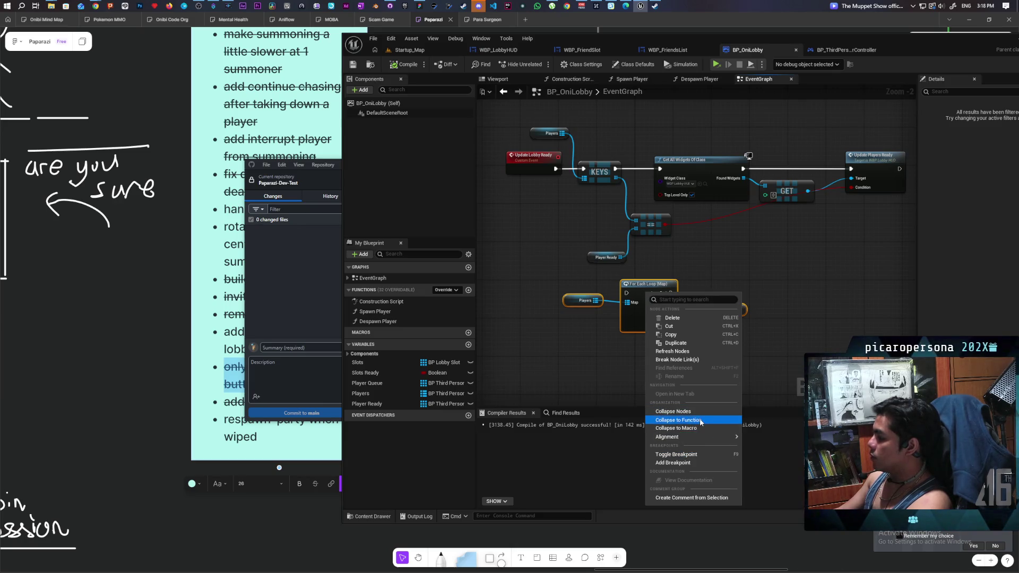
- Attempt to collapse the selected loop nodes into a function
{"action": "left_click", "coordinate": [701, 420]}
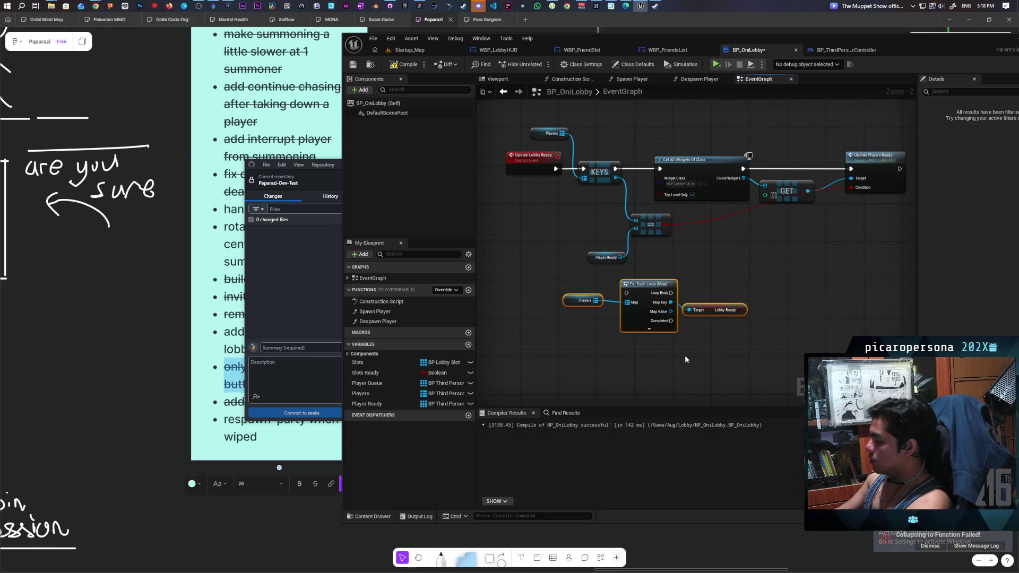
{"action": "left_click_drag", "start_coordinate": [565, 340], "coordinate": [725, 298]}
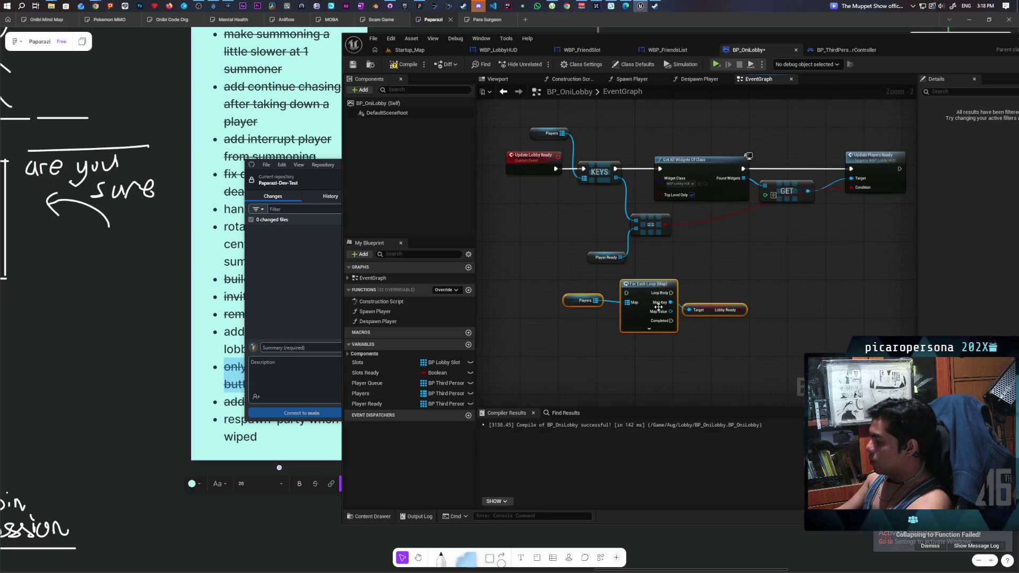
{"action": "right_click", "coordinate": [642, 299]}
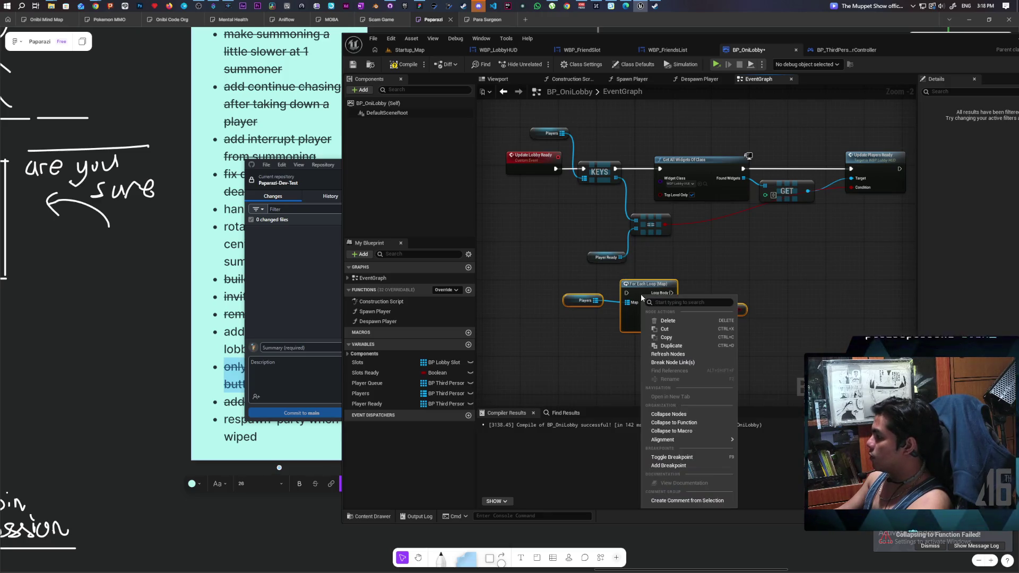
{"action": "left_click", "coordinate": [693, 423]}
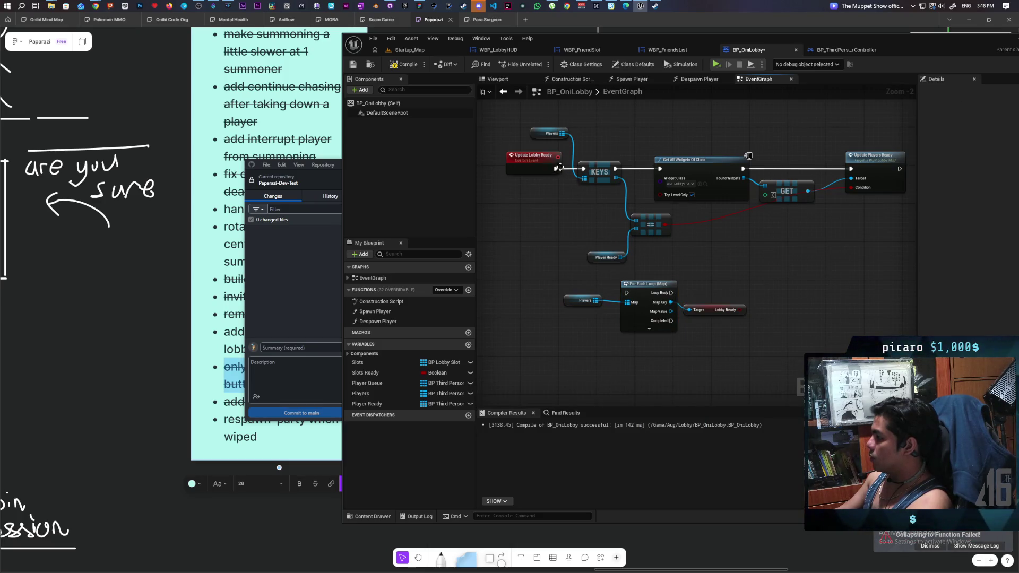
- Collapse the Players loop nodes into a new function named Check Lobby Ready
{"action": "mouse_move", "coordinate": [556, 168]}
{"action": "left_mouse_down"}
{"action": "mouse_move", "coordinate": [565, 224]}
{"action": "mouse_move", "coordinate": [626, 293]}
{"action": "left_mouse_up"}
{"action": "left_click_drag", "start_coordinate": [569, 341], "coordinate": [780, 292]}
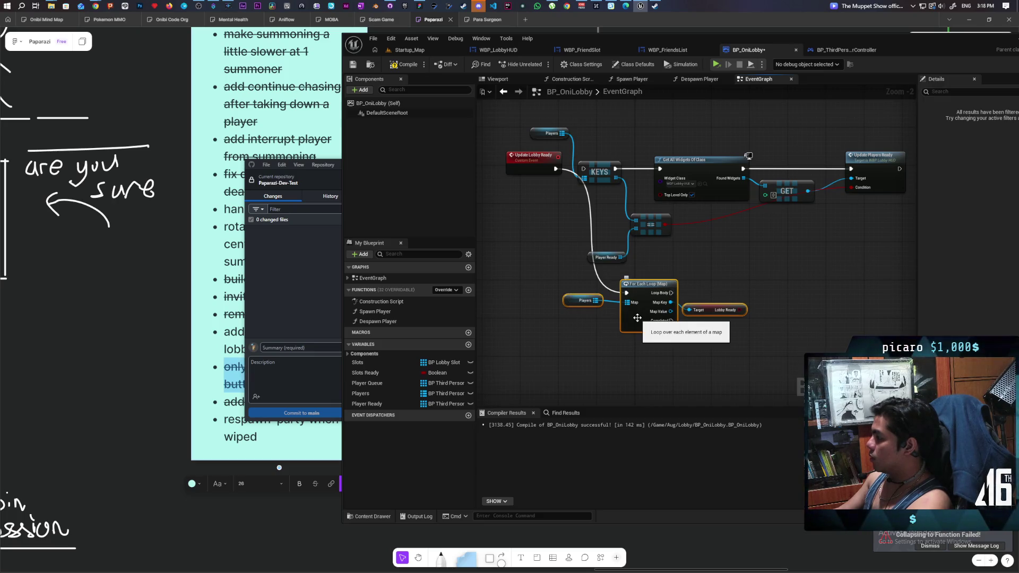
{"action": "right_click", "coordinate": [636, 319]}
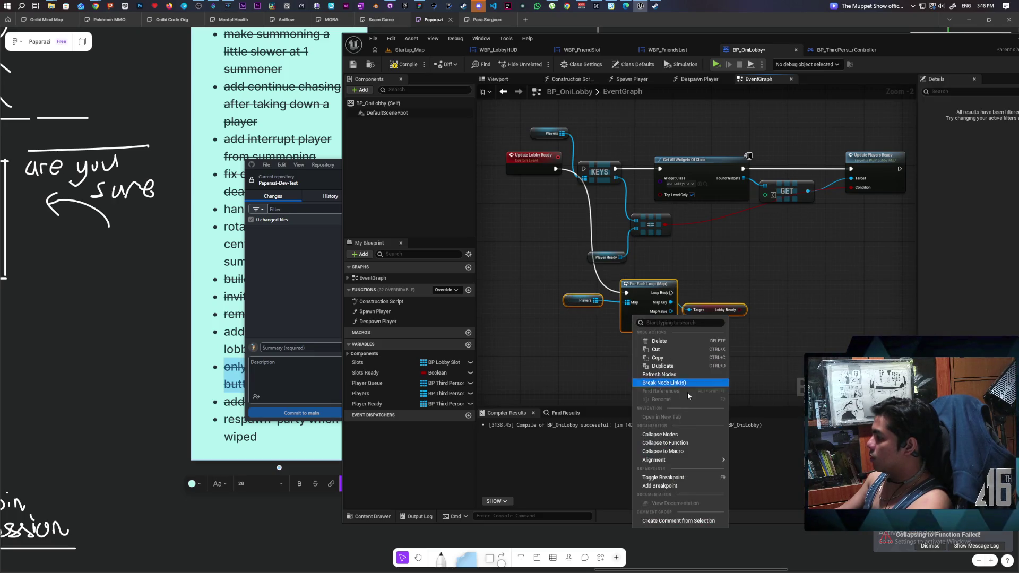
{"action": "left_click", "coordinate": [696, 444]}
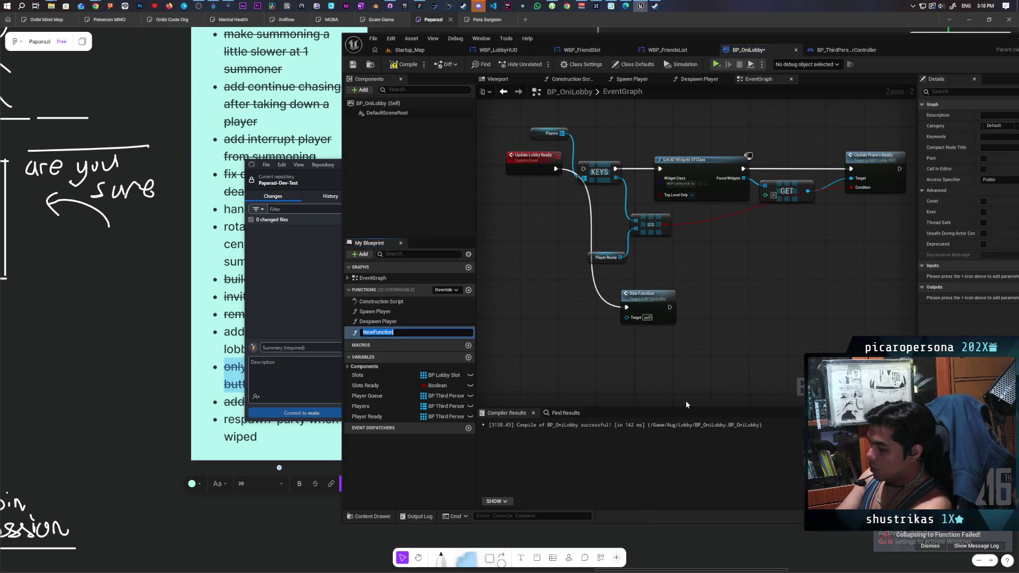
{"action": "type", "text": "Check Lobby"}
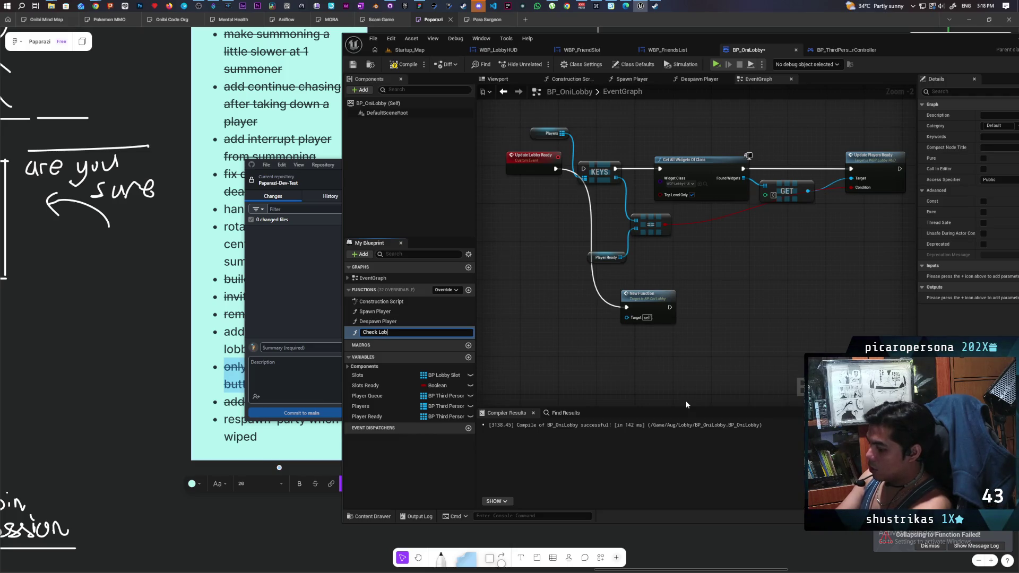
{"action": "type", "text": " Ready"}
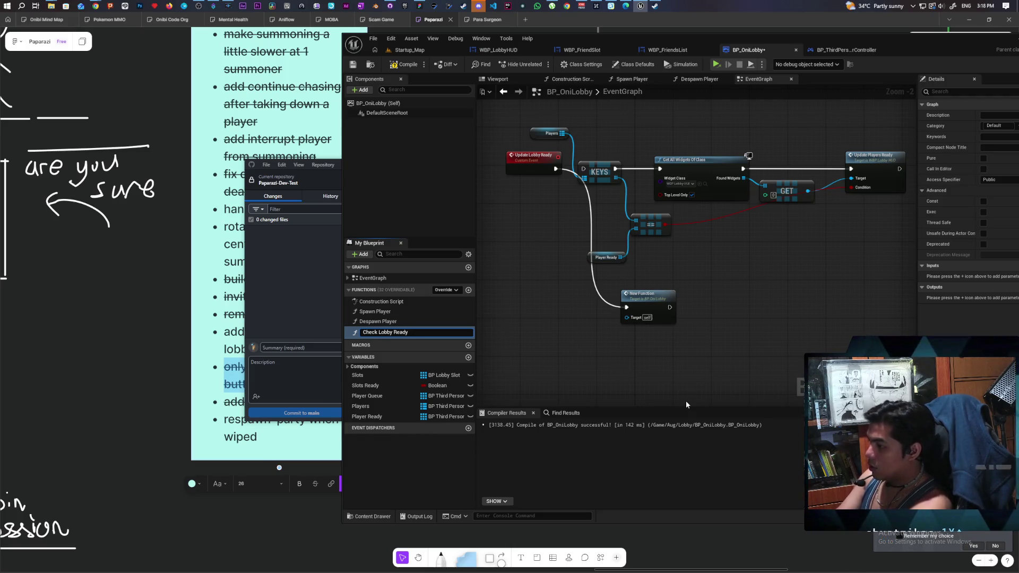
{"action": "key", "text": "Return"}
- Delete the old ready-check nodes and run Update Players Ready after Check Lobby Ready
{"action": "left_click_drag", "start_coordinate": [639, 187], "coordinate": [631, 211]}
{"action": "left_click", "coordinate": [555, 160]}
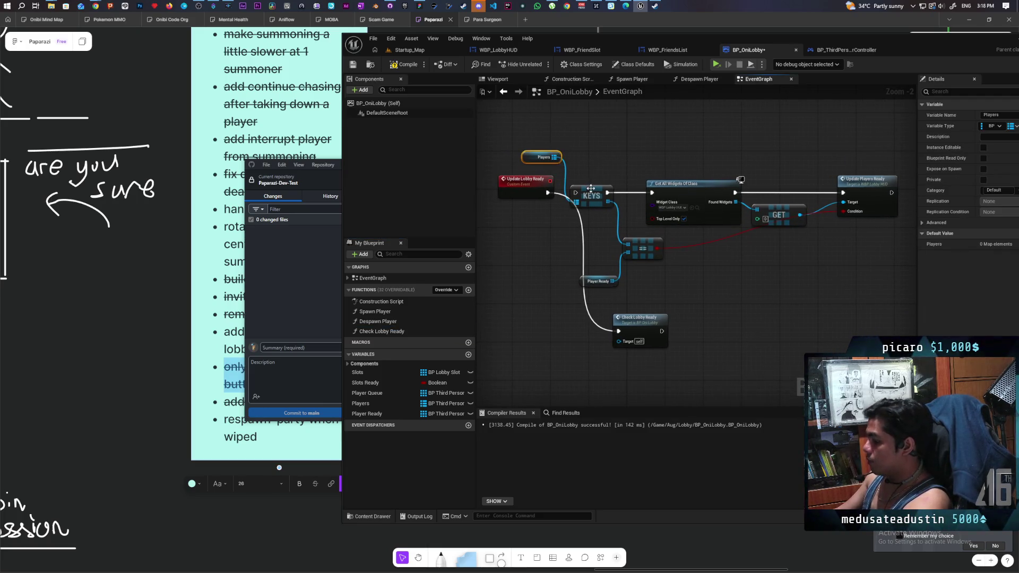
{"action": "left_click_drag", "start_coordinate": [567, 160], "coordinate": [782, 291]}
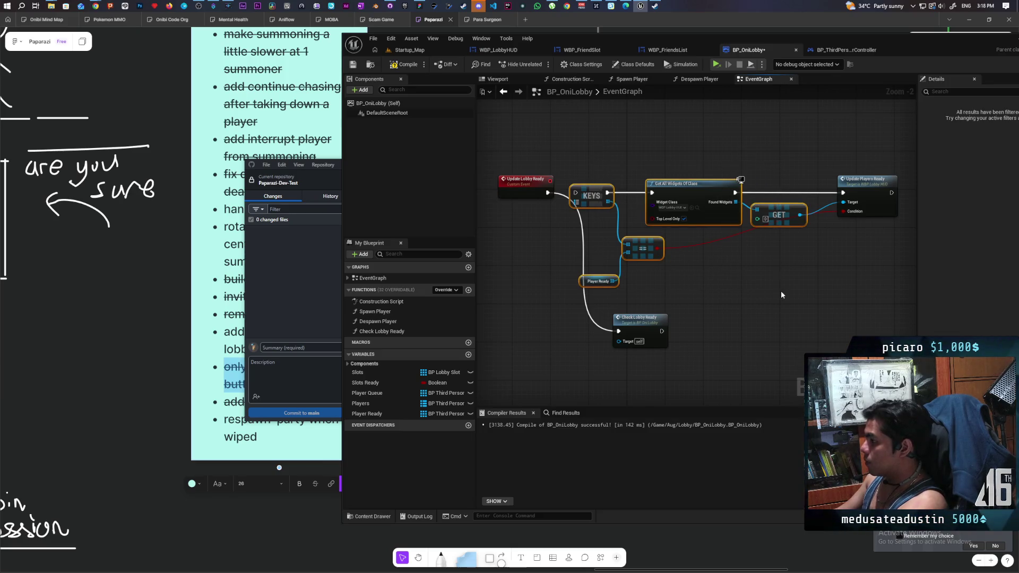
{"action": "key", "text": "Delete"}
{"action": "mouse_move", "coordinate": [645, 318]}
{"action": "left_mouse_down"}
{"action": "mouse_move", "coordinate": [640, 188]}
{"action": "mouse_move", "coordinate": [624, 183]}
{"action": "left_mouse_up"}
{"action": "mouse_move", "coordinate": [867, 190]}
{"action": "left_mouse_down"}
{"action": "mouse_move", "coordinate": [686, 185]}
{"action": "mouse_move", "coordinate": [709, 190]}
{"action": "left_mouse_up"}
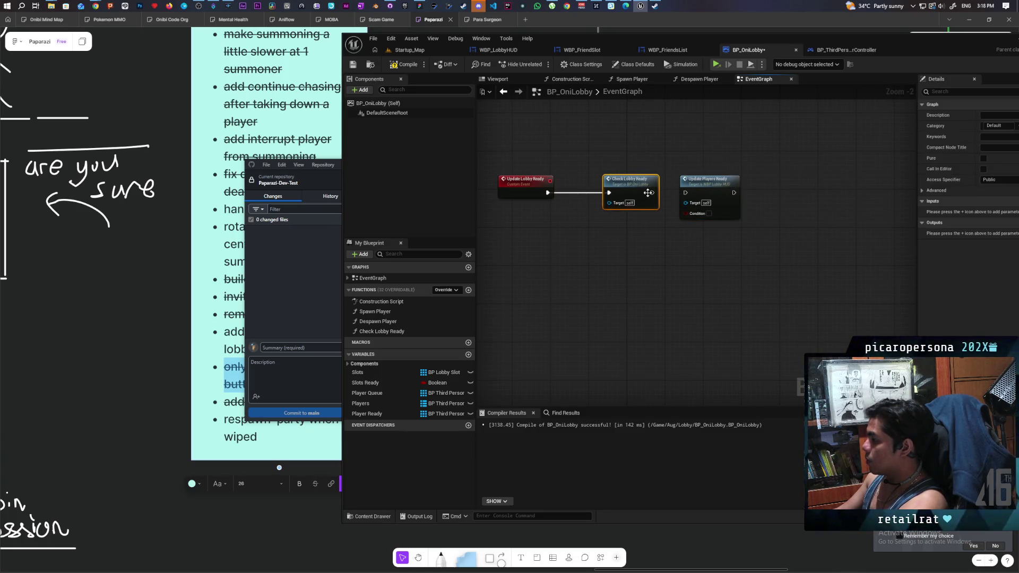
{"action": "mouse_move", "coordinate": [652, 193]}
{"action": "left_mouse_down"}
{"action": "mouse_move", "coordinate": [706, 199]}
{"action": "mouse_move", "coordinate": [609, 190]}
{"action": "left_mouse_up"}
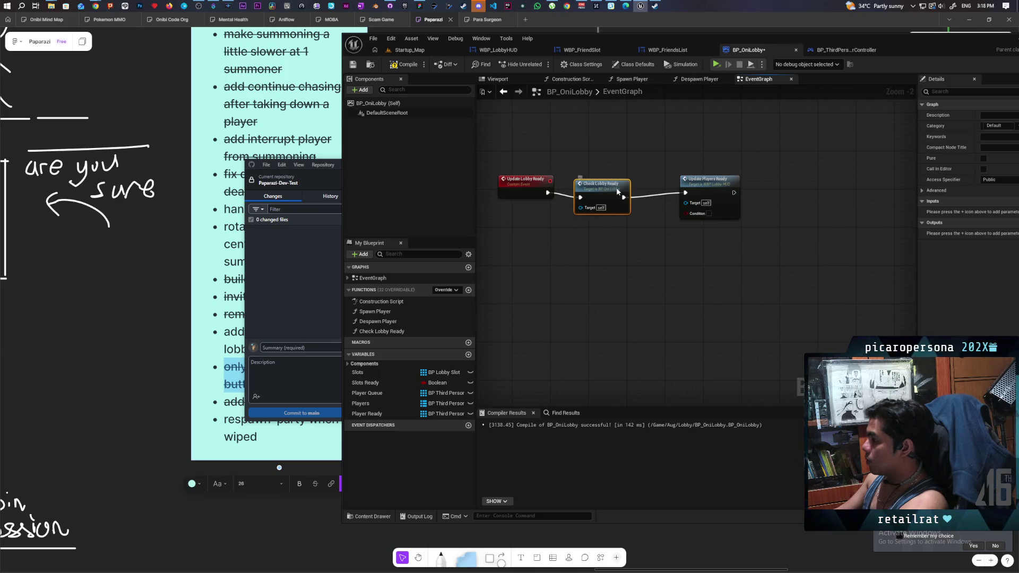
{"action": "double_click", "coordinate": [618, 186]}
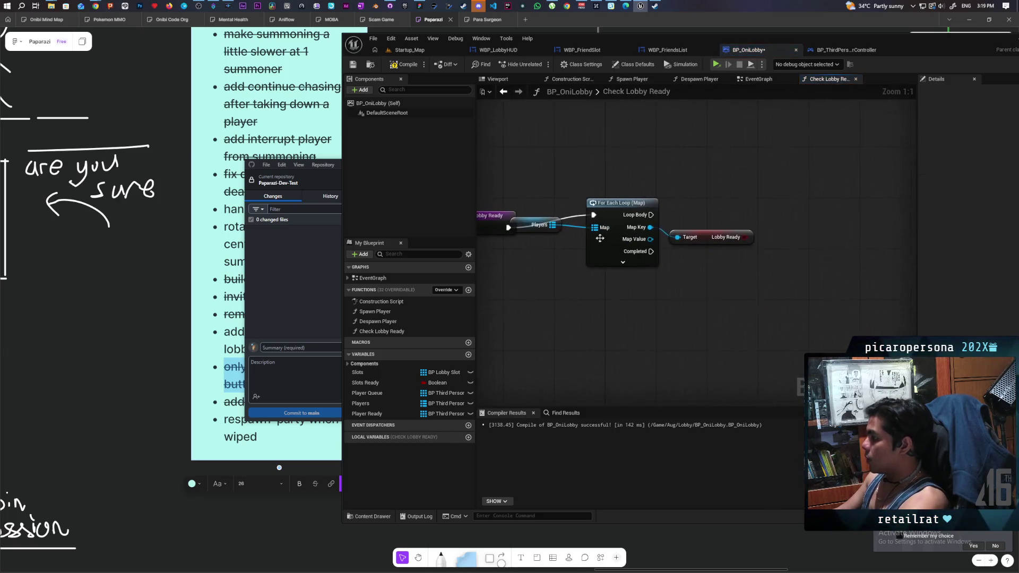
- Inside Check Lobby Ready, add a Branch on Lobby Ready for each loop iteration and compile
{"action": "mouse_move", "coordinate": [505, 263]}
{"action": "left_mouse_down"}
{"action": "mouse_move", "coordinate": [531, 223]}
{"action": "mouse_move", "coordinate": [514, 205]}
{"action": "left_mouse_up"}
{"action": "key", "text": "F7"}
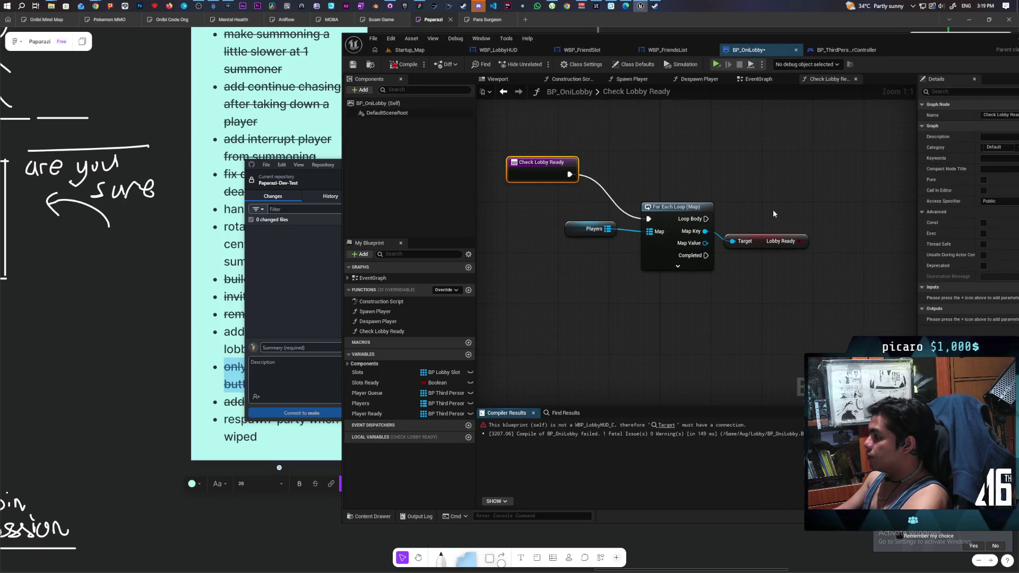
{"action": "key", "text": "ctrl+s"}
{"action": "mouse_move", "coordinate": [771, 208]}
{"action": "left_mouse_down"}
{"action": "mouse_move", "coordinate": [755, 207]}
{"action": "mouse_move", "coordinate": [743, 230]}
{"action": "left_mouse_up"}
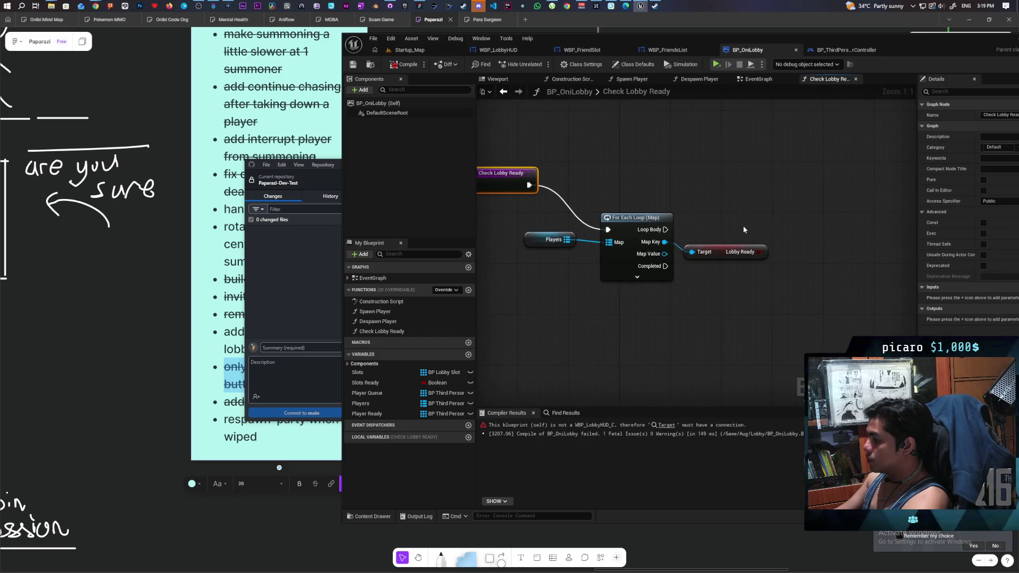
{"action": "left_click", "coordinate": [770, 217]}
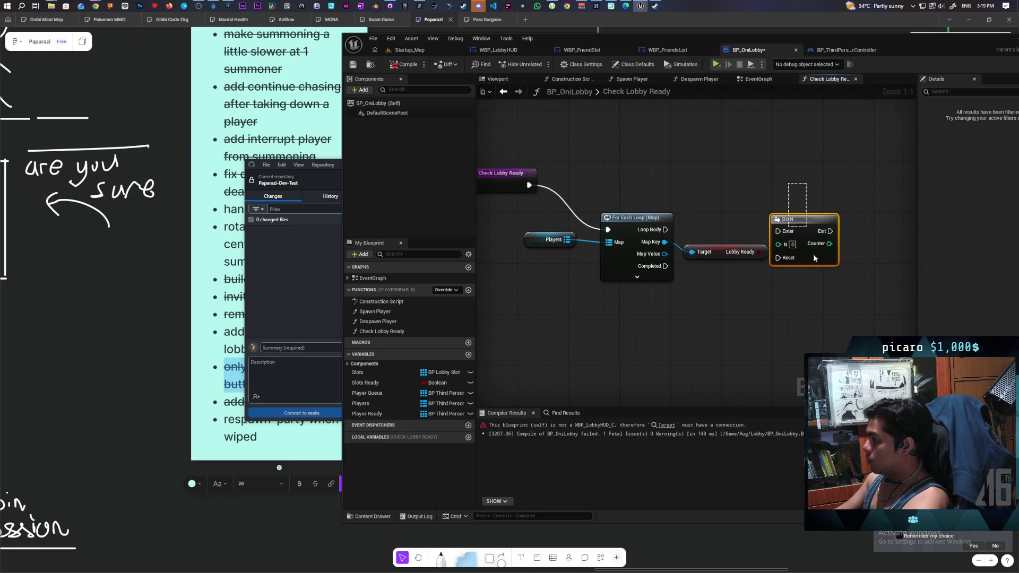
{"action": "key", "text": "Delete"}
{"action": "left_click", "coordinate": [762, 209]}
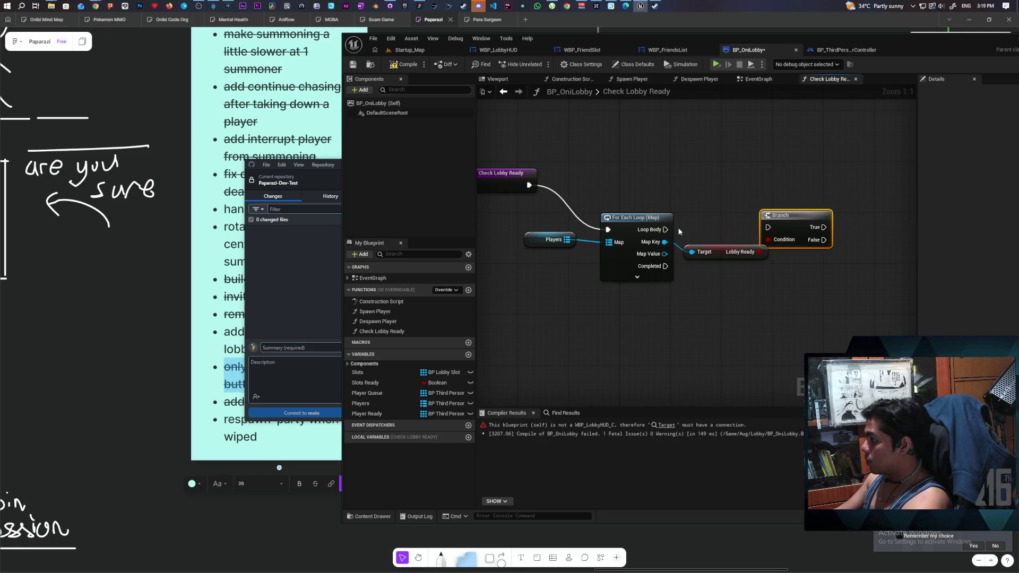
{"action": "left_click_drag", "start_coordinate": [665, 229], "coordinate": [806, 229]}
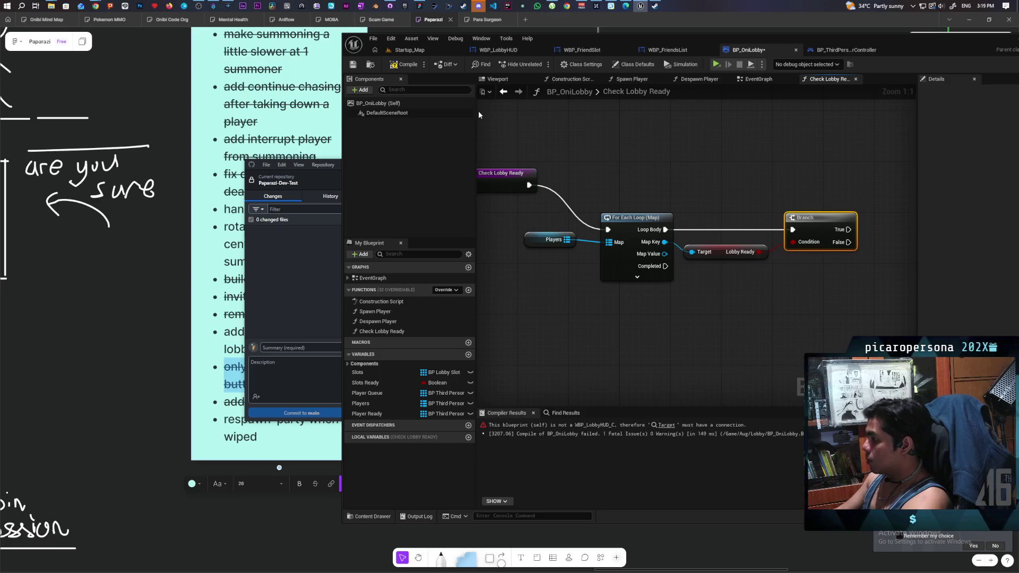
{"action": "left_click", "coordinate": [409, 66]}
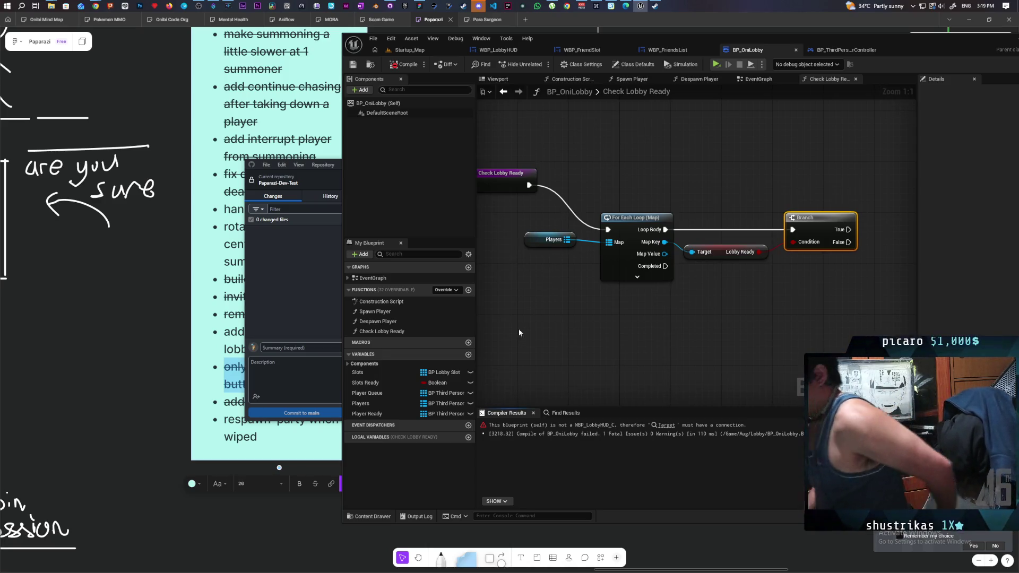
- Create a local Boolean Ready defaulting to true, set false when a player isn't ready
{"action": "left_click", "coordinate": [469, 437]}
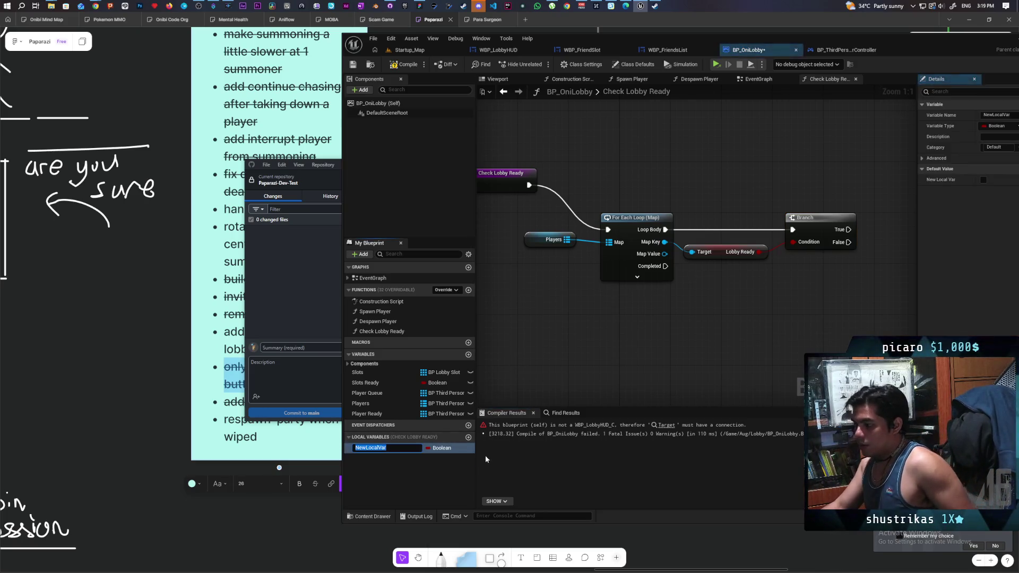
{"action": "type", "text": "Ready"}
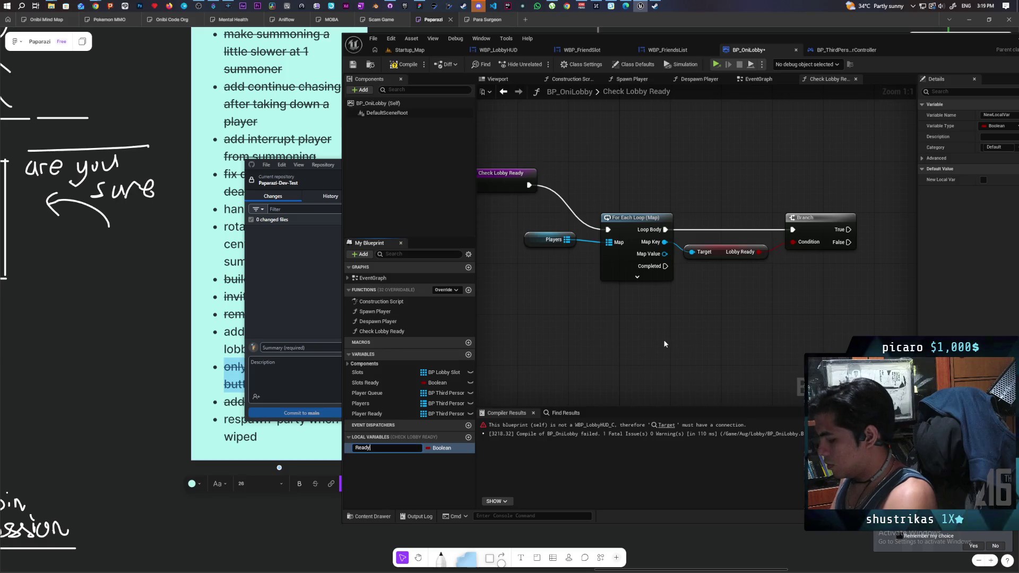
{"action": "key", "text": "Return"}
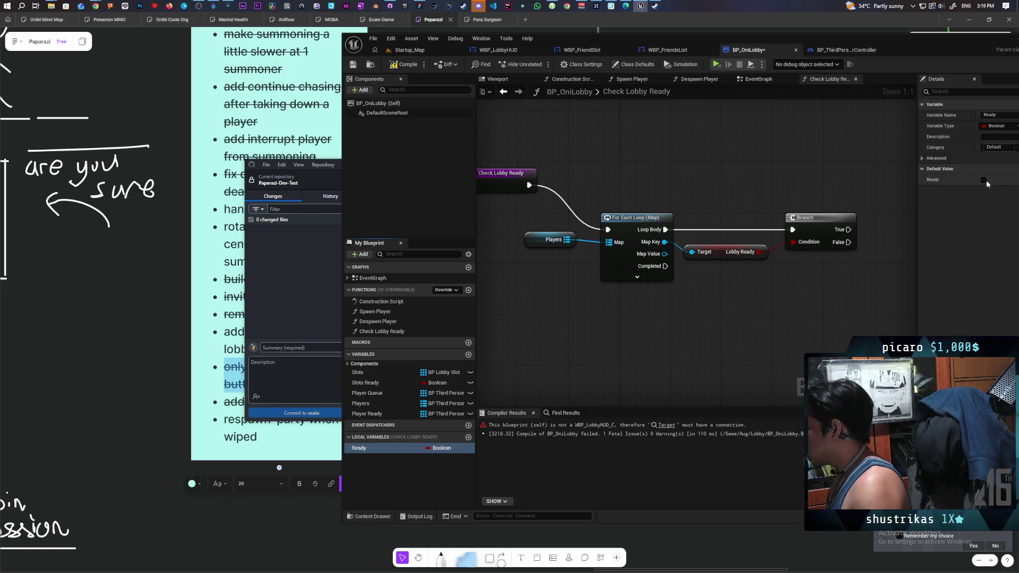
{"action": "left_click", "coordinate": [984, 180]}
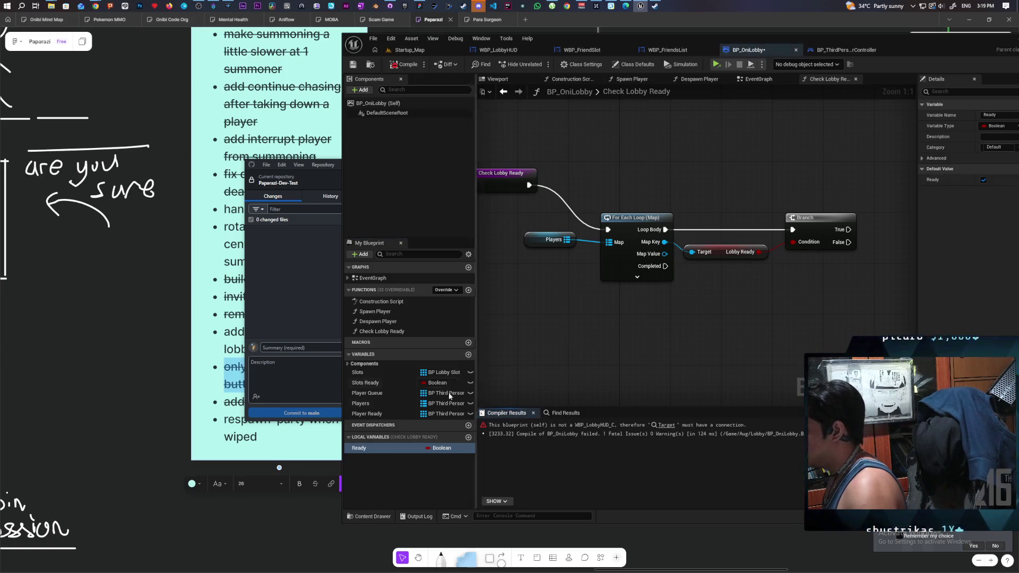
{"action": "mouse_move", "coordinate": [366, 448]}
{"action": "left_mouse_down"}
{"action": "mouse_move", "coordinate": [870, 313]}
{"action": "mouse_move", "coordinate": [851, 244]}
{"action": "left_mouse_up"}
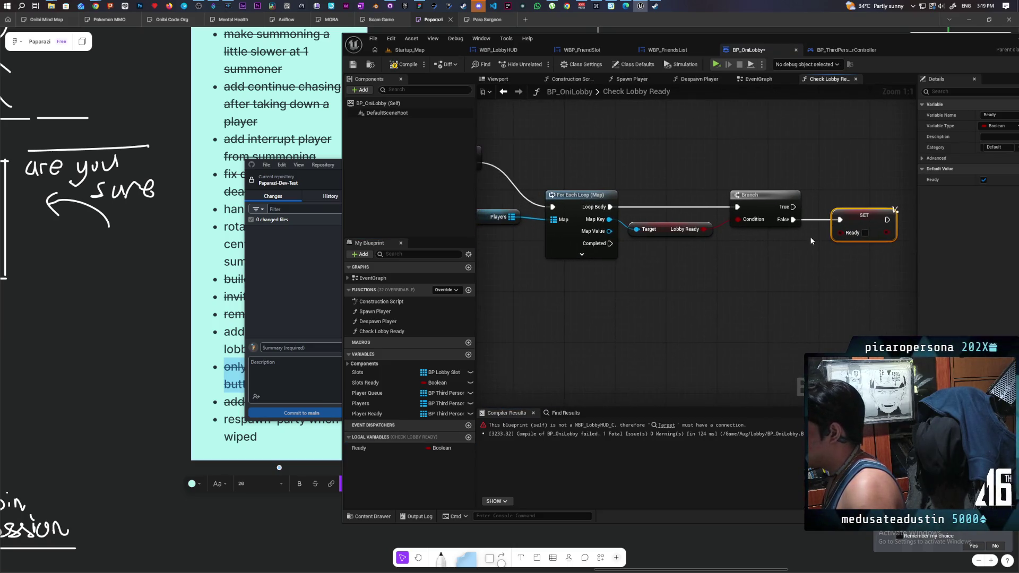
{"action": "key", "text": "F7"}
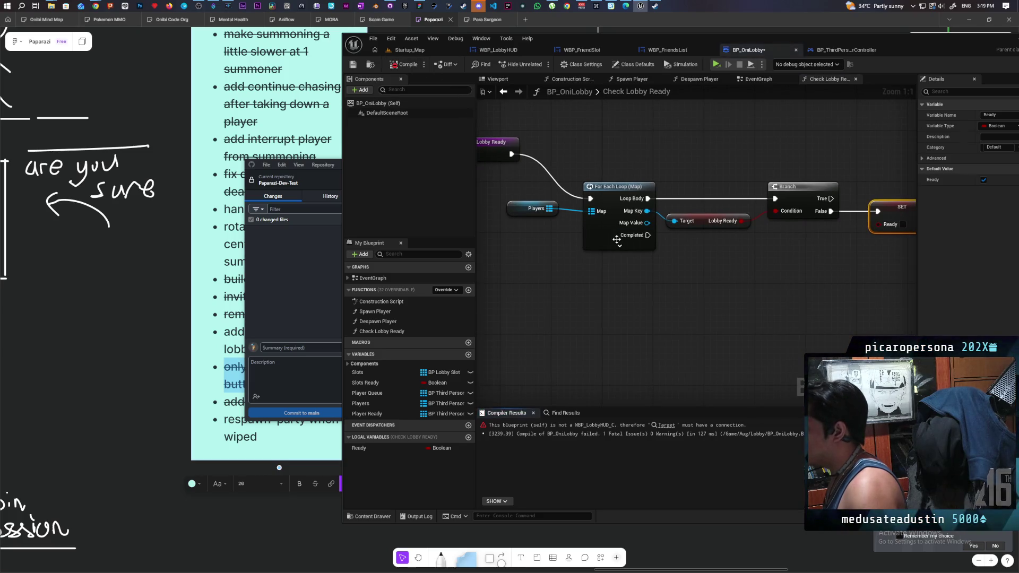
- Add a Return Node on loop Completed that returns Ready, then compile
{"action": "left_click_drag", "start_coordinate": [606, 292], "coordinate": [559, 314]}
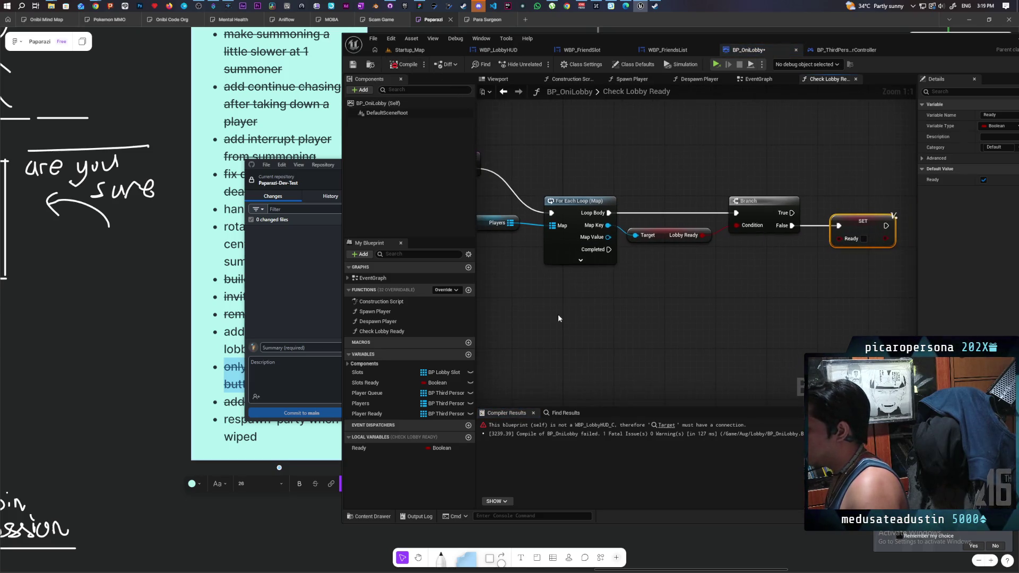
{"action": "right_click", "coordinate": [659, 297]}
{"action": "type", "text": "return"}
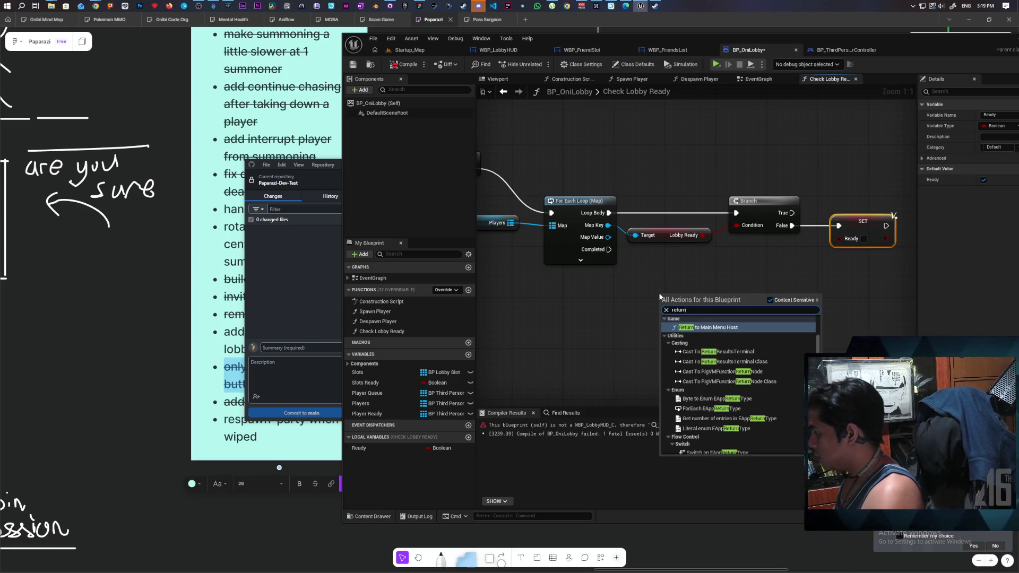
{"action": "type", "text": " node"}
{"action": "key", "text": "Return"}
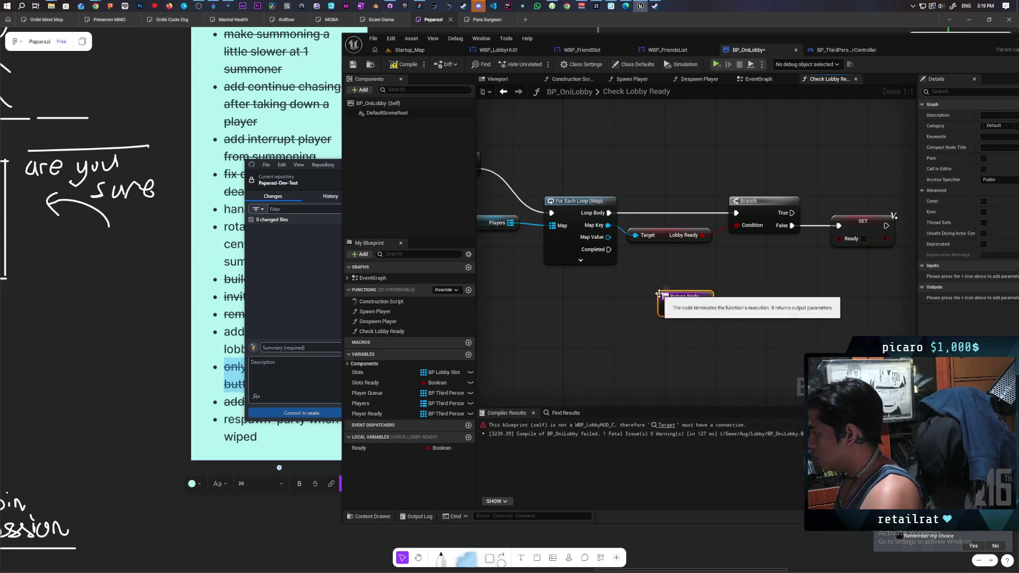
{"action": "mouse_move", "coordinate": [363, 448]}
{"action": "left_mouse_down"}
{"action": "mouse_move", "coordinate": [584, 334]}
{"action": "mouse_move", "coordinate": [692, 310]}
{"action": "mouse_move", "coordinate": [679, 270]}
{"action": "left_mouse_up"}
{"action": "left_click", "coordinate": [600, 342]}
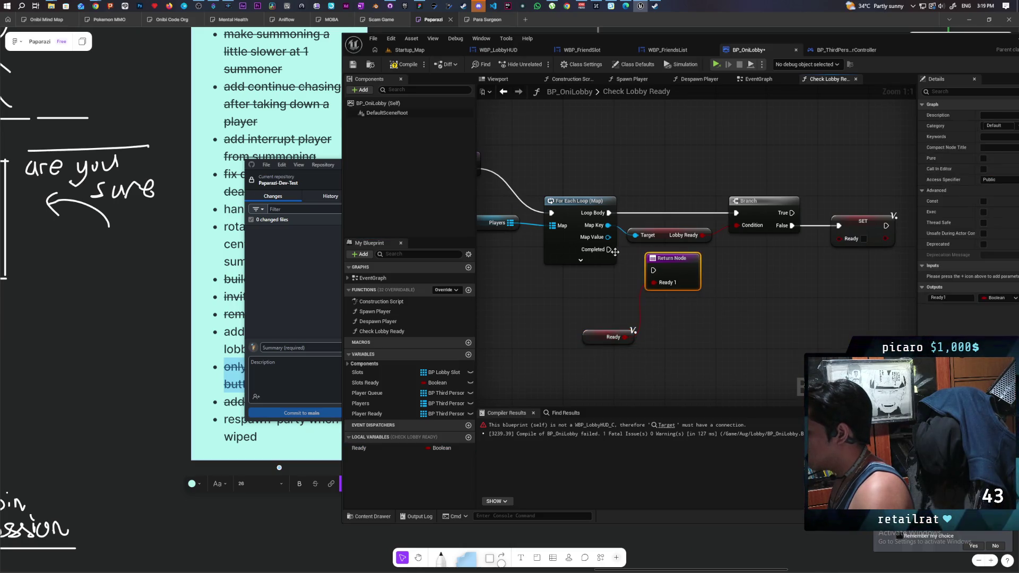
{"action": "left_click_drag", "start_coordinate": [609, 249], "coordinate": [654, 270]}
{"action": "left_click", "coordinate": [404, 65]}
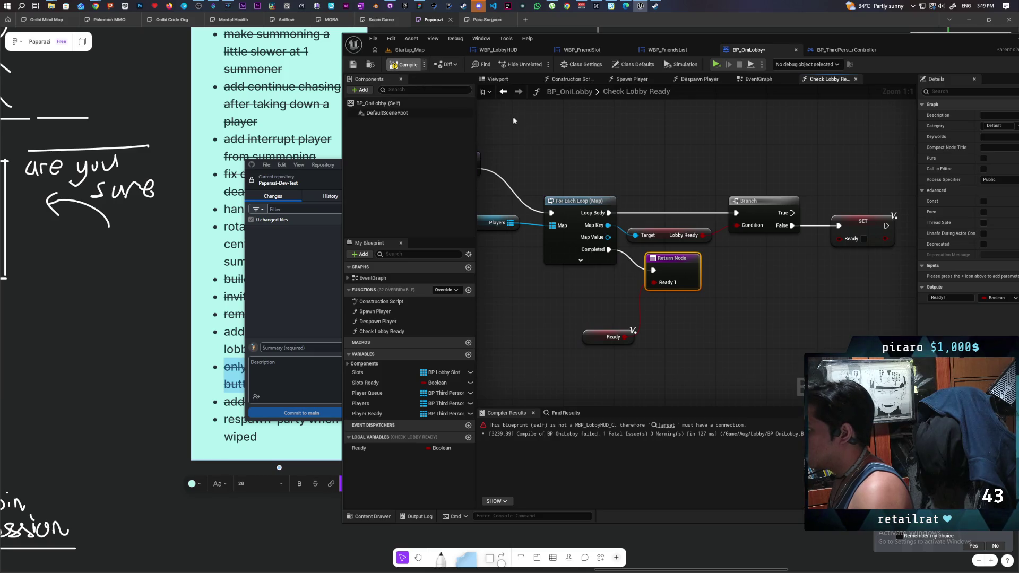
{"action": "left_click", "coordinate": [503, 92]}
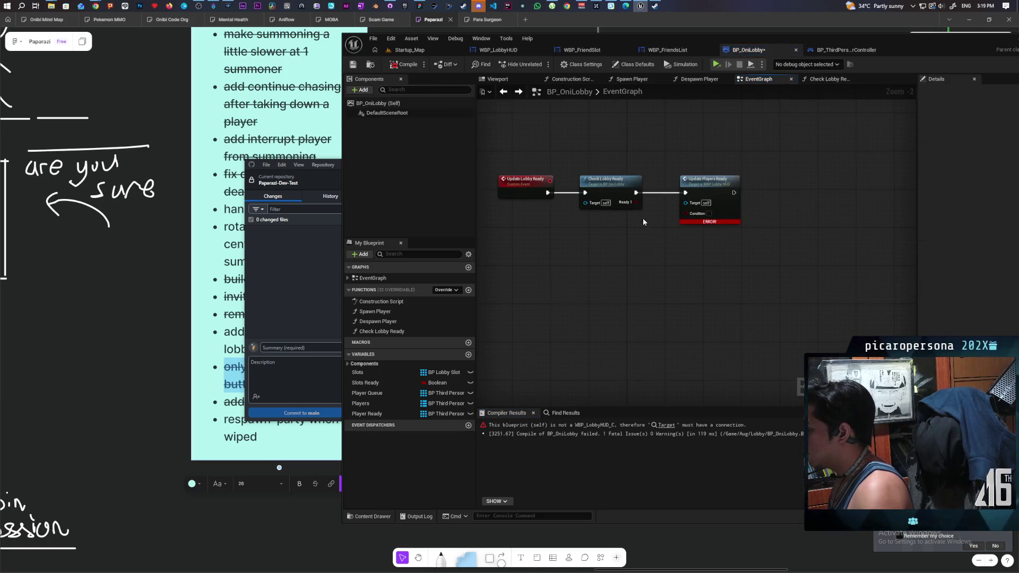
- Wire Ready into Update Players Ready's Condition and add Get All Widgets Of Class for WBP Lobby HUD
{"action": "left_click_drag", "start_coordinate": [636, 202], "coordinate": [686, 213]}
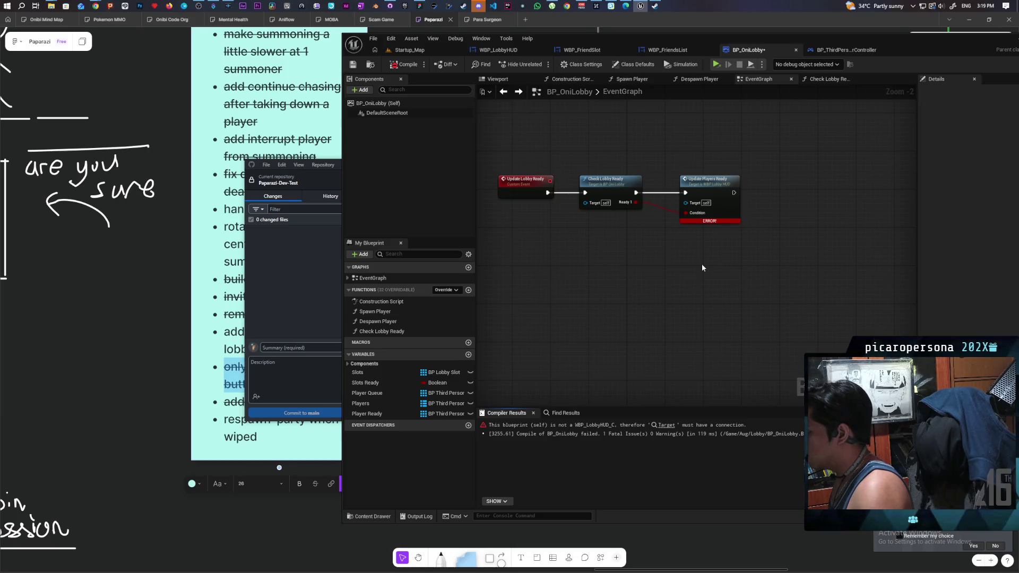
{"action": "scroll", "coordinate": [680, 242], "scroll_direction": "up", "scroll_amount": 1}
{"action": "scroll", "coordinate": [680, 242], "scroll_direction": "up", "scroll_amount": 1}
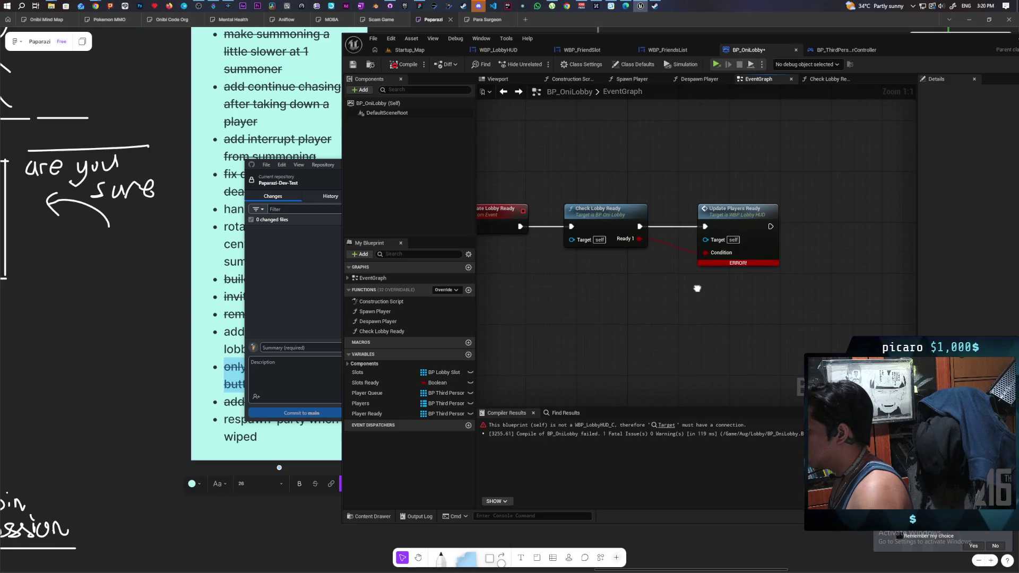
{"action": "right_click", "coordinate": [625, 301]}
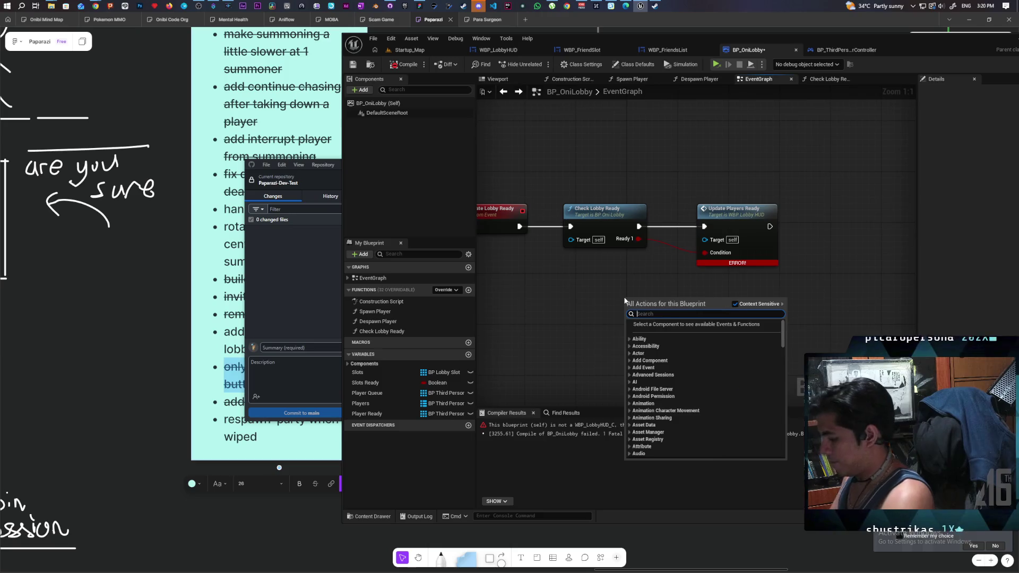
{"action": "type", "text": "get widget of"}
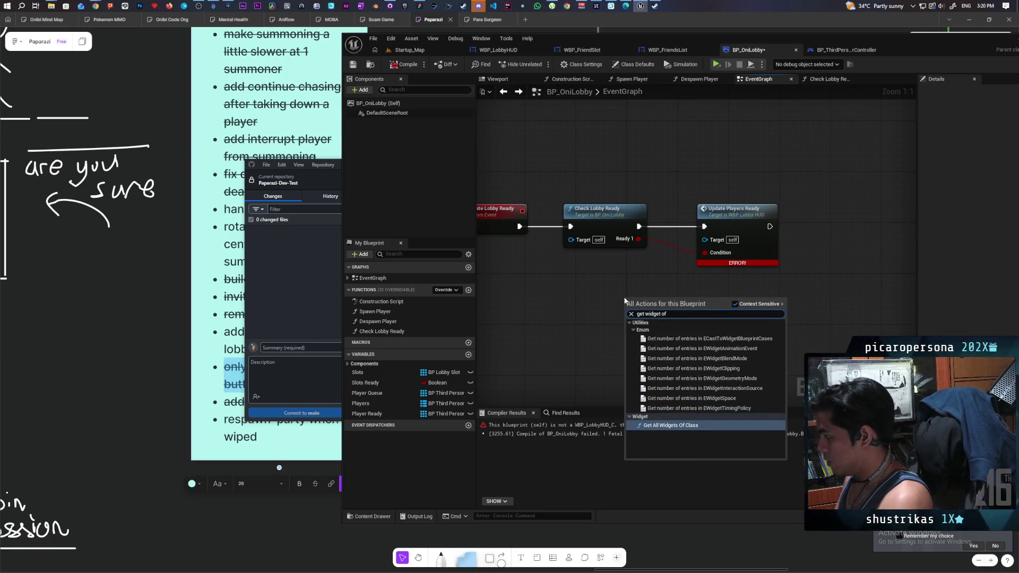
{"action": "key", "text": "Return"}
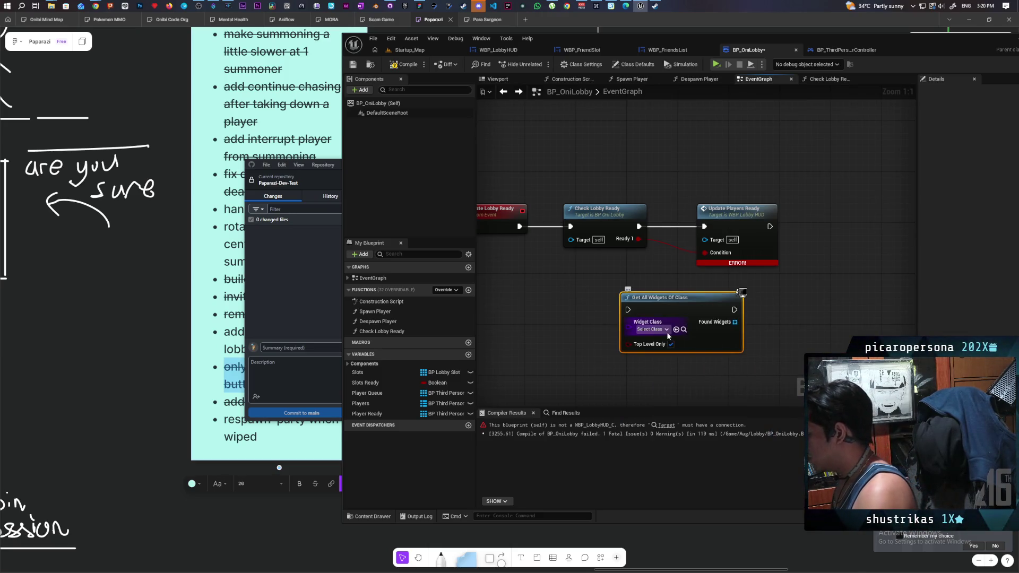
{"action": "left_click", "coordinate": [661, 329]}
{"action": "type", "text": "lobby"}
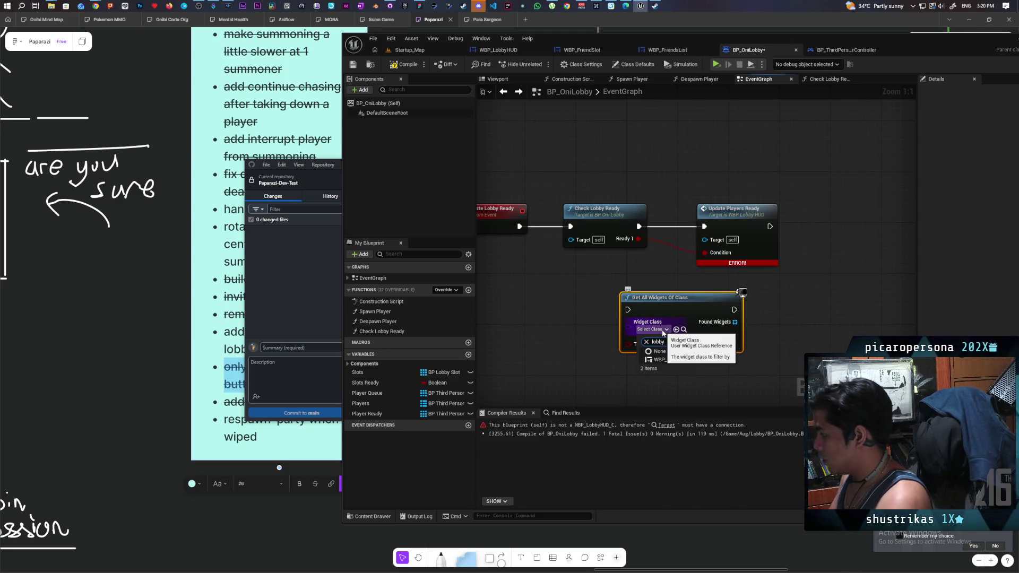
{"action": "left_click", "coordinate": [672, 352]}
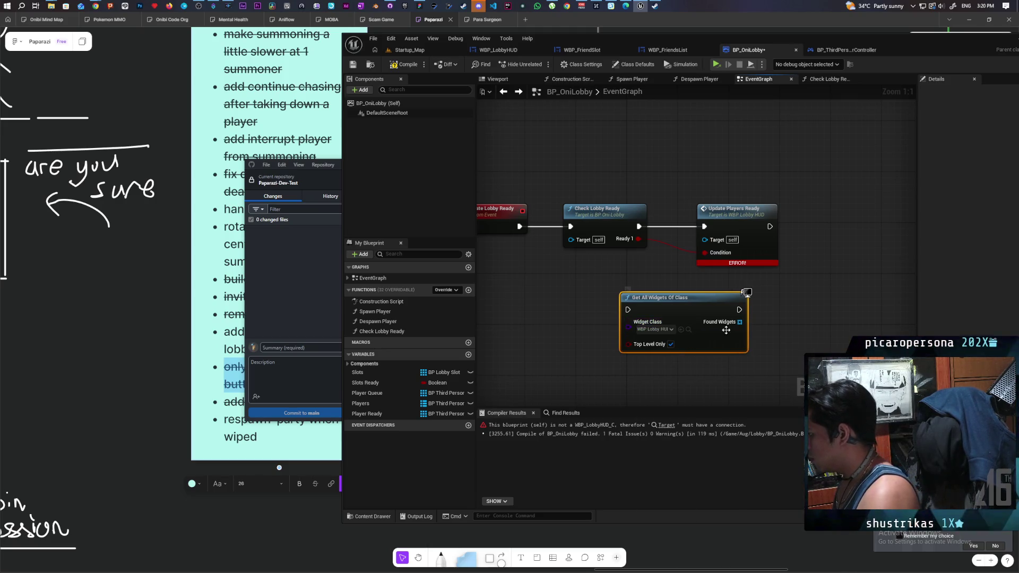
- Feed the found widget at index 0 into the update Target, chain execution, and compile
{"action": "left_click_drag", "start_coordinate": [739, 323], "coordinate": [779, 333]}
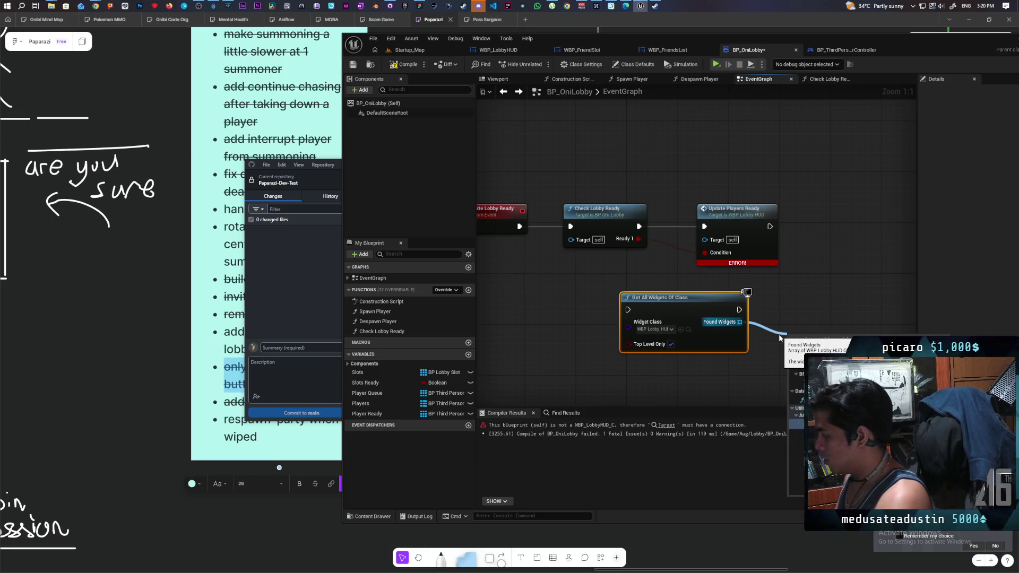
{"action": "left_click", "coordinate": [818, 424]}
{"action": "mouse_move", "coordinate": [855, 345]}
{"action": "left_mouse_down"}
{"action": "mouse_move", "coordinate": [702, 240]}
{"action": "mouse_move", "coordinate": [751, 224]}
{"action": "mouse_move", "coordinate": [832, 224]}
{"action": "left_mouse_up"}
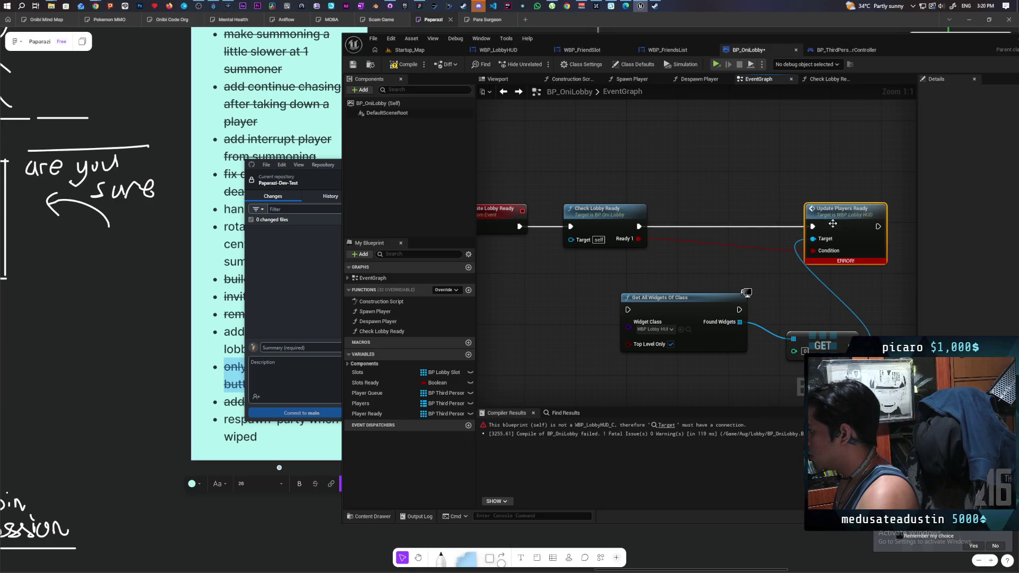
{"action": "left_click", "coordinate": [408, 65]}
{"action": "left_click_drag", "start_coordinate": [683, 316], "coordinate": [716, 227]}
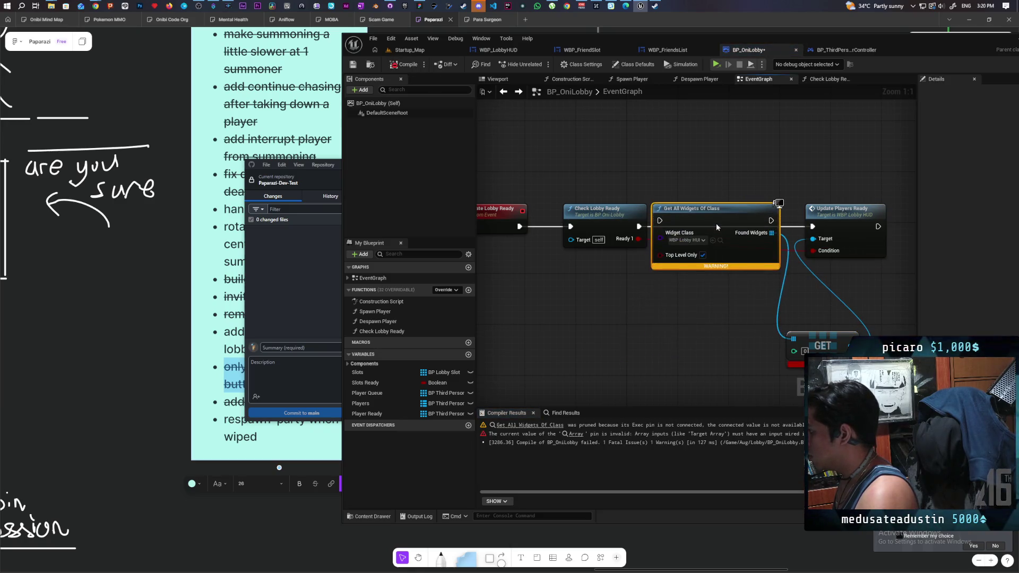
{"action": "left_click_drag", "start_coordinate": [639, 227], "coordinate": [660, 220]}
{"action": "left_click_drag", "start_coordinate": [725, 225], "coordinate": [812, 226]}
{"action": "left_click_drag", "start_coordinate": [731, 220], "coordinate": [738, 220]}
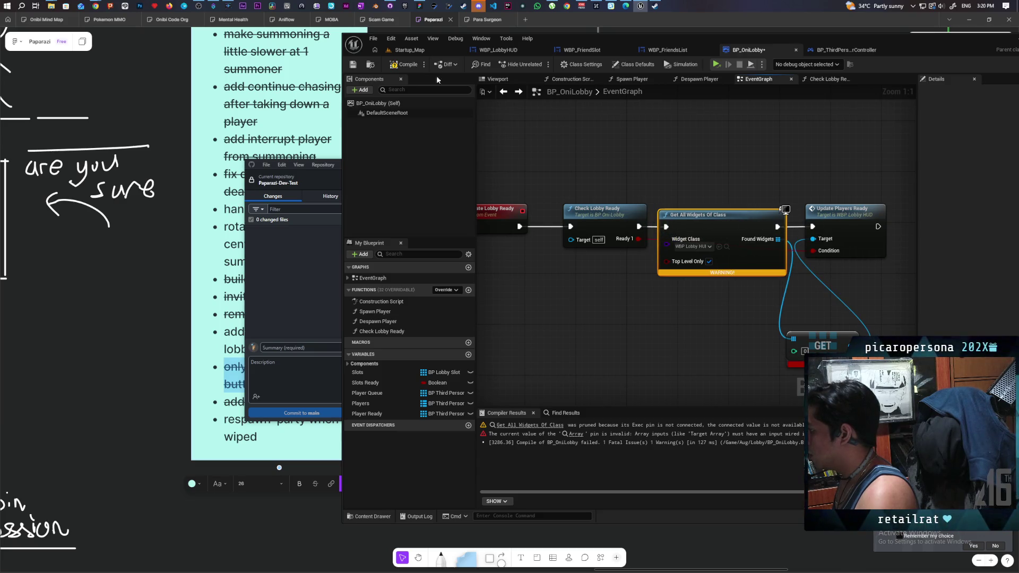
{"action": "left_click", "coordinate": [409, 65]}
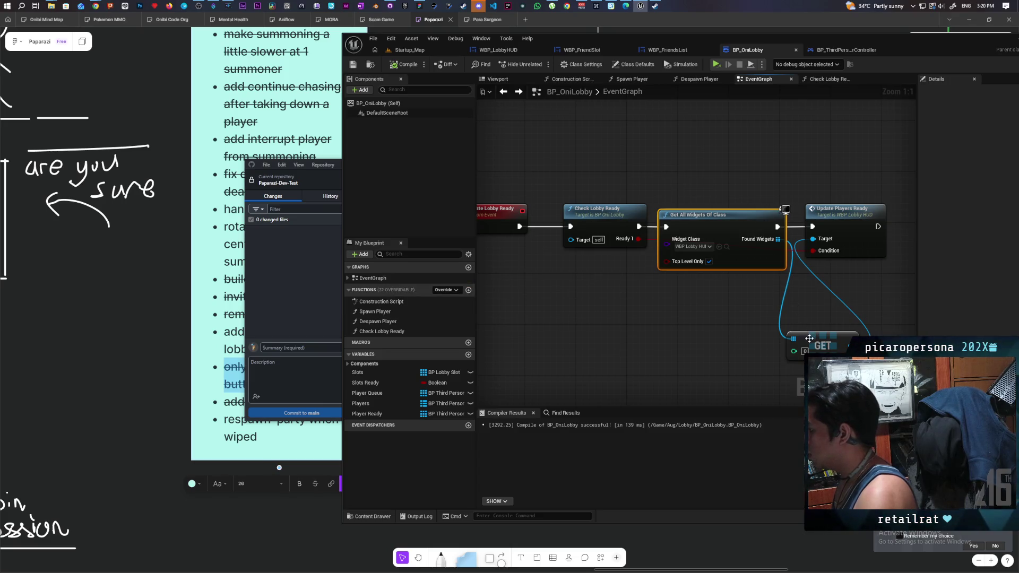
{"action": "left_click_drag", "start_coordinate": [809, 338], "coordinate": [803, 293]}
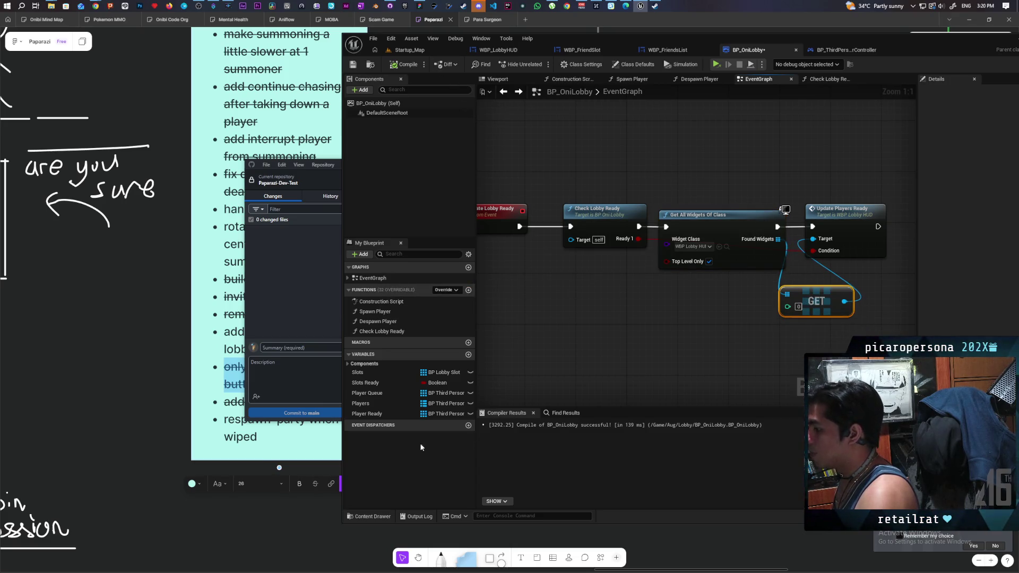
- Delete the Player Ready variable from BP_OniLobby, confirming despite its existing uses
{"action": "left_click", "coordinate": [403, 413]}
{"action": "key", "text": "Delete"}
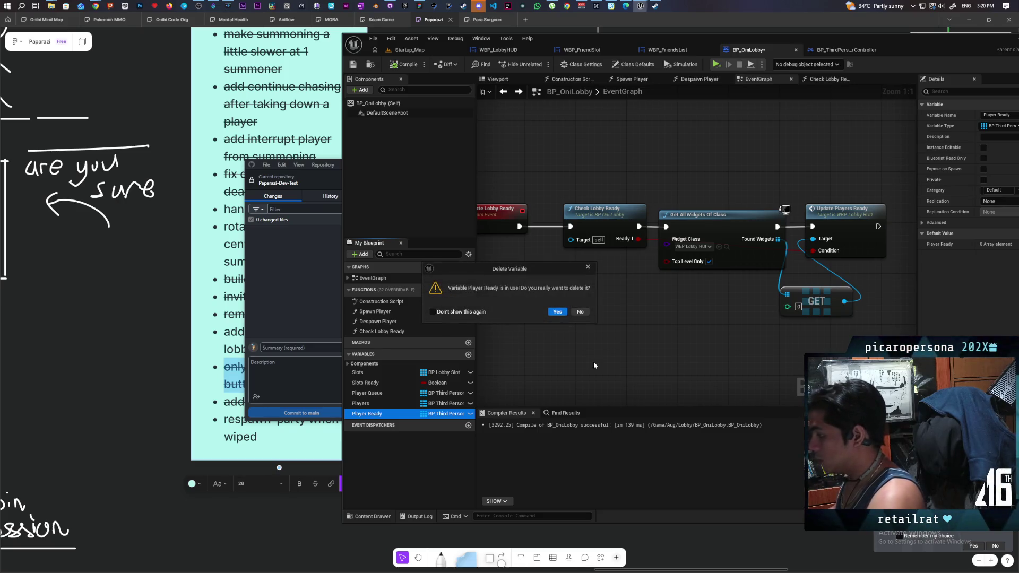
{"action": "left_click", "coordinate": [556, 312]}
{"action": "scroll", "coordinate": [571, 333], "scroll_direction": "down", "scroll_amount": 2}
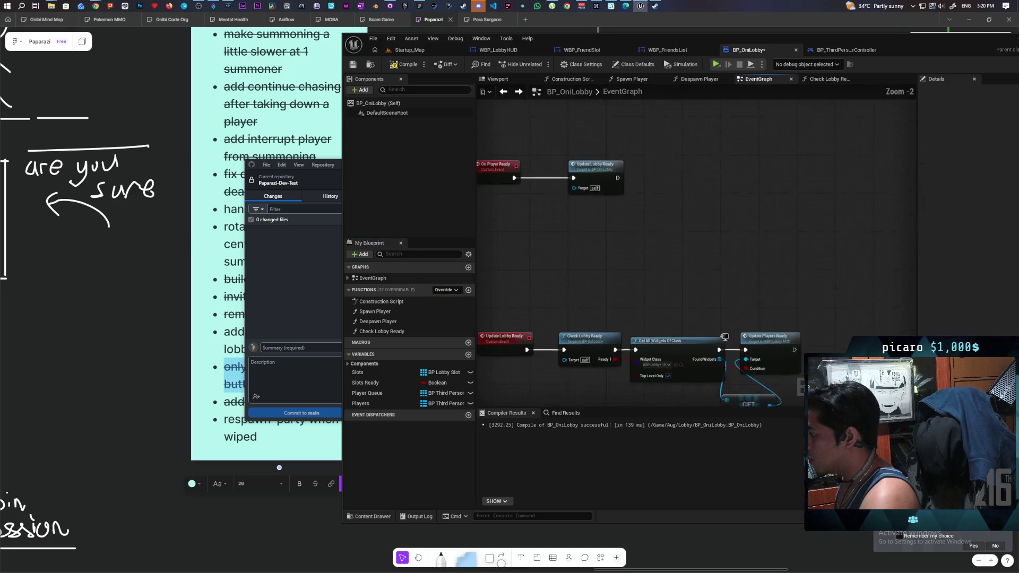
{"action": "scroll", "coordinate": [610, 270], "scroll_direction": "down", "scroll_amount": 3}
- Compile, fix the Target Array error on the Despawn Player REMOVE node, and recompile successfully
{"action": "key", "text": "F7"}
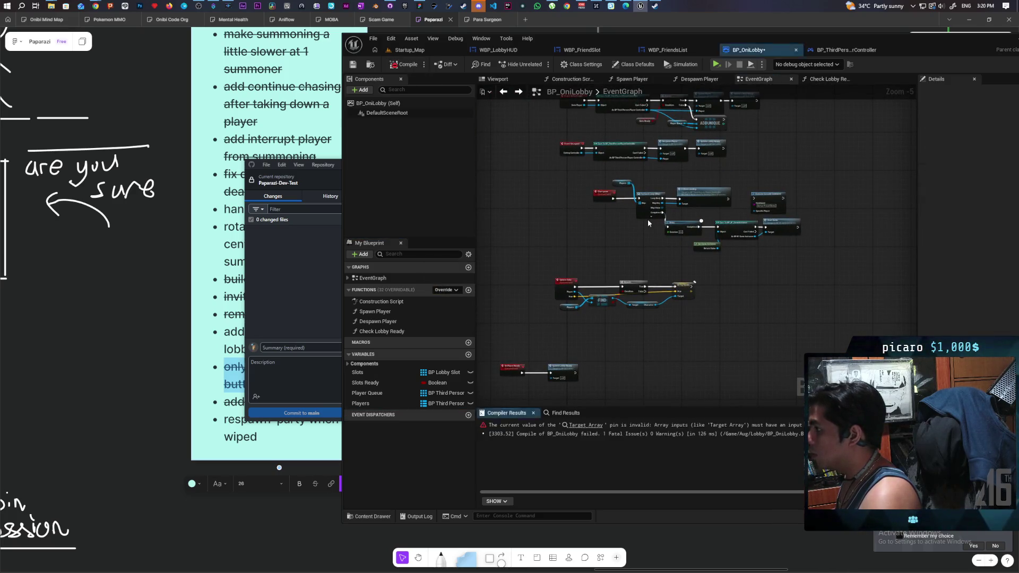
{"action": "scroll", "coordinate": [593, 218], "scroll_direction": "down", "scroll_amount": 2}
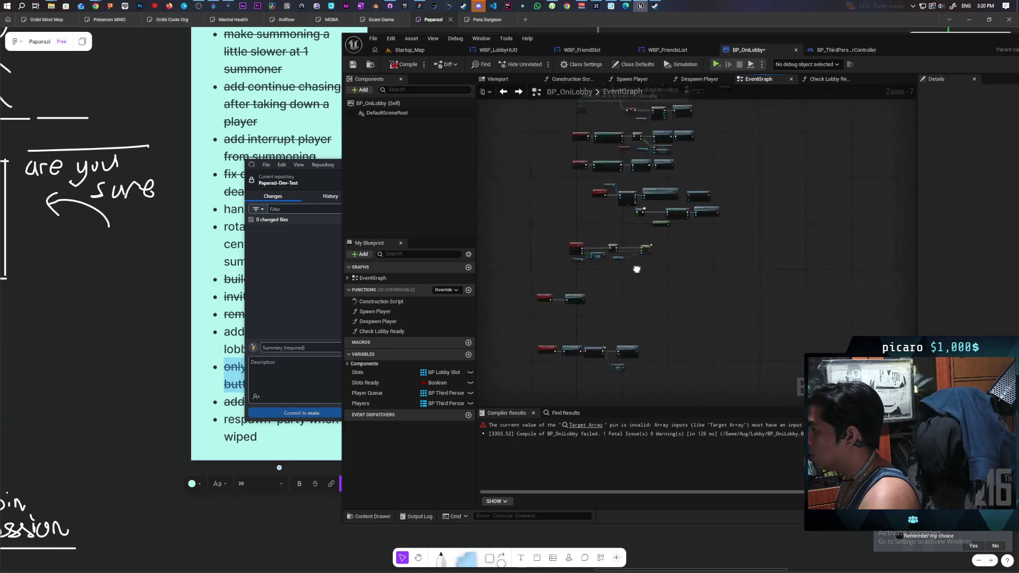
{"action": "left_click", "coordinate": [591, 426]}
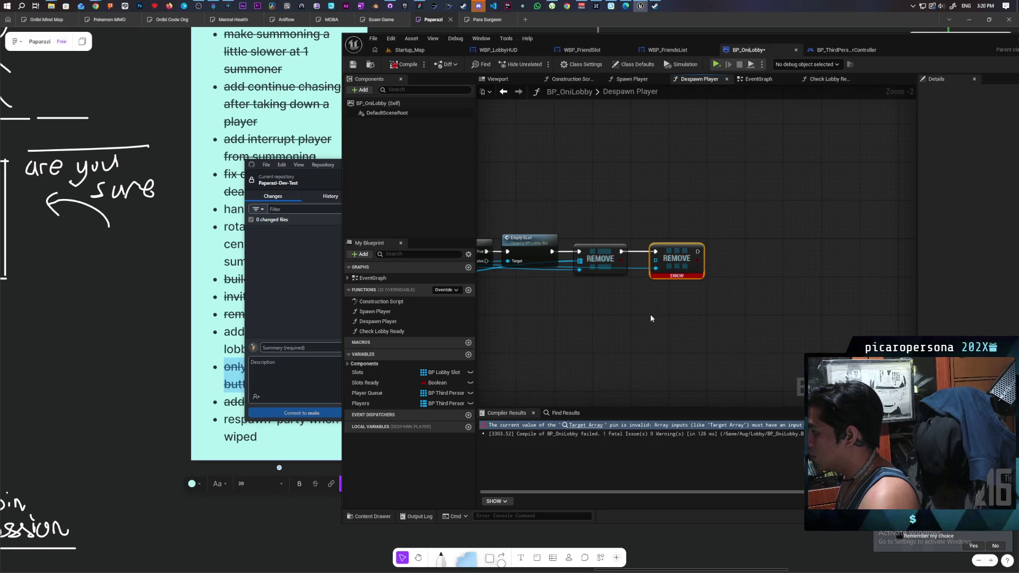
{"action": "scroll", "coordinate": [573, 311], "scroll_direction": "down", "scroll_amount": 3}
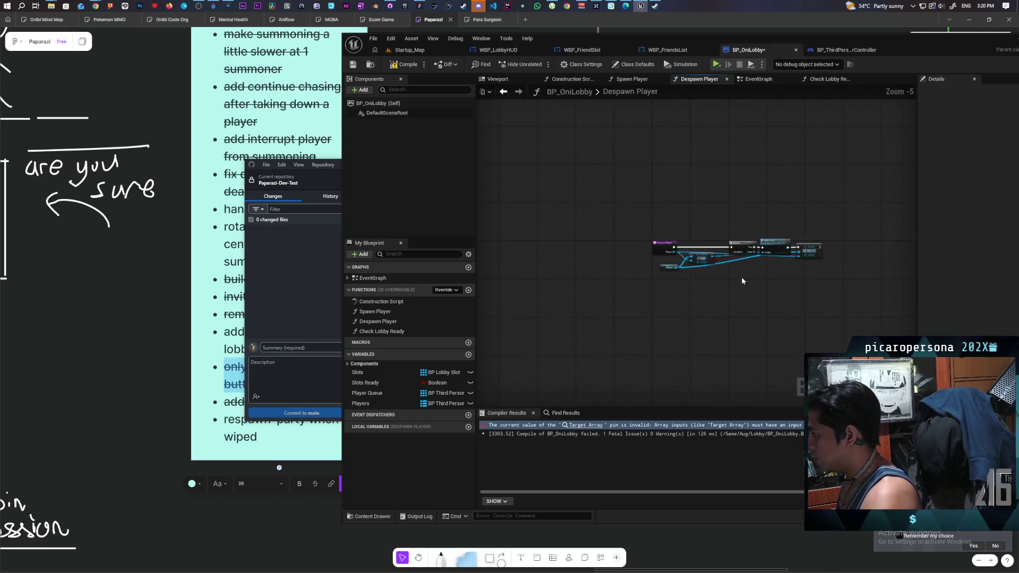
{"action": "left_click", "coordinate": [407, 65]}
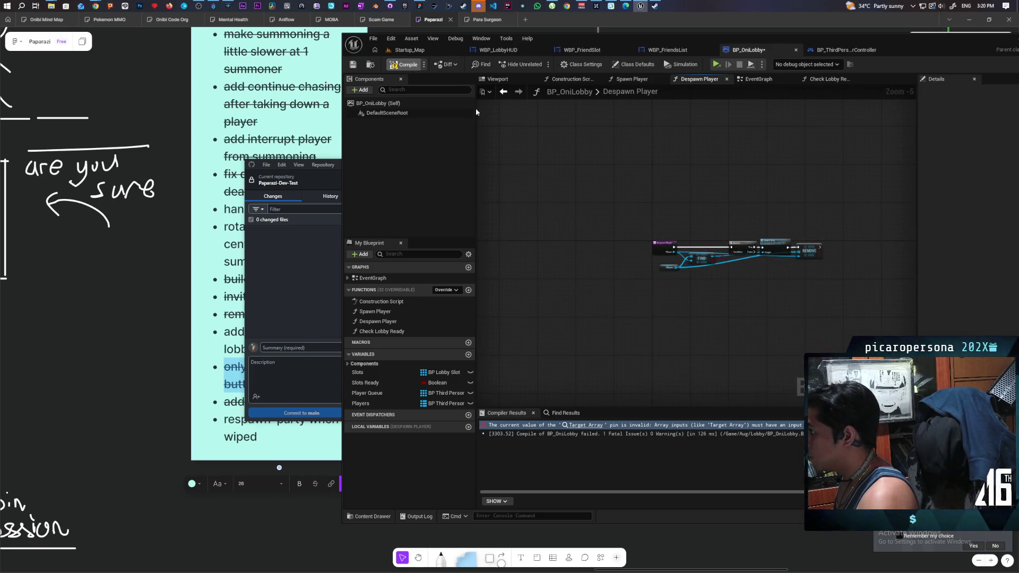
- Review the EventGraph nodes, then return to the Startup_Map level editor
{"action": "left_click", "coordinate": [504, 93]}
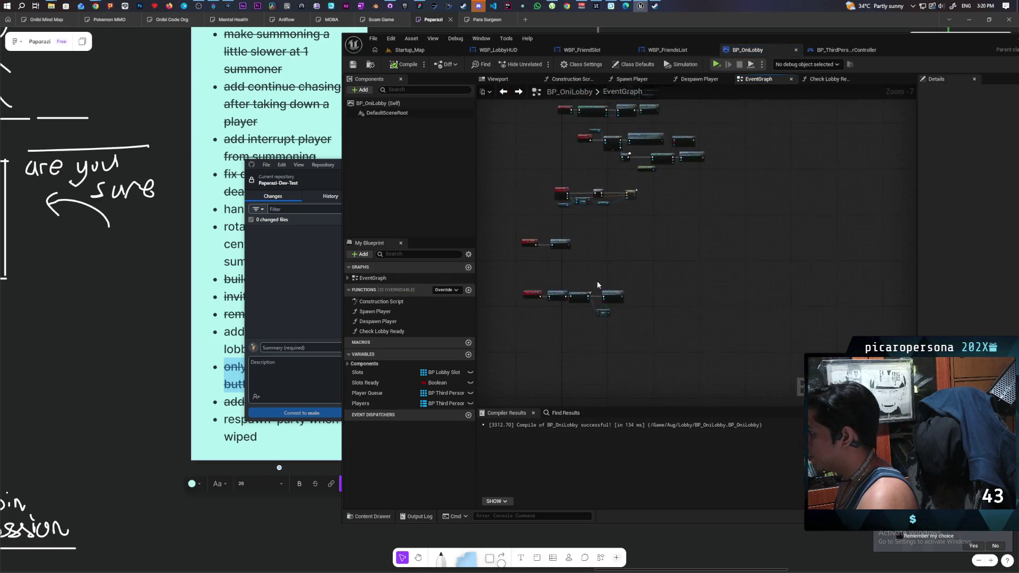
{"action": "scroll", "coordinate": [598, 285], "scroll_direction": "up", "scroll_amount": 3}
{"action": "mouse_move", "coordinate": [609, 243]}
{"action": "left_mouse_down"}
{"action": "mouse_move", "coordinate": [601, 322]}
{"action": "mouse_move", "coordinate": [570, 394]}
{"action": "mouse_move", "coordinate": [679, 382]}
{"action": "mouse_move", "coordinate": [732, 400]}
{"action": "mouse_move", "coordinate": [757, 352]}
{"action": "mouse_move", "coordinate": [752, 372]}
{"action": "left_mouse_up"}
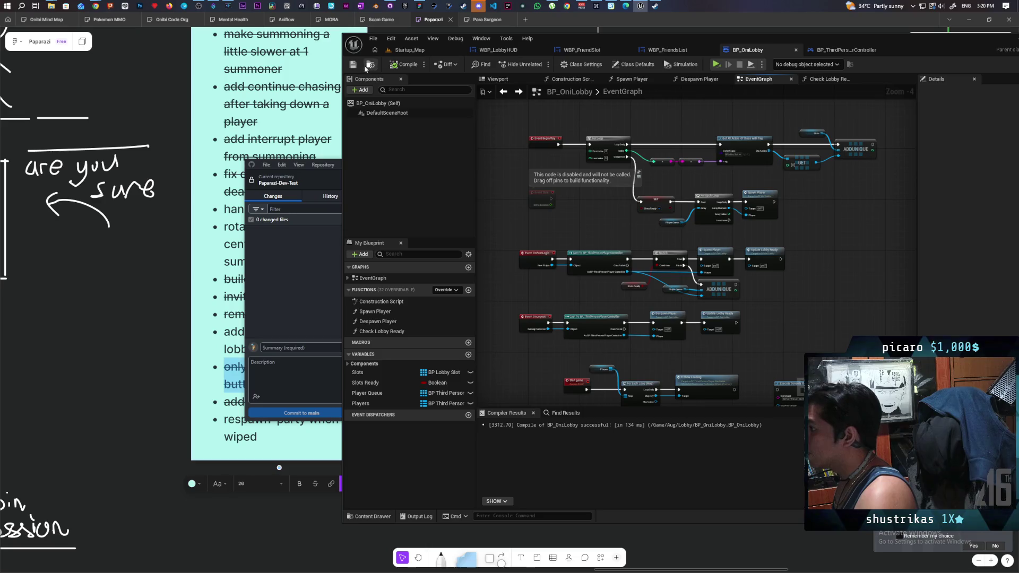
{"action": "scroll", "coordinate": [765, 298], "scroll_direction": "down", "scroll_amount": 3}
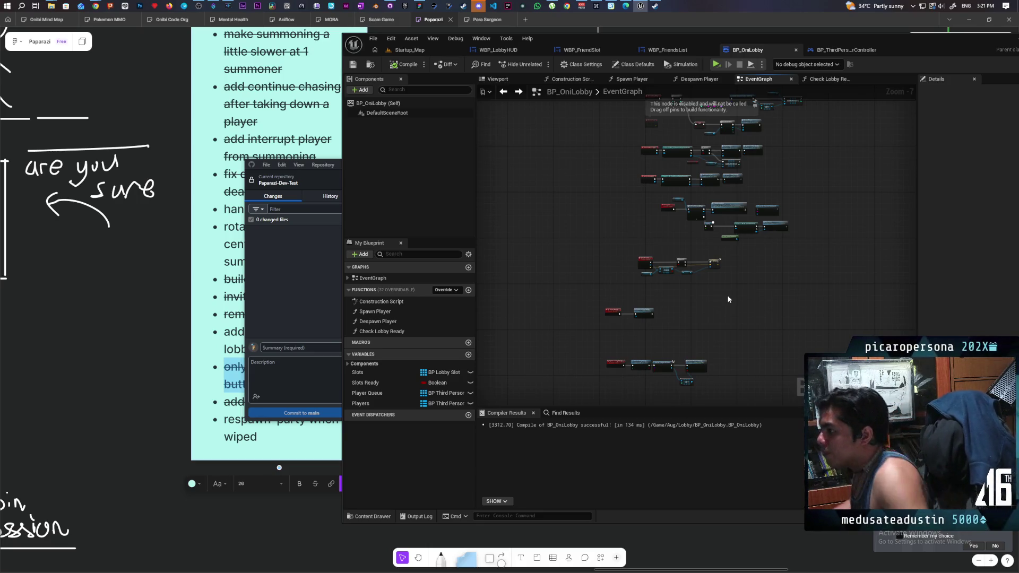
{"action": "left_click", "coordinate": [409, 49]}
- Package the project for Windows into the Paparazi-Dev-Test output folder
{"action": "left_click", "coordinate": [486, 38]}
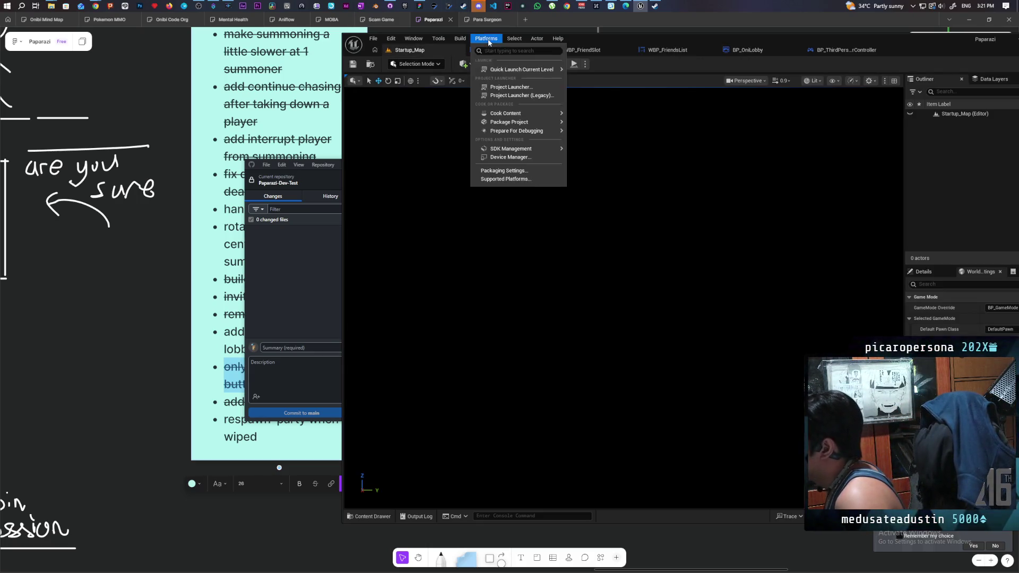
{"action": "mouse_move", "coordinate": [546, 123]}
{"action": "left_click", "coordinate": [592, 137]}
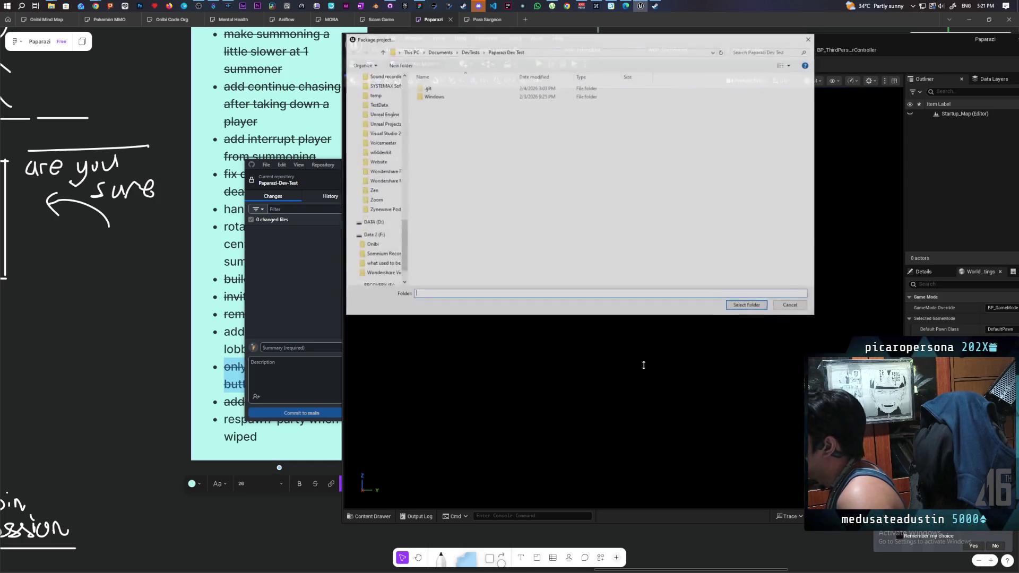
{"action": "left_click", "coordinate": [742, 307]}
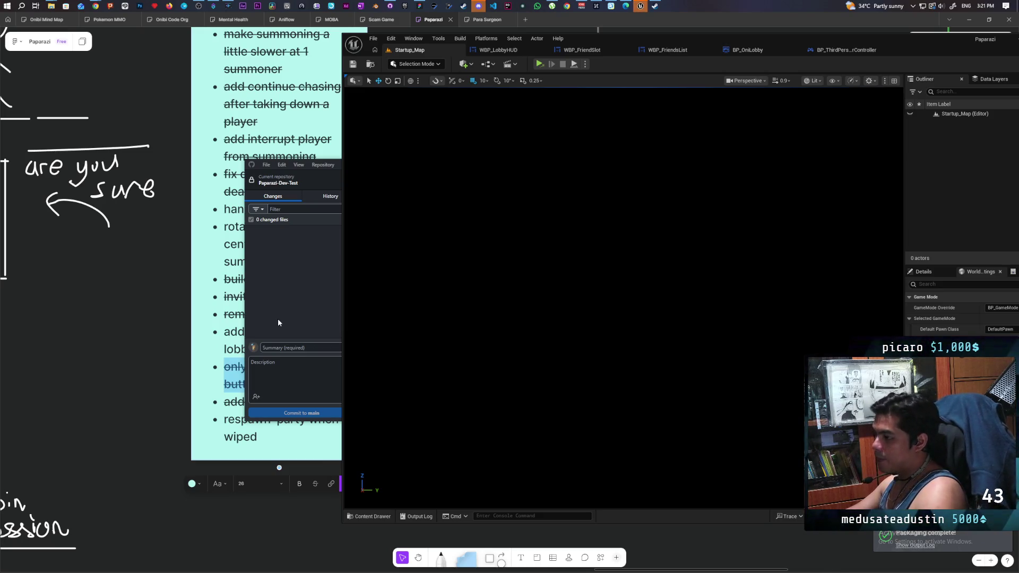
- Commit the 5 changed files to main with the summary 'fixed ordered ready'
{"action": "left_click", "coordinate": [292, 288]}
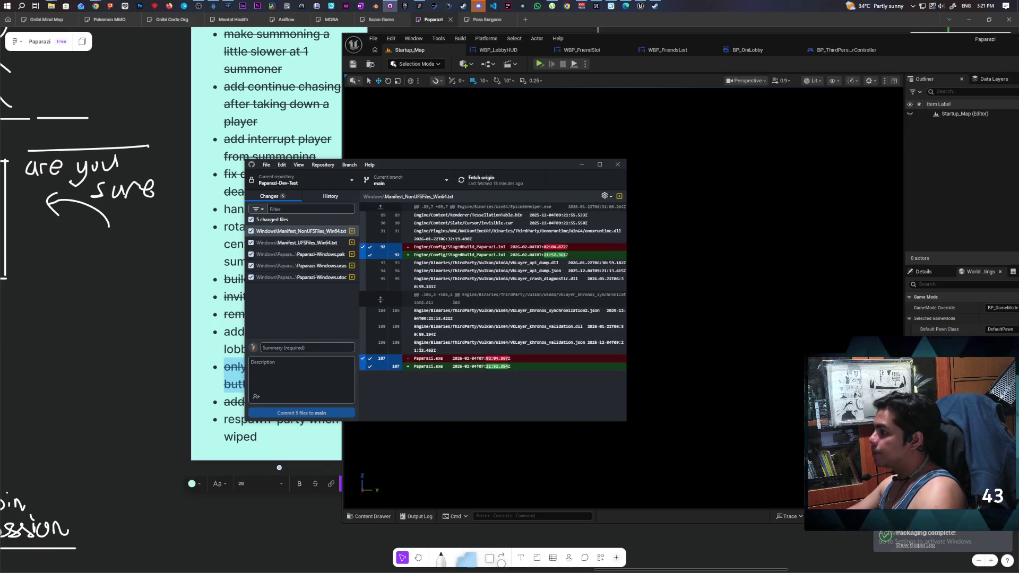
{"action": "left_click", "coordinate": [309, 346]}
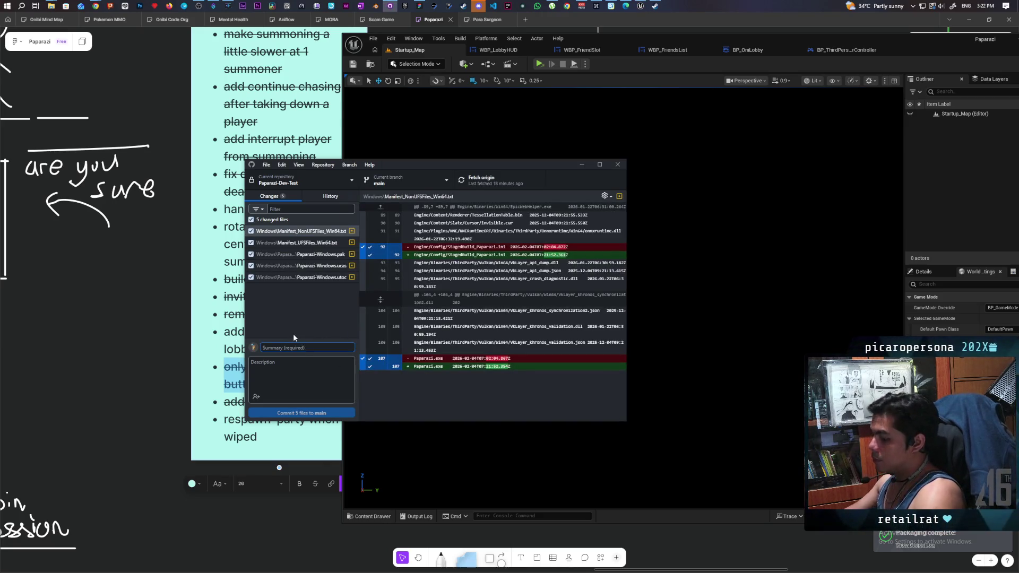
{"action": "type", "text": "("}
{"action": "type", "text": "fixed"}
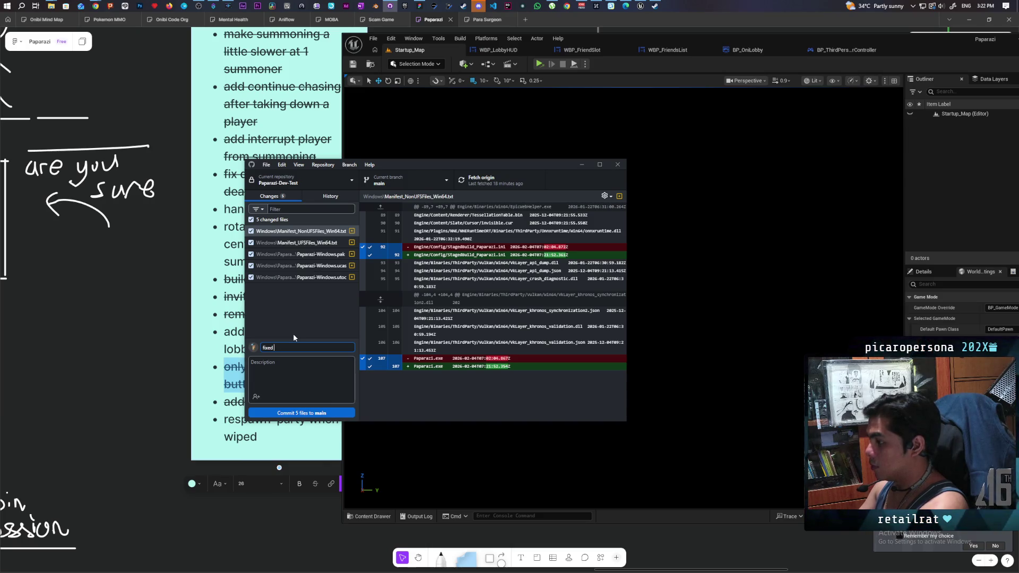
{"action": "type", "text": "ord"}
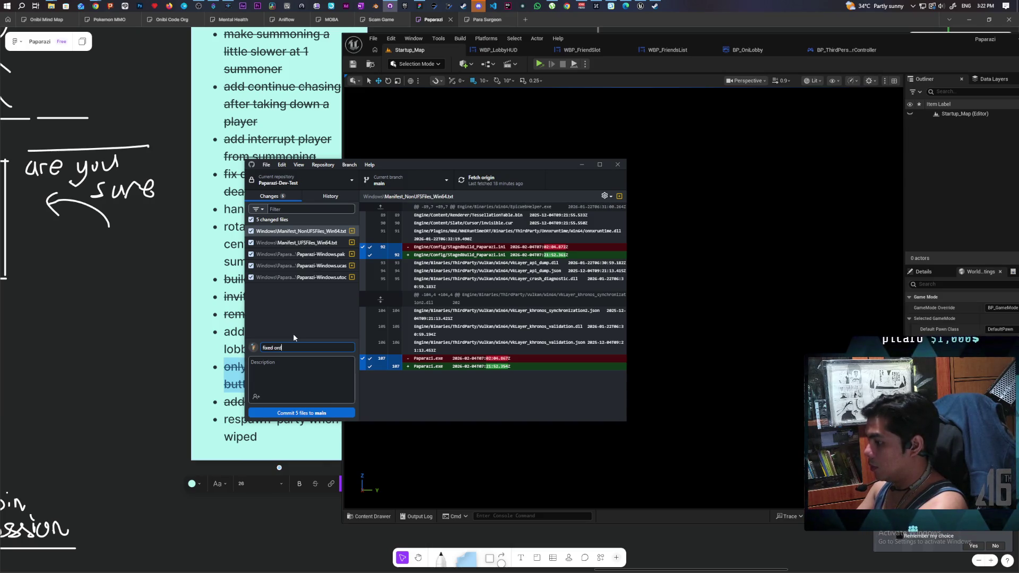
{"action": "type", "text": "ered ready"}
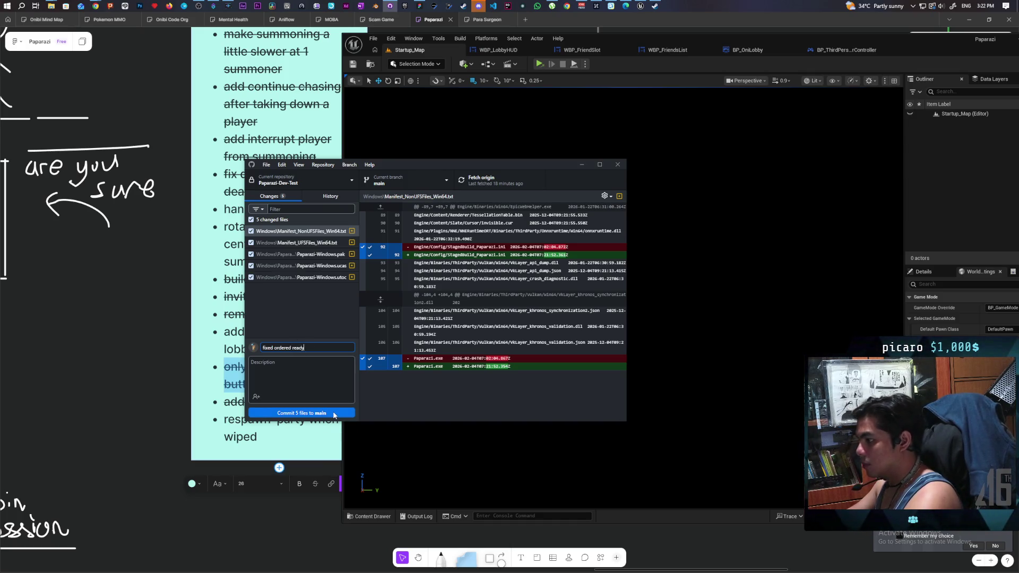
{"action": "left_click", "coordinate": [327, 414]}
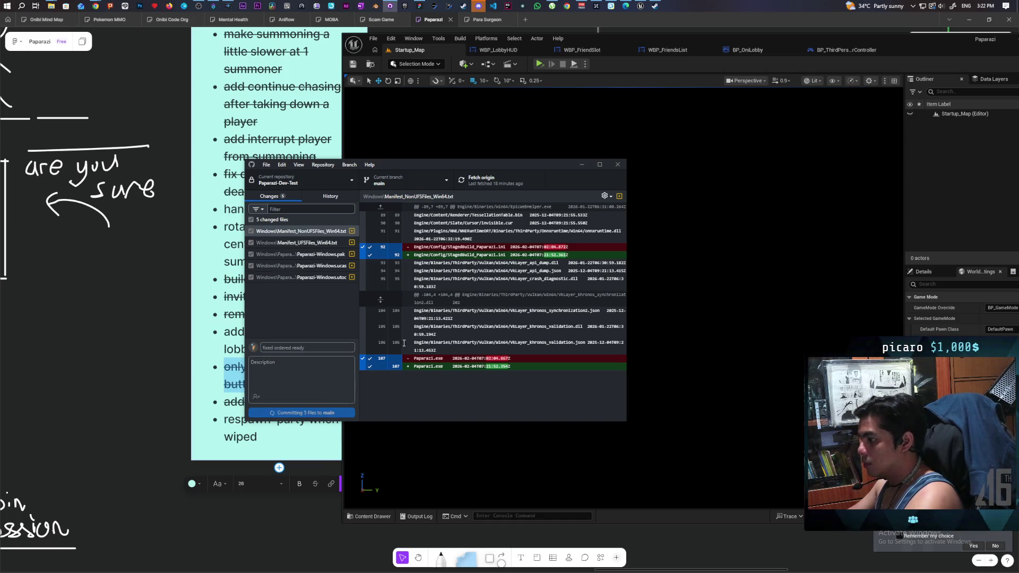
- Push the commit to origin and open a new Chrome window
{"action": "left_click", "coordinate": [485, 185]}
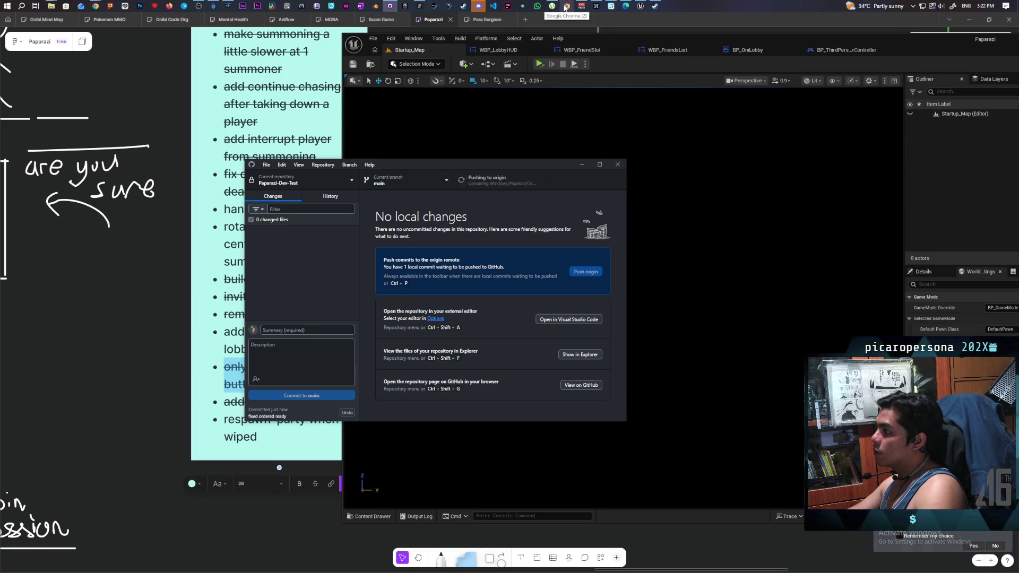
{"action": "right_click", "coordinate": [565, 7]}
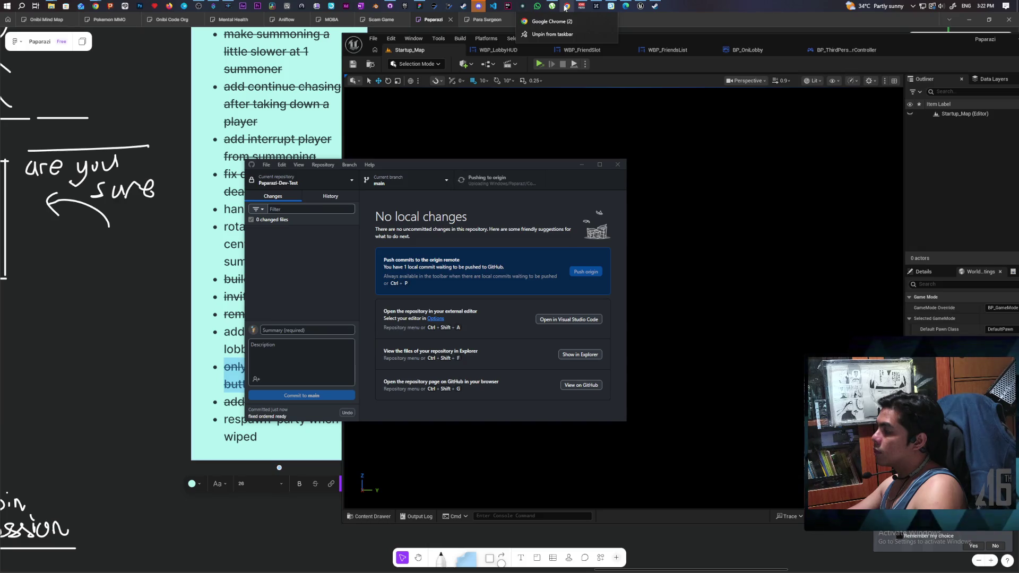
{"action": "left_click", "coordinate": [545, 24]}
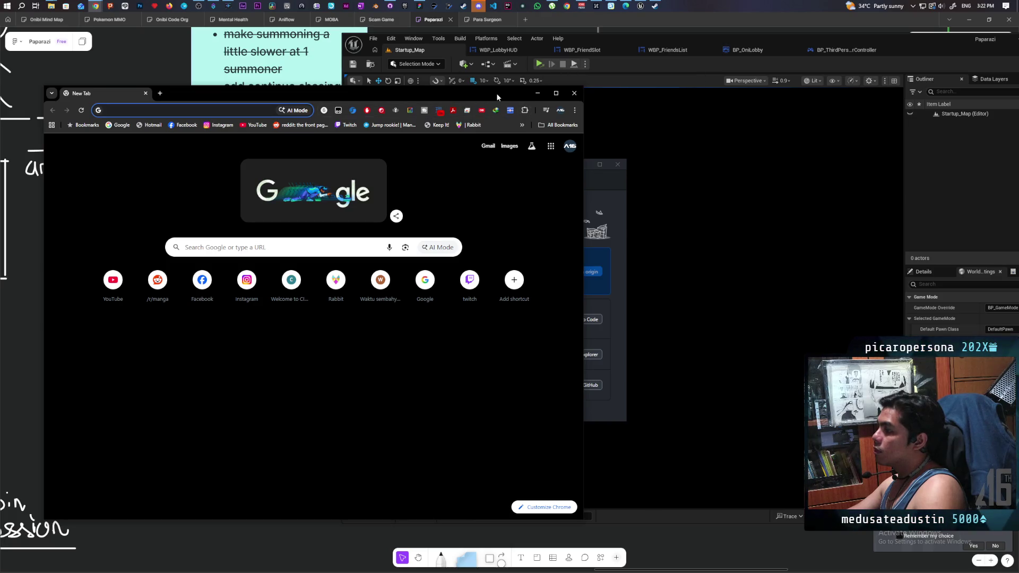
- Close both stray New Tab Chrome windows and bring up the remote desktop window
{"action": "left_click", "coordinate": [568, 11]}
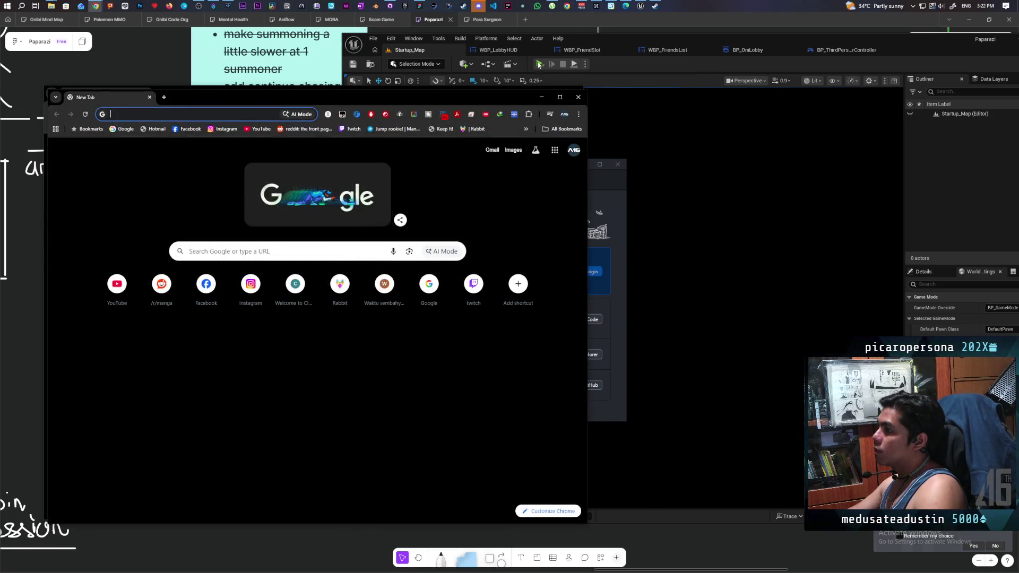
{"action": "key", "text": "ctrl+n"}
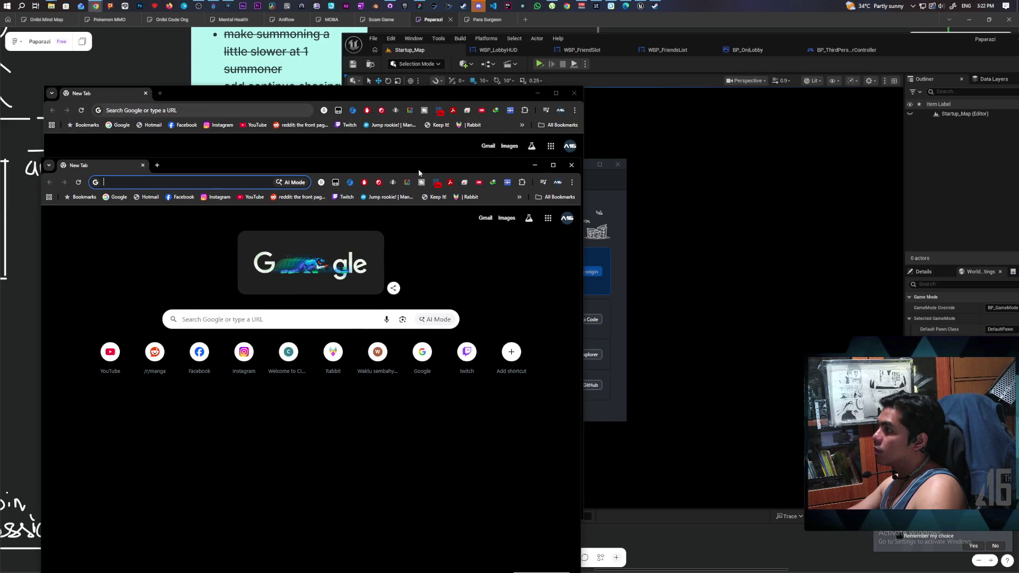
{"action": "left_click_drag", "start_coordinate": [418, 168], "coordinate": [417, 153]}
{"action": "left_click", "coordinate": [568, 151]}
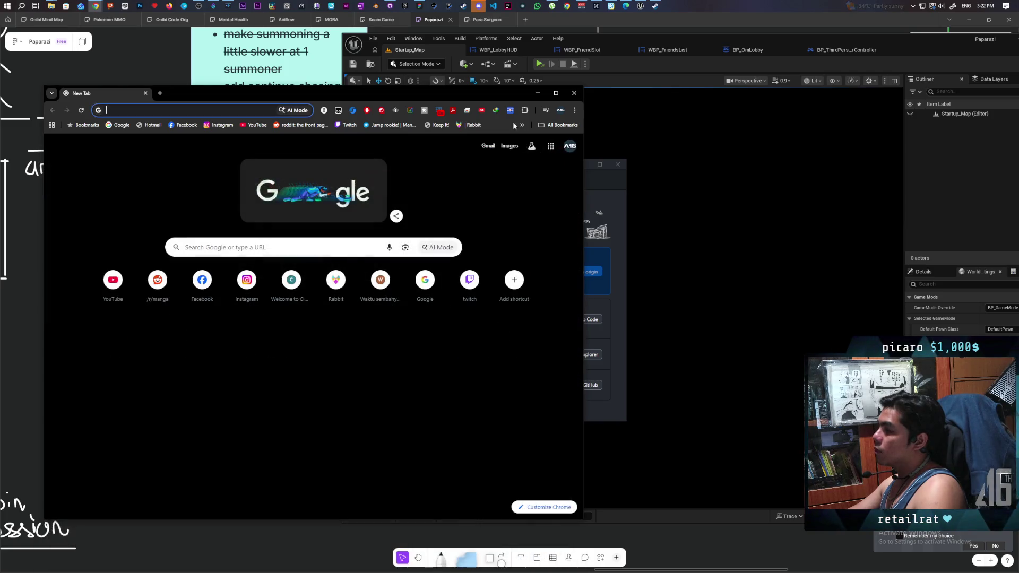
{"action": "left_click", "coordinate": [574, 93]}
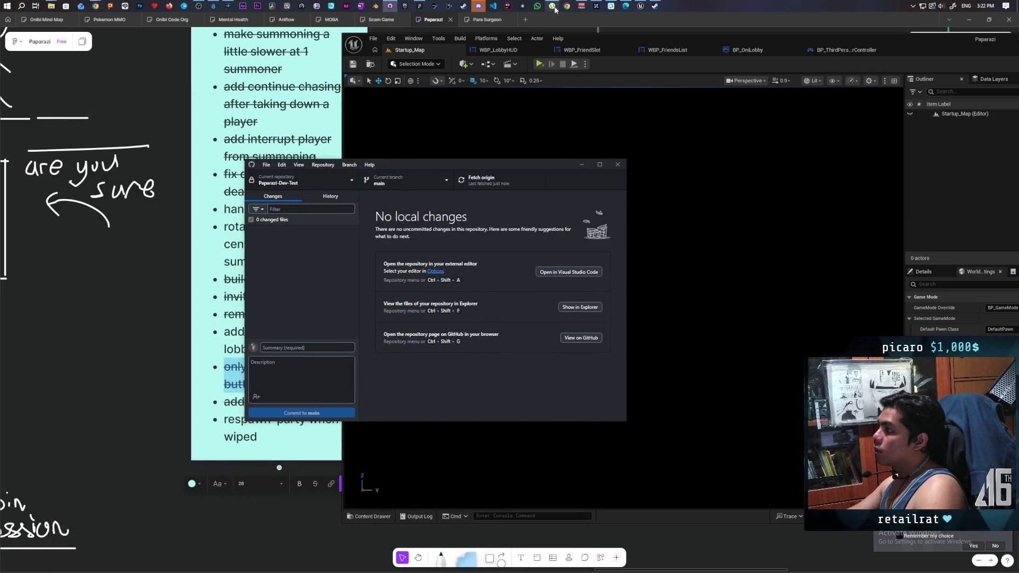
{"action": "right_click", "coordinate": [567, 6]}
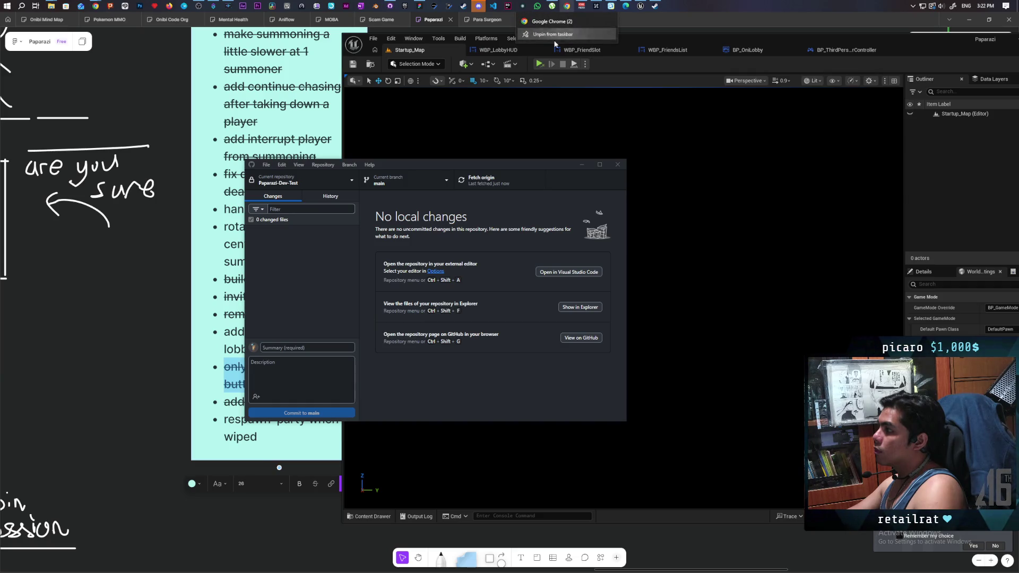
{"action": "left_click", "coordinate": [567, 35]}
{"action": "mouse_move", "coordinate": [93, 5]}
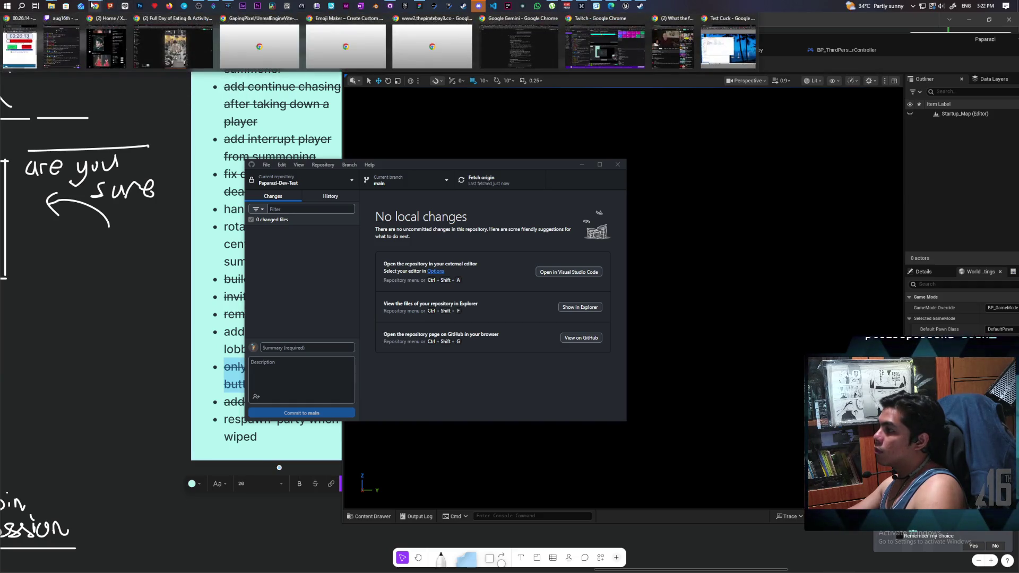
{"action": "mouse_move", "coordinate": [725, 53]}
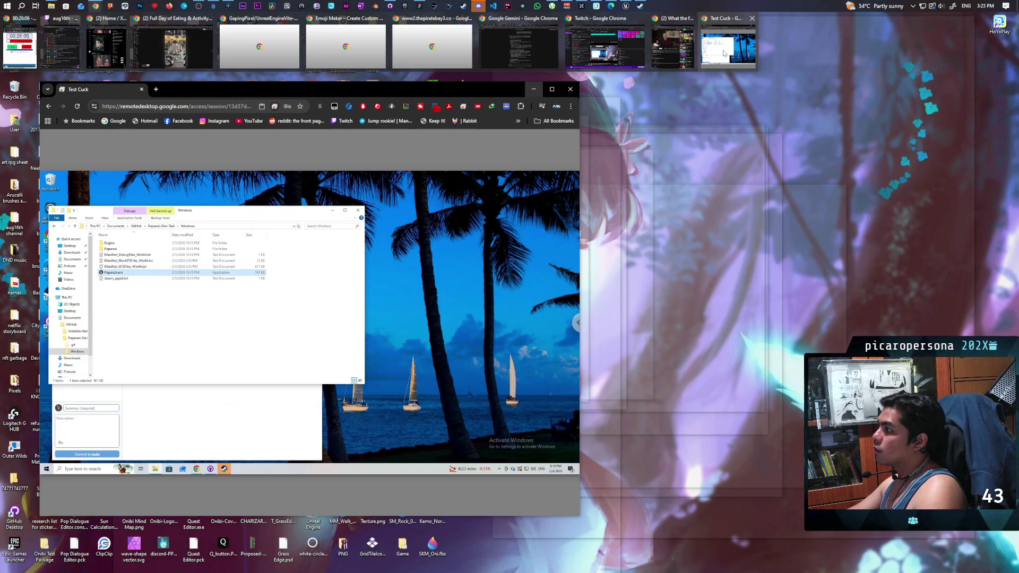
- In the remote PC's GitHub Desktop, fetch origin and pull the new commit
{"action": "left_click", "coordinate": [724, 53]}
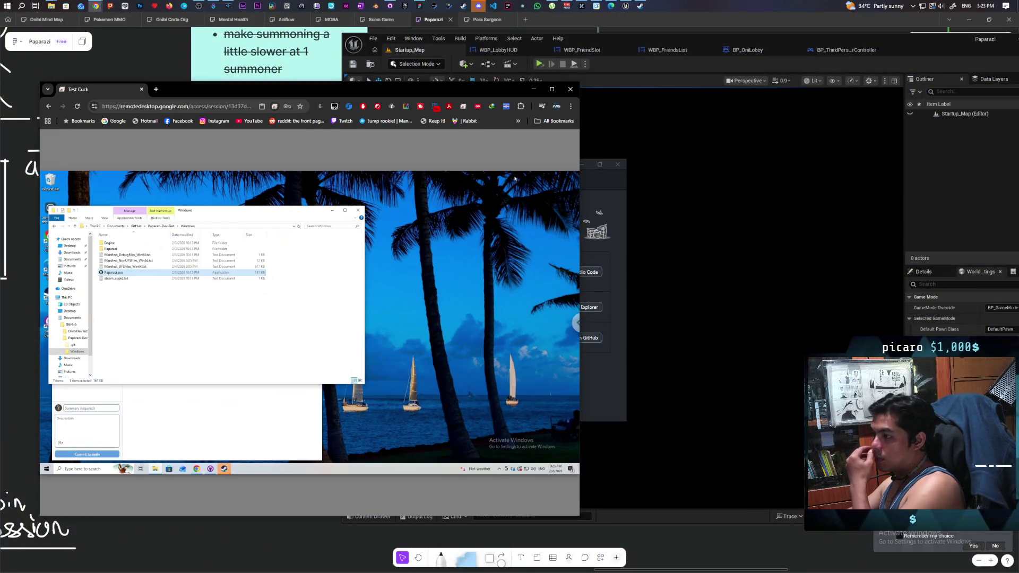
{"action": "mouse_move", "coordinate": [490, 91]}
{"action": "left_mouse_down"}
{"action": "mouse_move", "coordinate": [591, 317]}
{"action": "mouse_move", "coordinate": [513, 85]}
{"action": "left_mouse_up"}
{"action": "left_click", "coordinate": [271, 437]}
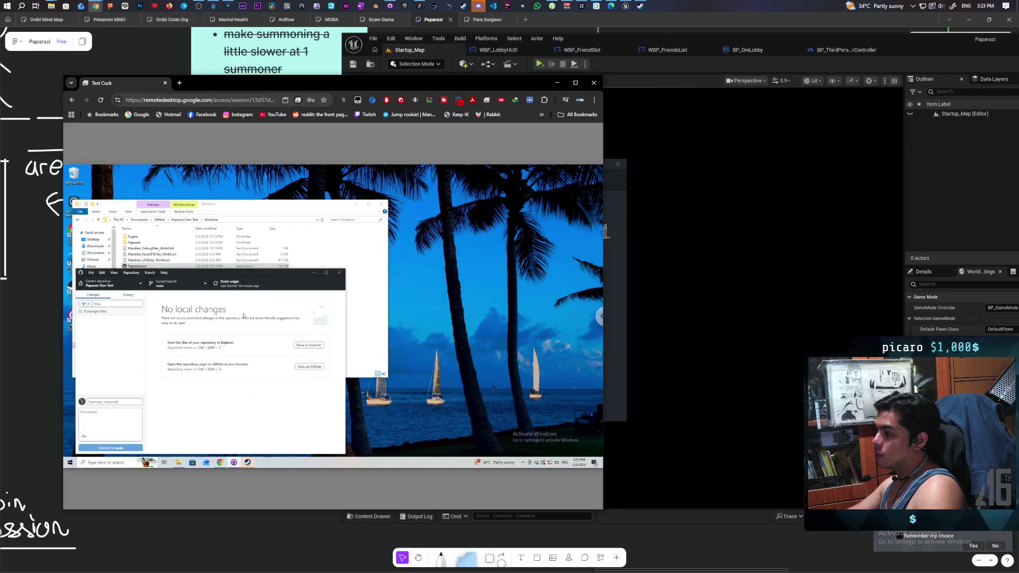
{"action": "left_click", "coordinate": [231, 283]}
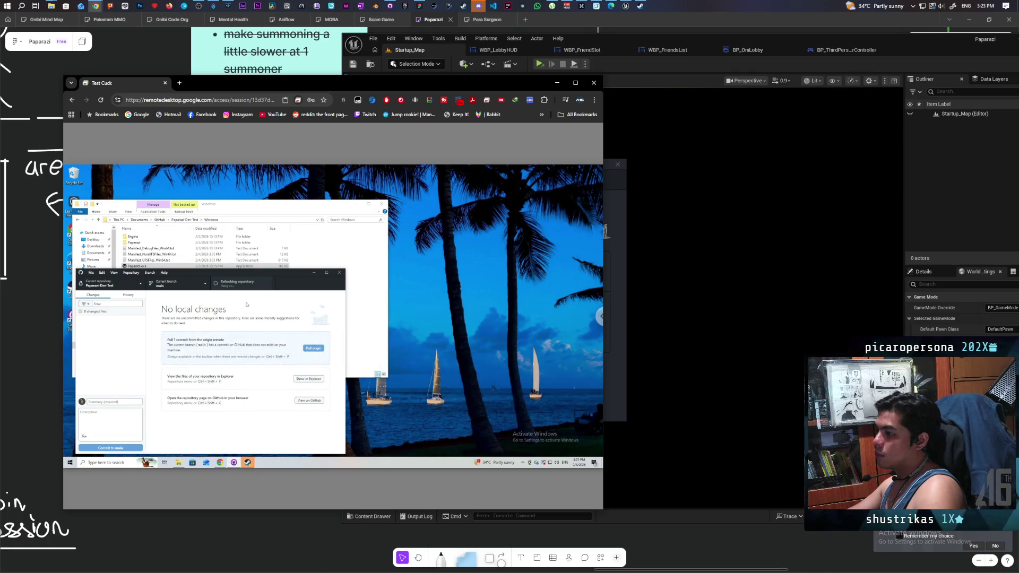
{"action": "key", "text": "ctrl+shift+p"}
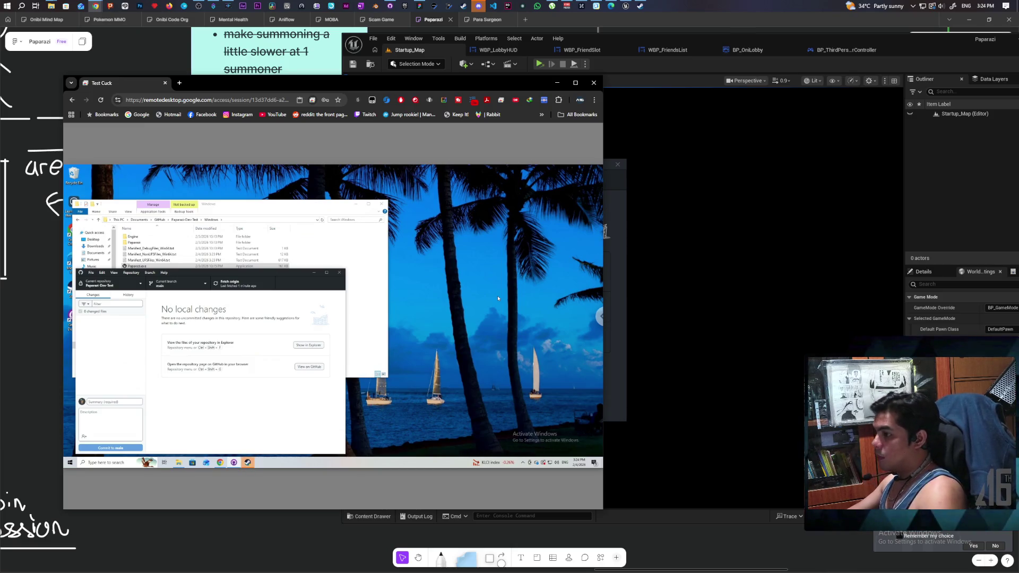
- Launch Paparazi.exe on the remote PC, plus a local copy of the packaged game
{"action": "left_click", "coordinate": [137, 266]}
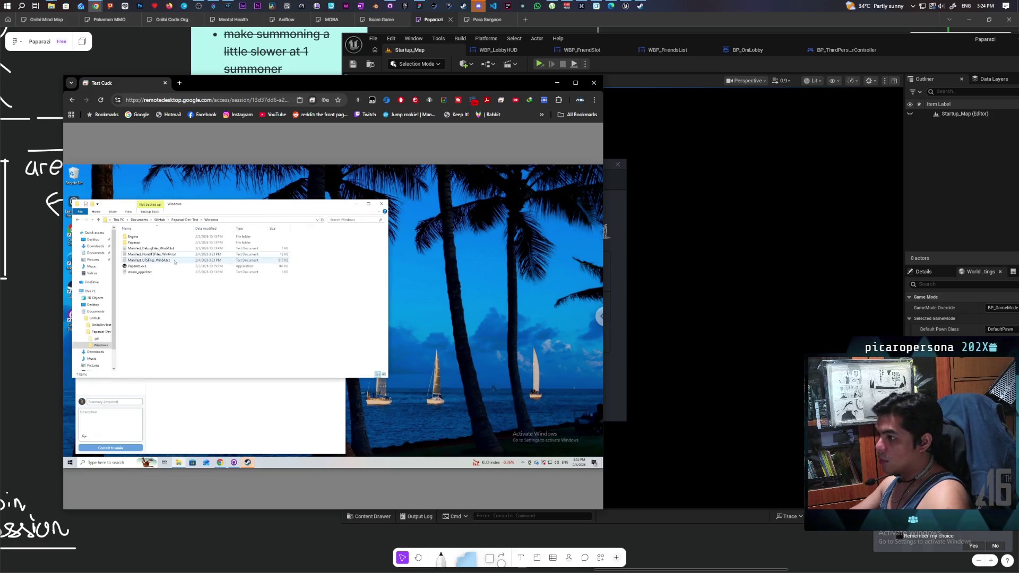
{"action": "double_click", "coordinate": [140, 267]}
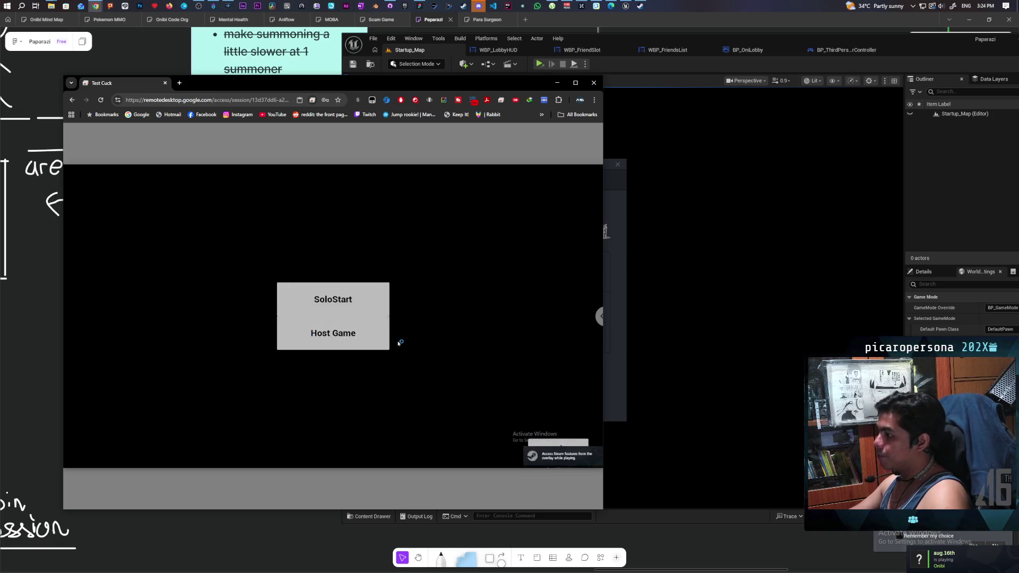
{"action": "left_click", "coordinate": [542, 65]}
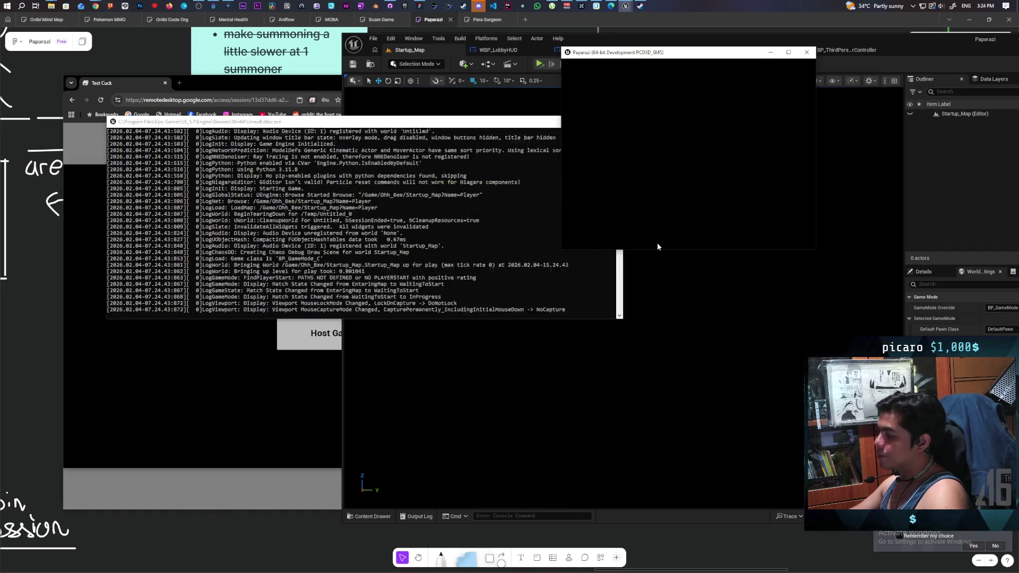
- Host a lobby, join remotely, and toggle Ready/Unready for both players, ending both ready
{"action": "left_click", "coordinate": [692, 169]}
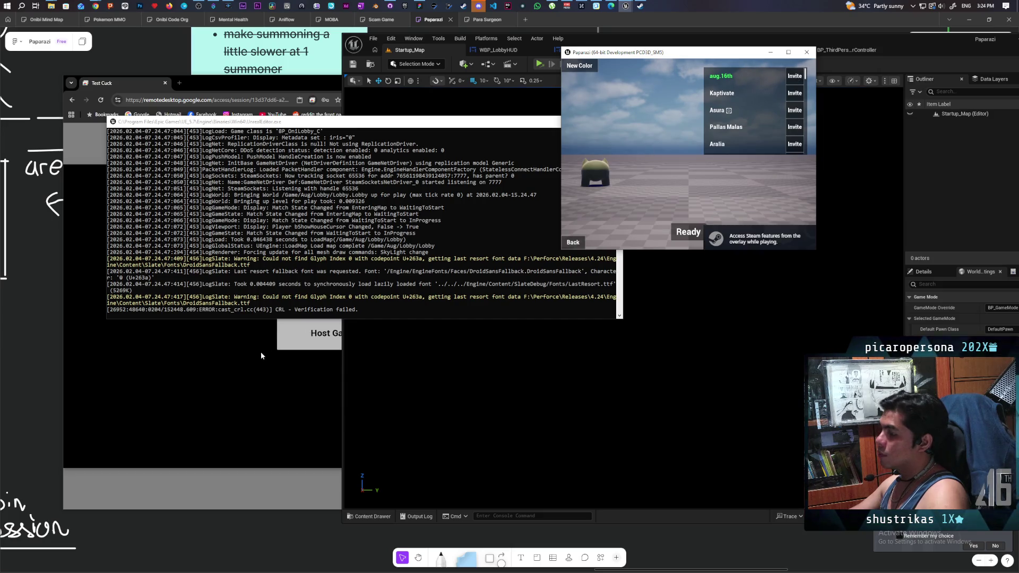
{"action": "left_click", "coordinate": [88, 212]}
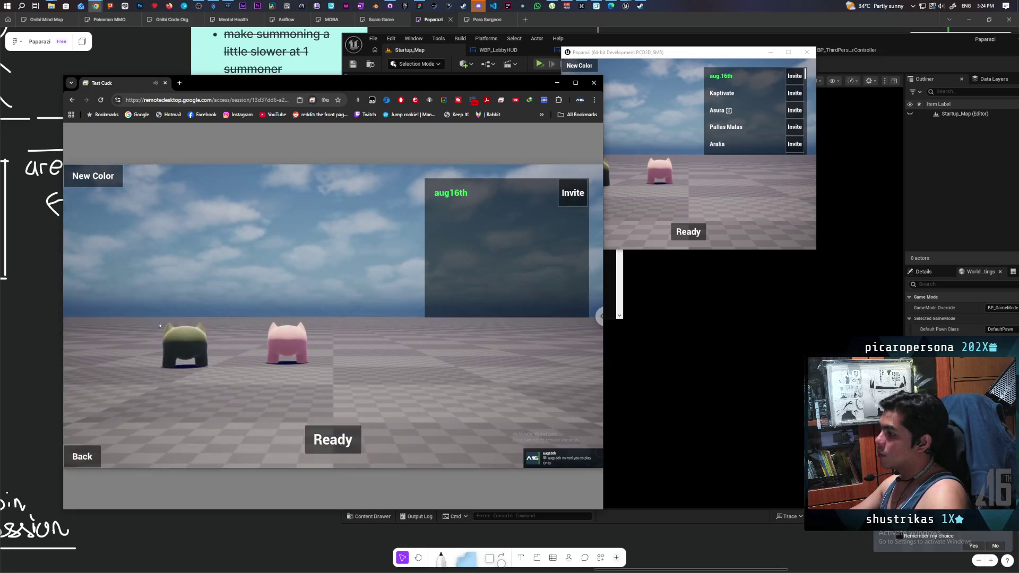
{"action": "left_click", "coordinate": [332, 439]}
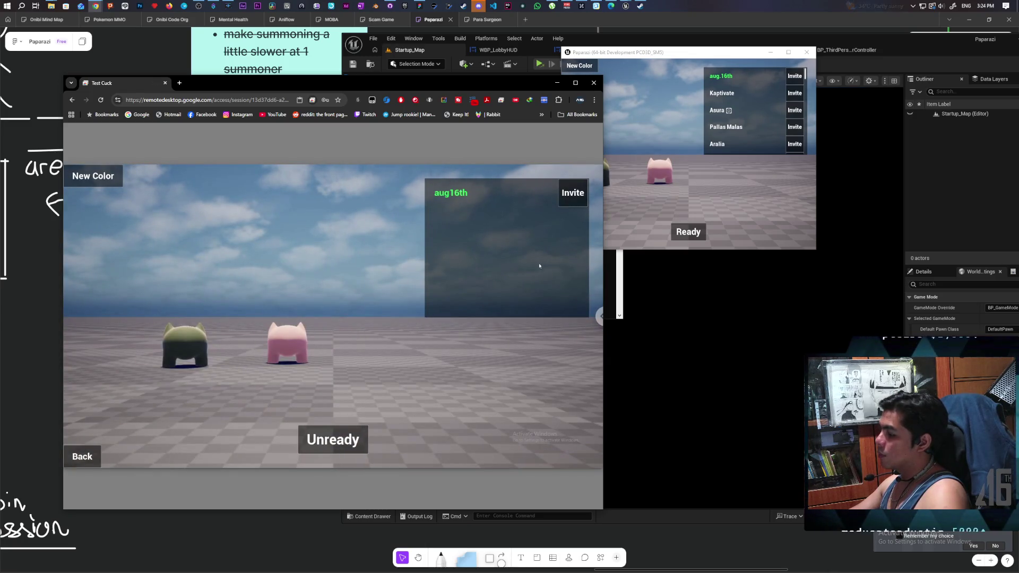
{"action": "left_click", "coordinate": [676, 235]}
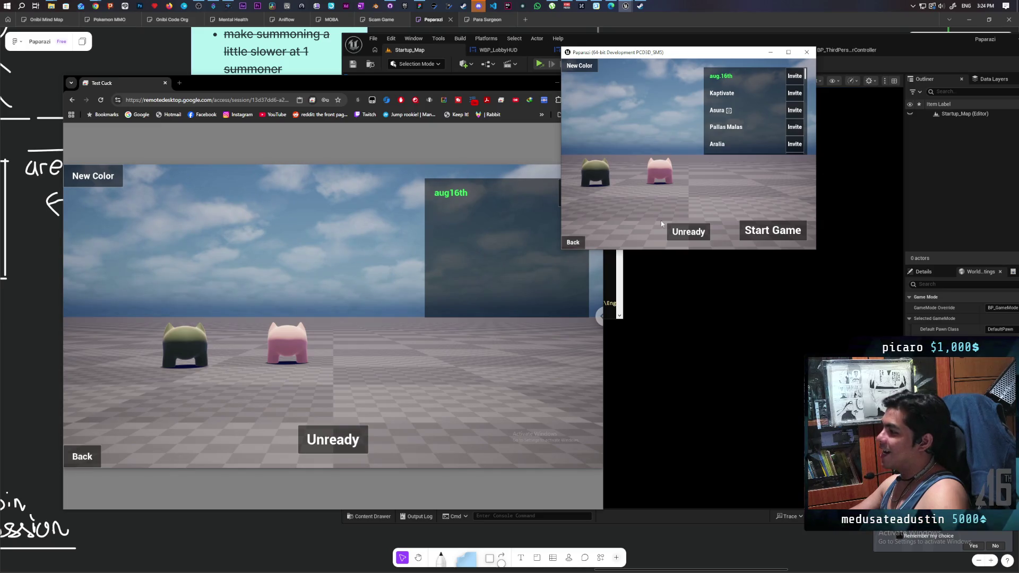
{"action": "left_click", "coordinate": [338, 440]}
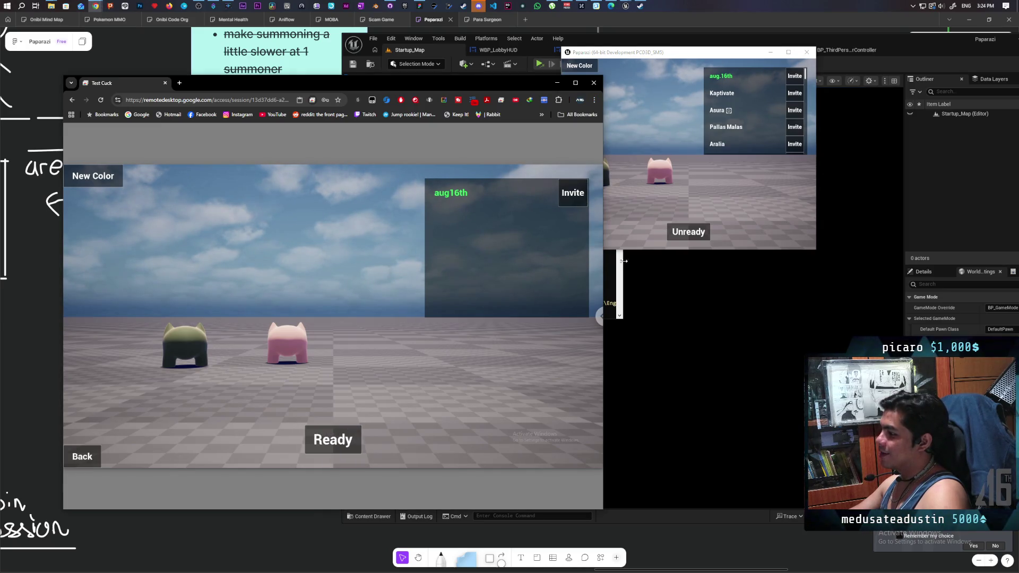
{"action": "left_click", "coordinate": [684, 234]}
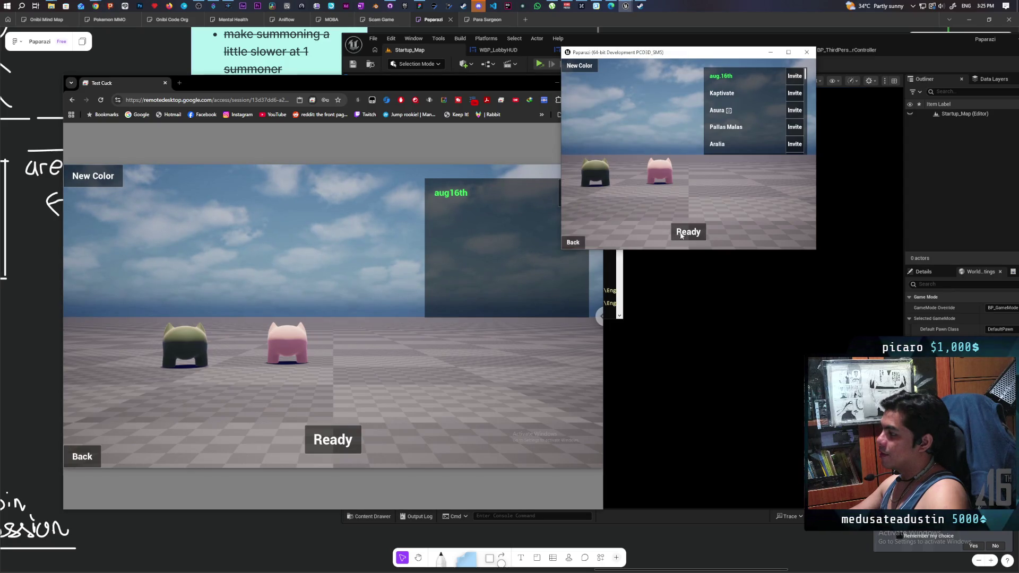
{"action": "left_click", "coordinate": [685, 233]}
{"action": "left_click", "coordinate": [333, 440]}
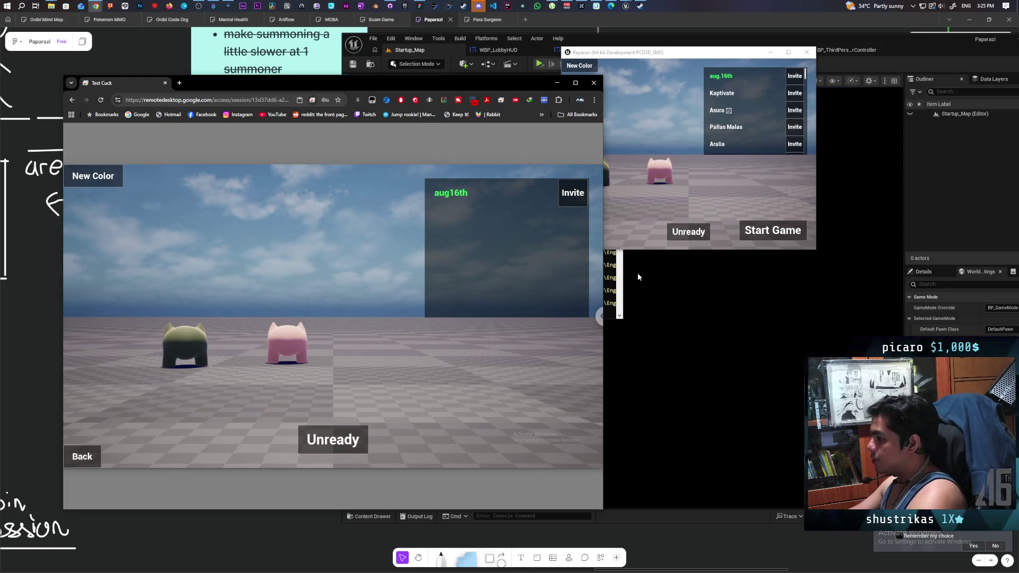
- Start the match, then quit the game locally and exit it on the remote PC
{"action": "left_click", "coordinate": [766, 234]}
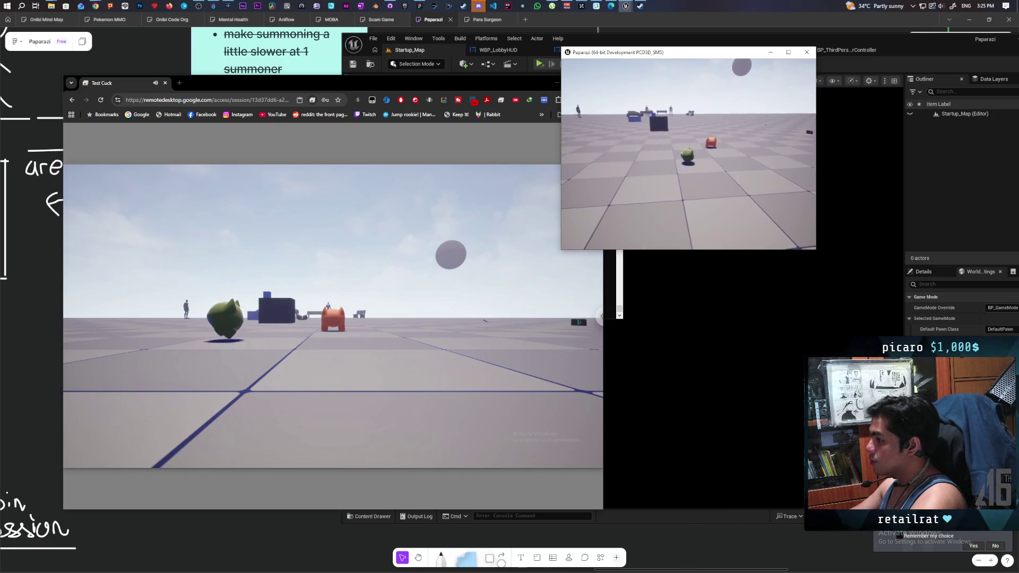
{"action": "key", "text": "Escape"}
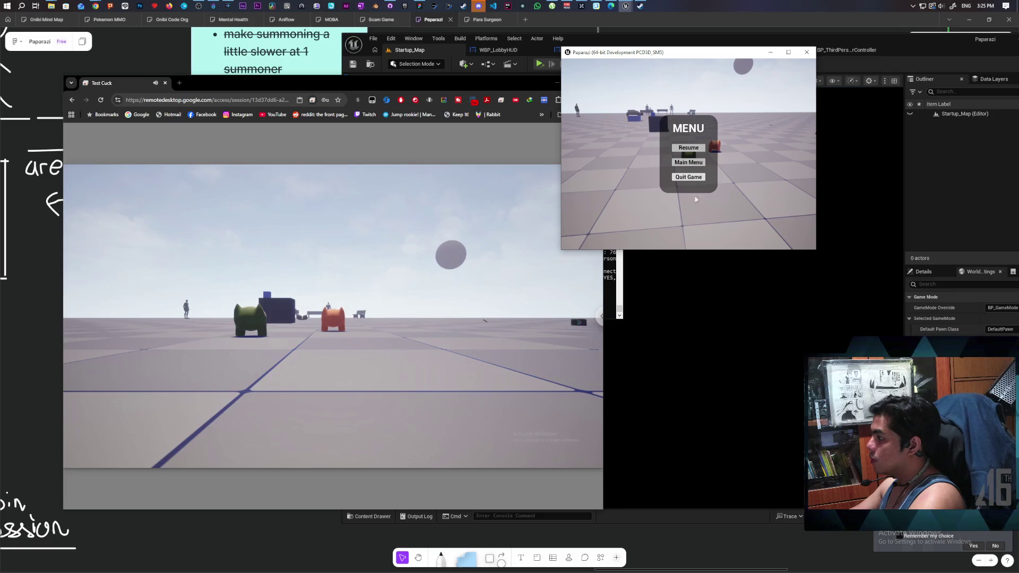
{"action": "left_click", "coordinate": [689, 177]}
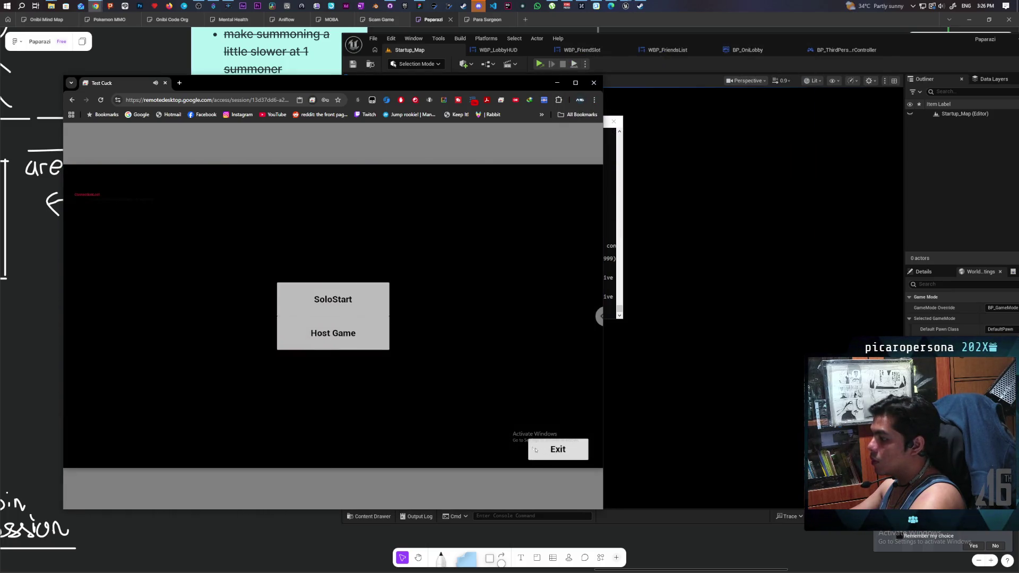
{"action": "left_click", "coordinate": [514, 429]}
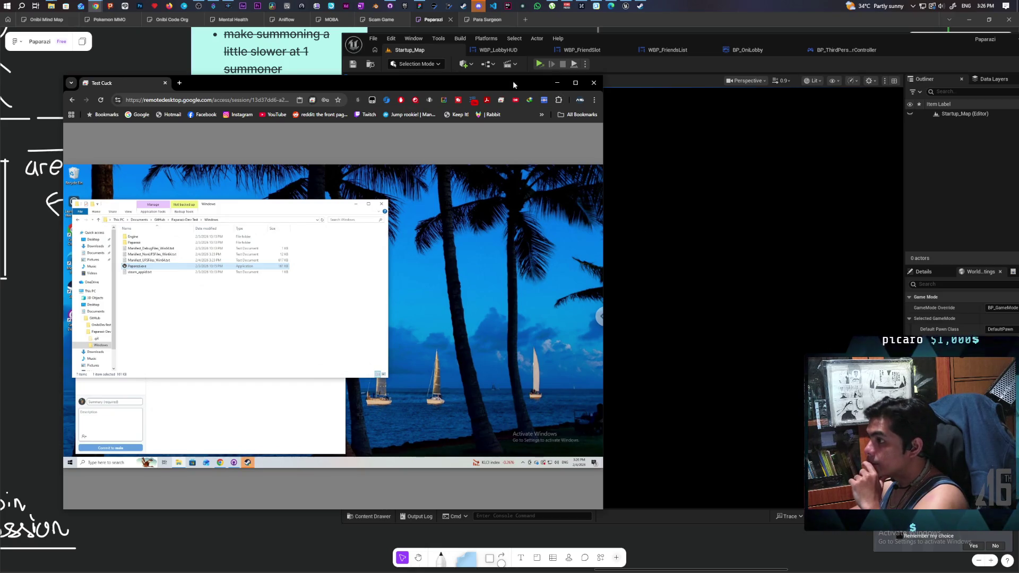
{"action": "left_click", "coordinate": [558, 82]}
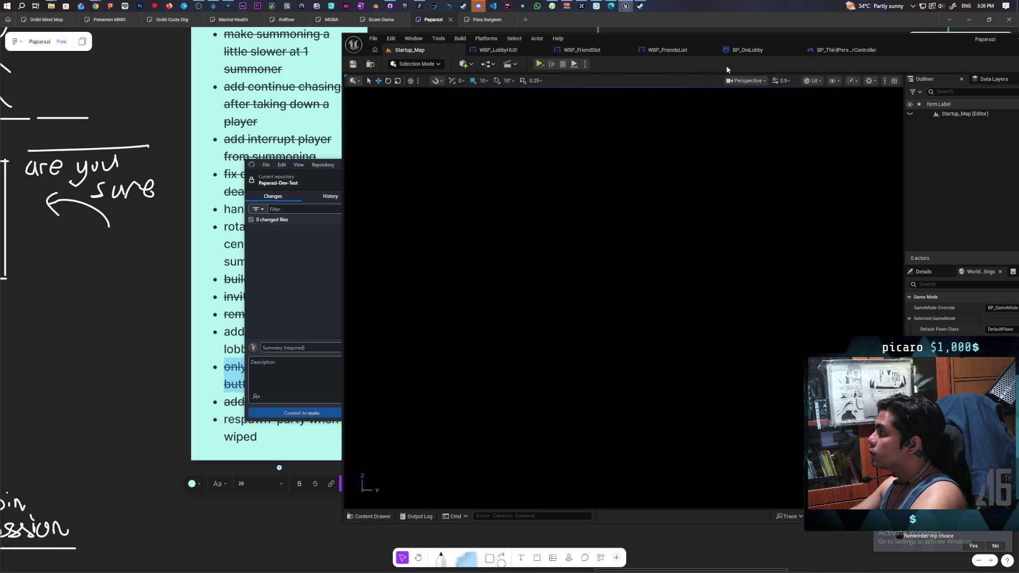
{"action": "left_click", "coordinate": [838, 52]}
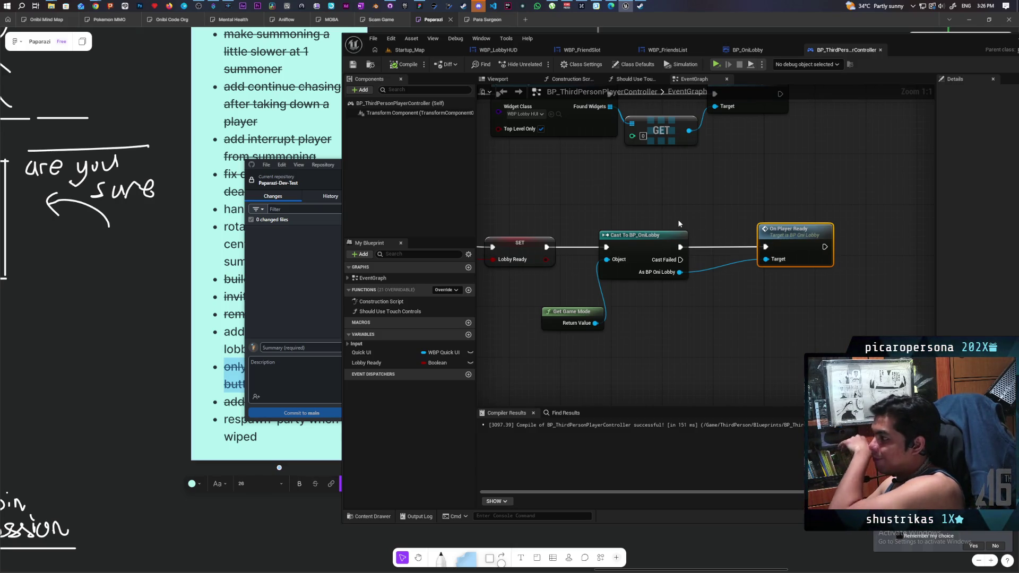
- Find the Player ready event in the player controller graph and jump into BP_OniLobby's On Player Ready
{"action": "scroll", "coordinate": [645, 218], "scroll_direction": "down", "scroll_amount": 4}
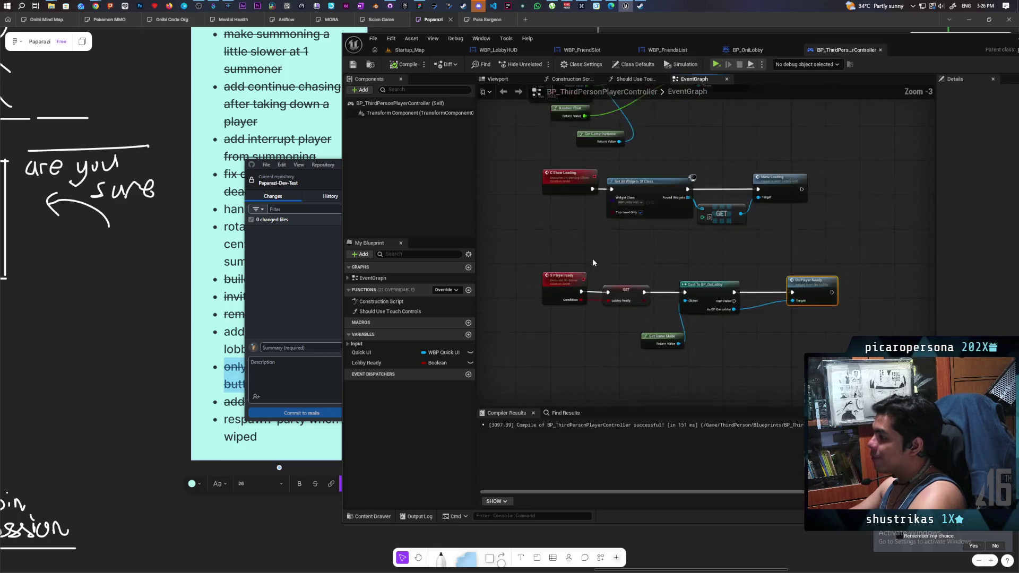
{"action": "scroll", "coordinate": [593, 259], "scroll_direction": "up", "scroll_amount": 1}
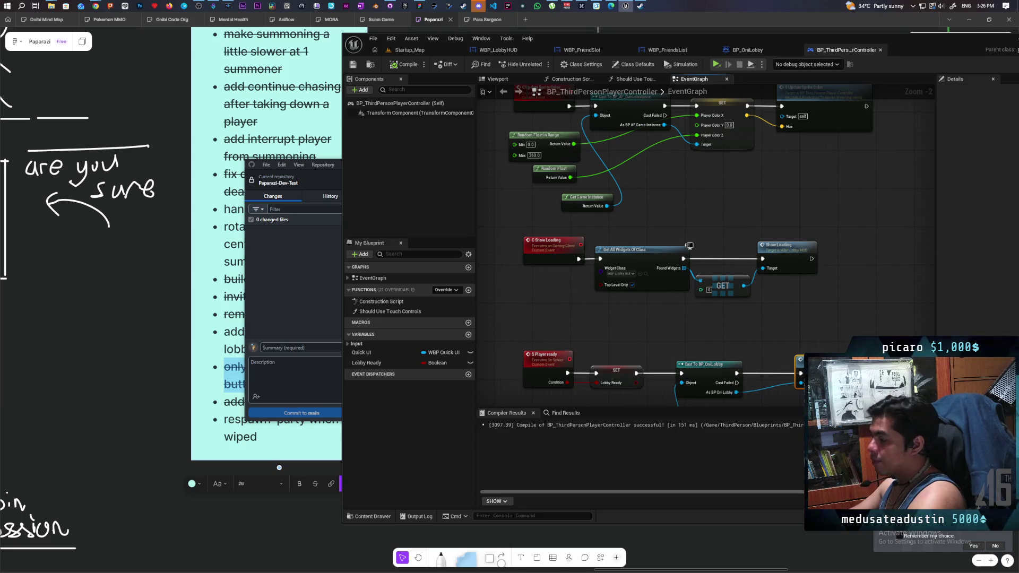
{"action": "mouse_move", "coordinate": [544, 248]}
{"action": "left_mouse_down"}
{"action": "mouse_move", "coordinate": [528, 275]}
{"action": "mouse_move", "coordinate": [551, 300]}
{"action": "mouse_move", "coordinate": [562, 293]}
{"action": "mouse_move", "coordinate": [552, 295]}
{"action": "left_mouse_up"}
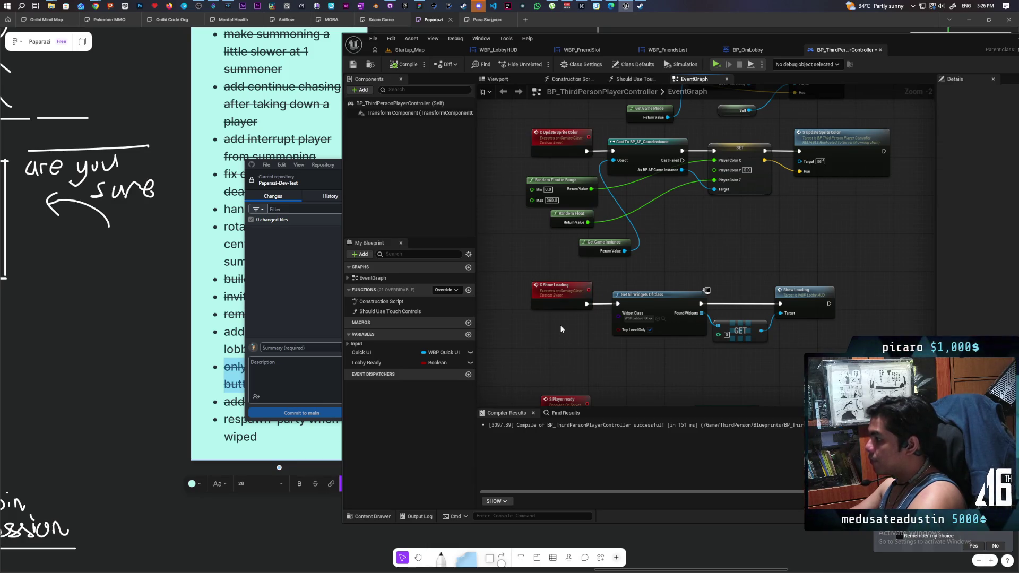
{"action": "left_click_drag", "start_coordinate": [569, 343], "coordinate": [591, 221]}
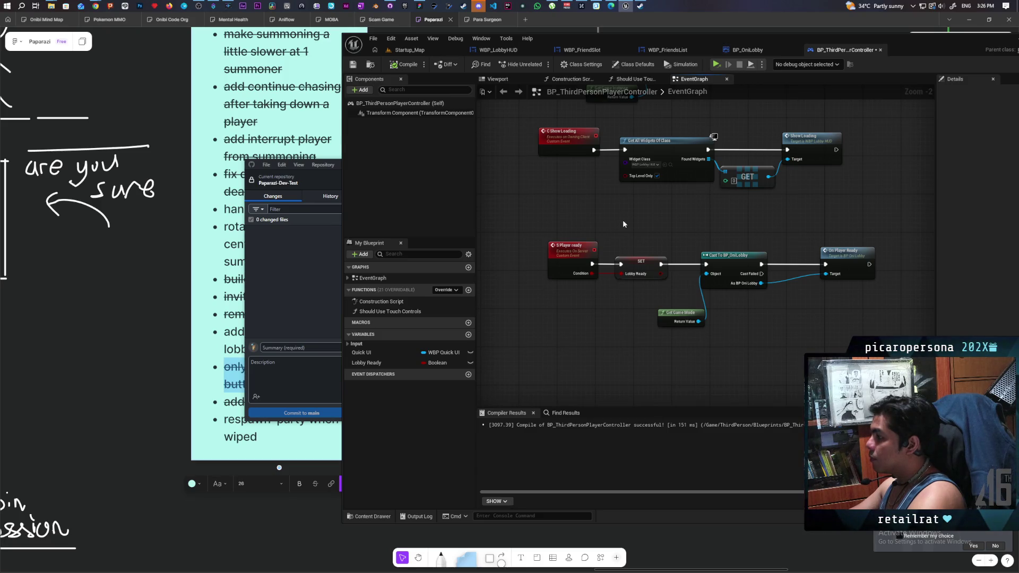
{"action": "scroll", "coordinate": [624, 221], "scroll_direction": "down", "scroll_amount": 1}
{"action": "scroll", "coordinate": [623, 222], "scroll_direction": "up", "scroll_amount": 2}
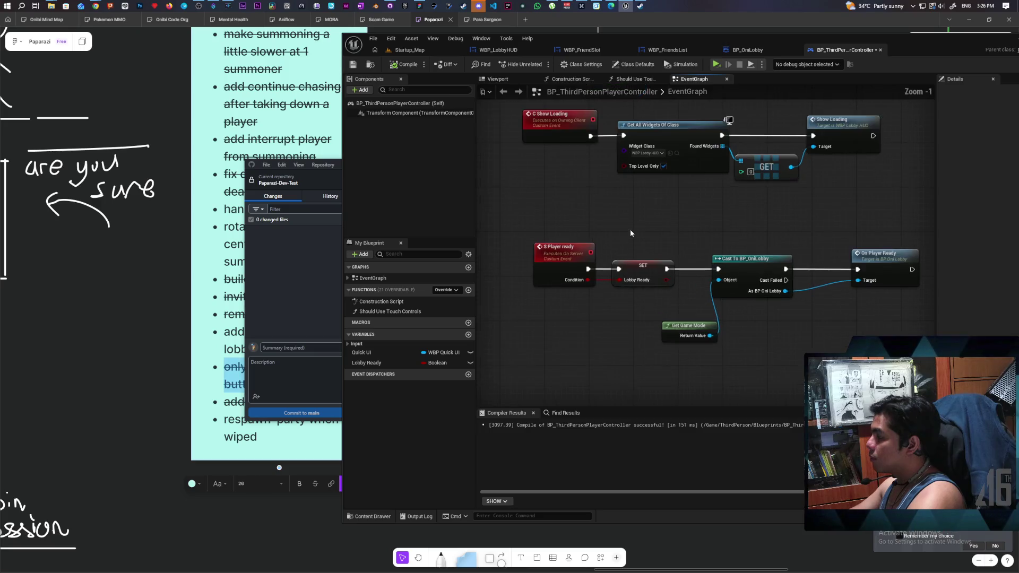
{"action": "left_click_drag", "start_coordinate": [630, 233], "coordinate": [568, 239]}
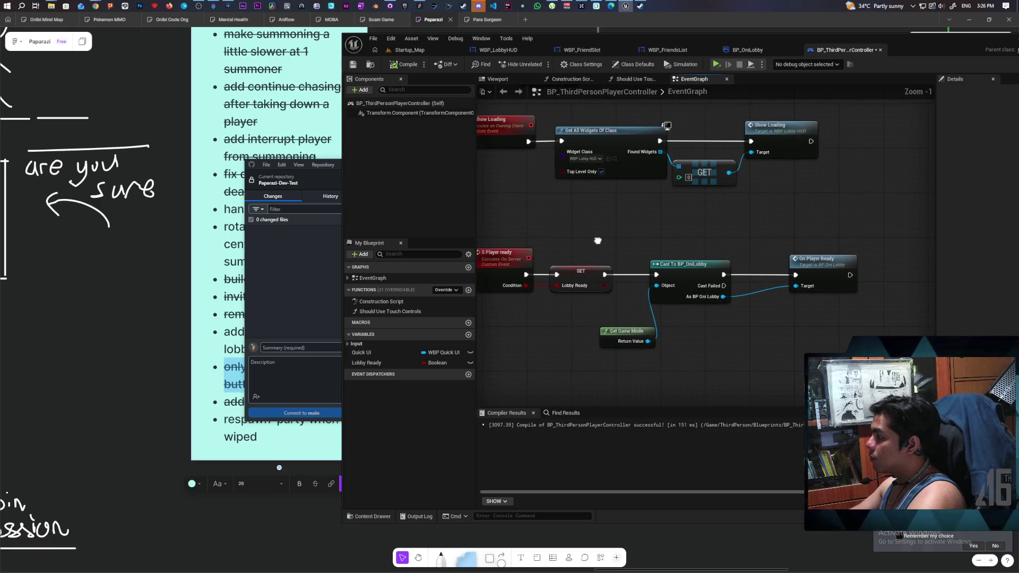
{"action": "double_click", "coordinate": [822, 271]}
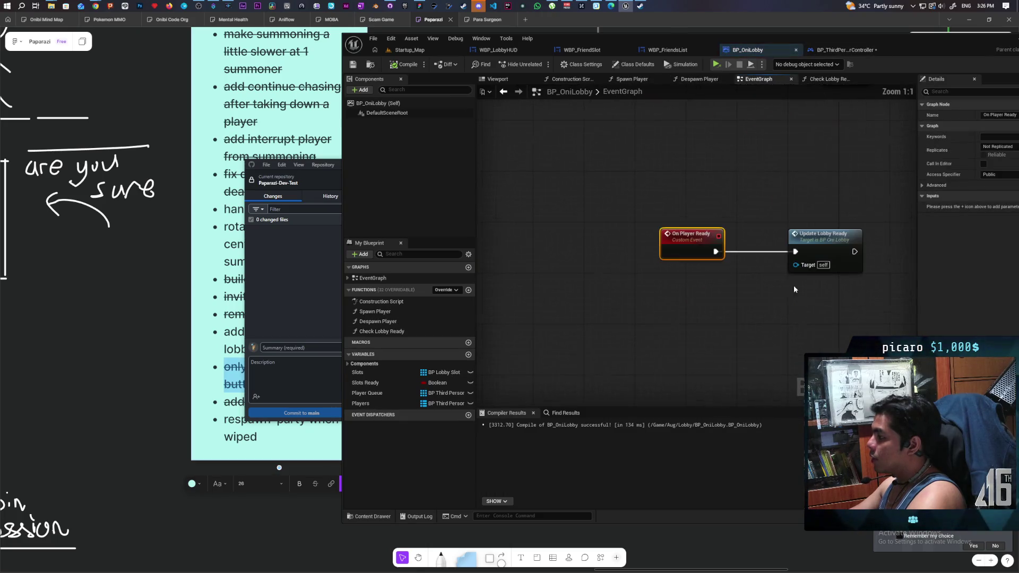
- Make room before Update Lobby Ready, add a FIND node on the Players array, and save all
{"action": "scroll", "coordinate": [714, 317], "scroll_direction": "down", "scroll_amount": 1}
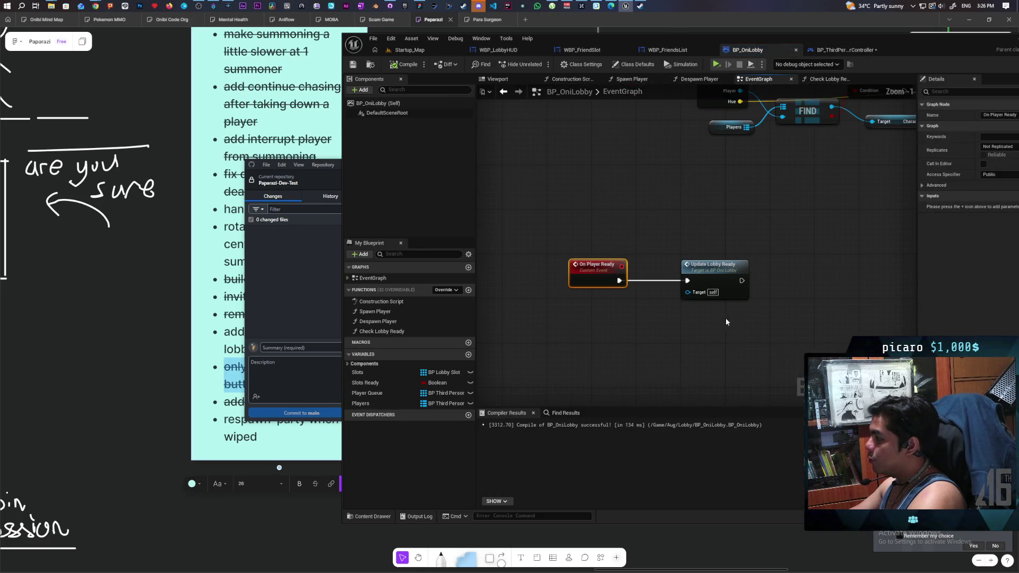
{"action": "left_click_drag", "start_coordinate": [727, 278], "coordinate": [882, 275]}
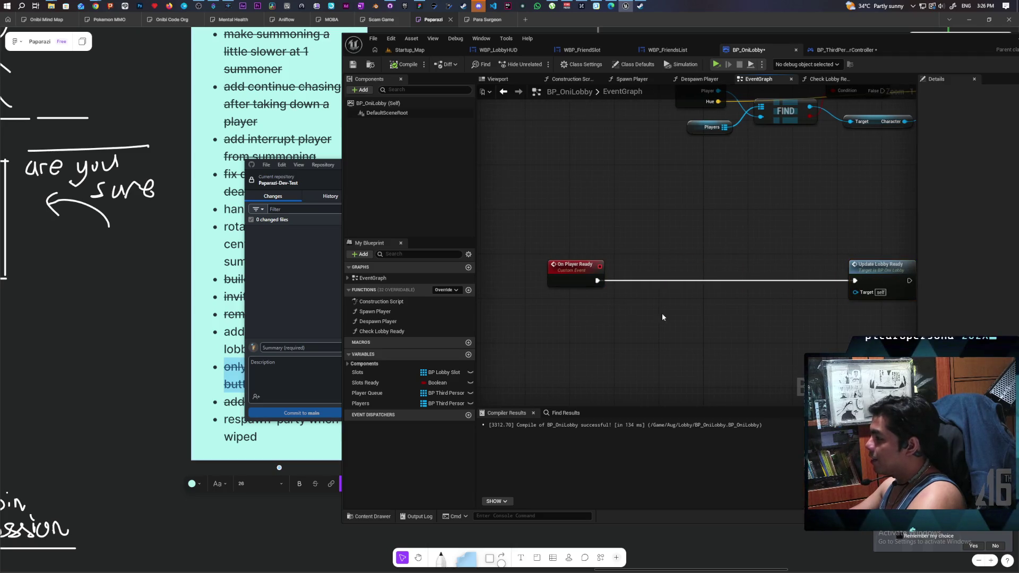
{"action": "left_click_drag", "start_coordinate": [662, 313], "coordinate": [629, 301]}
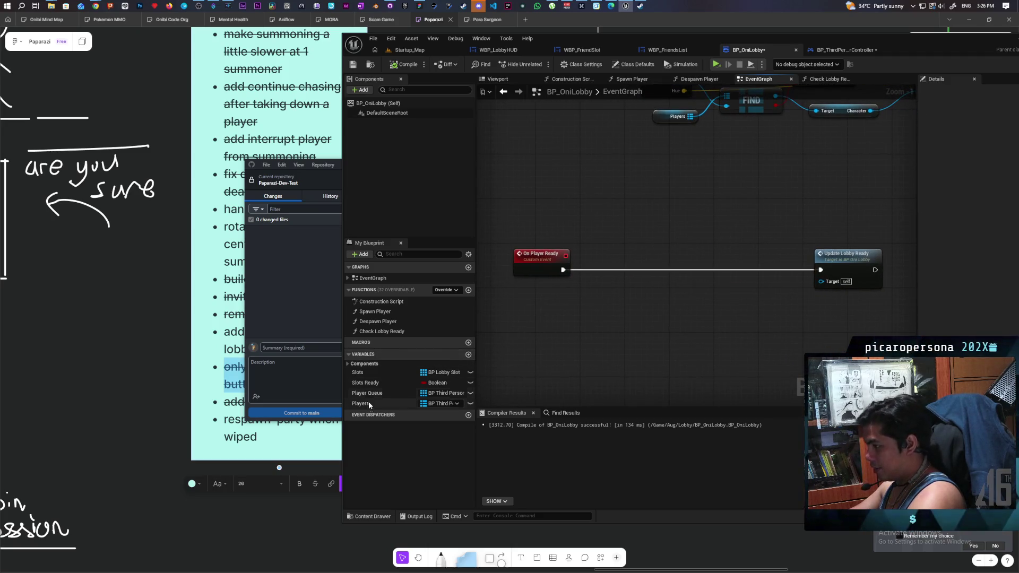
{"action": "mouse_move", "coordinate": [363, 407]}
{"action": "left_mouse_down"}
{"action": "mouse_move", "coordinate": [613, 286]}
{"action": "mouse_move", "coordinate": [600, 289]}
{"action": "mouse_move", "coordinate": [644, 324]}
{"action": "mouse_move", "coordinate": [547, 261]}
{"action": "left_mouse_up"}
{"action": "left_click", "coordinate": [616, 295]}
{"action": "type", "text": "find"}
{"action": "key", "text": "Return"}
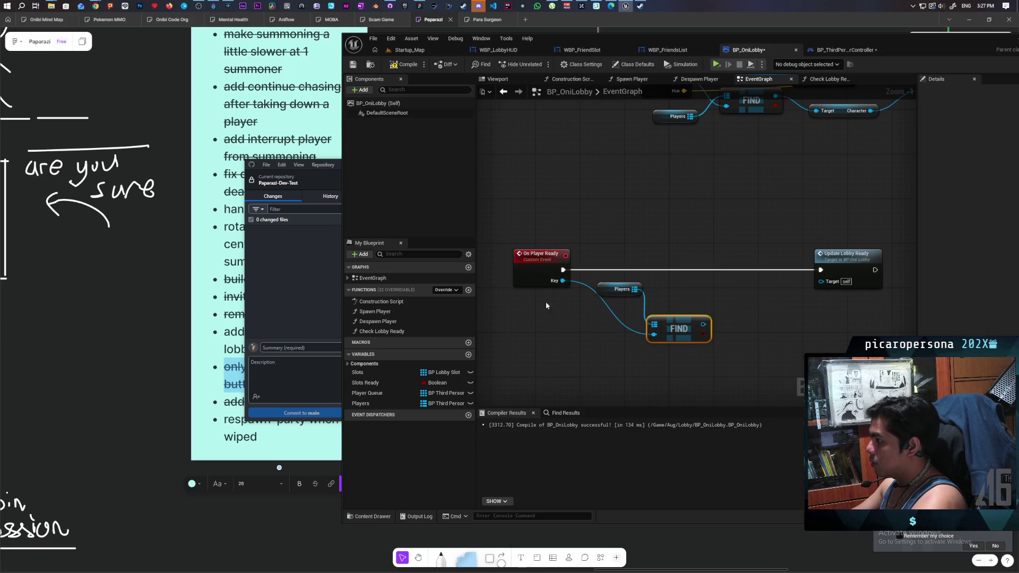
{"action": "key", "text": "ctrl+shift+s"}
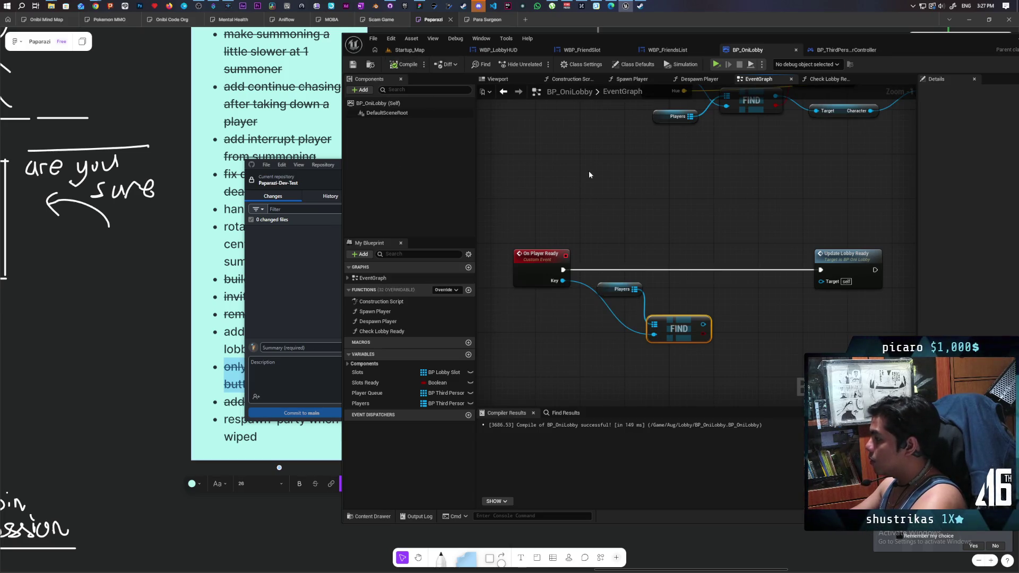
- Insert a Branch on FIND's result between On Player Ready and Update Lobby Ready, and compile
{"action": "mouse_move", "coordinate": [612, 130]}
{"action": "left_mouse_down"}
{"action": "mouse_move", "coordinate": [600, 160]}
{"action": "mouse_move", "coordinate": [631, 203]}
{"action": "left_mouse_up"}
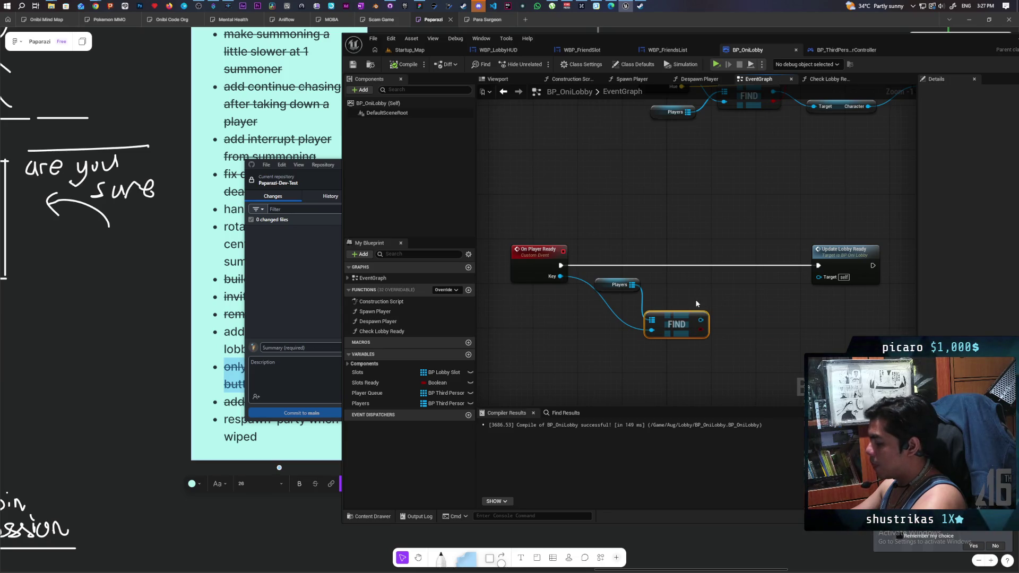
{"action": "left_click", "coordinate": [696, 281]}
{"action": "left_click_drag", "start_coordinate": [726, 290], "coordinate": [696, 259]}
{"action": "left_click_drag", "start_coordinate": [700, 329], "coordinate": [674, 276]}
{"action": "left_click_drag", "start_coordinate": [560, 266], "coordinate": [674, 265]}
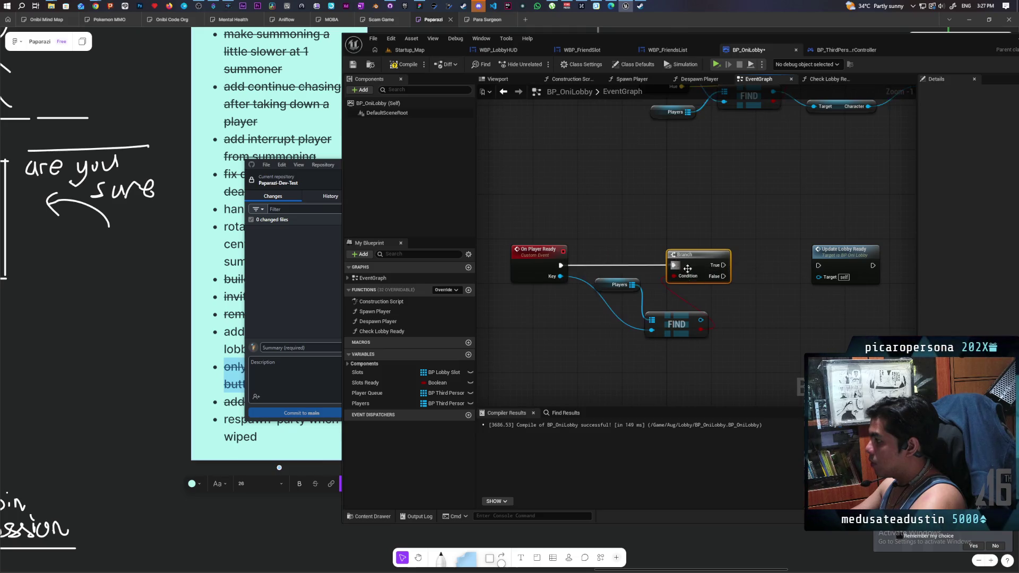
{"action": "left_click", "coordinate": [406, 64]}
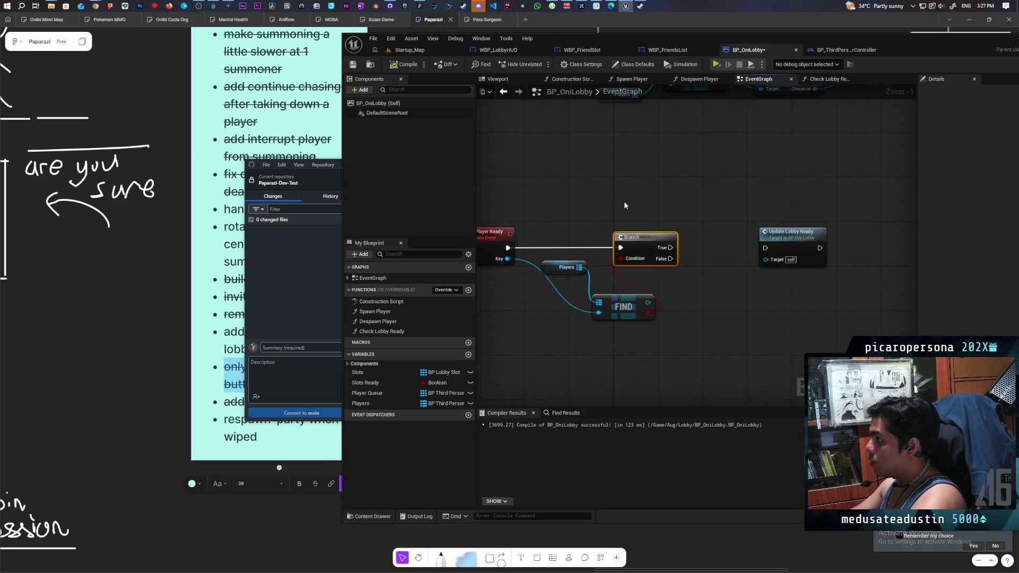
{"action": "left_click_drag", "start_coordinate": [791, 244], "coordinate": [834, 238]}
{"action": "mouse_move", "coordinate": [671, 247]}
{"action": "left_mouse_down"}
{"action": "mouse_move", "coordinate": [796, 246]}
{"action": "mouse_move", "coordinate": [827, 234]}
{"action": "left_mouse_up"}
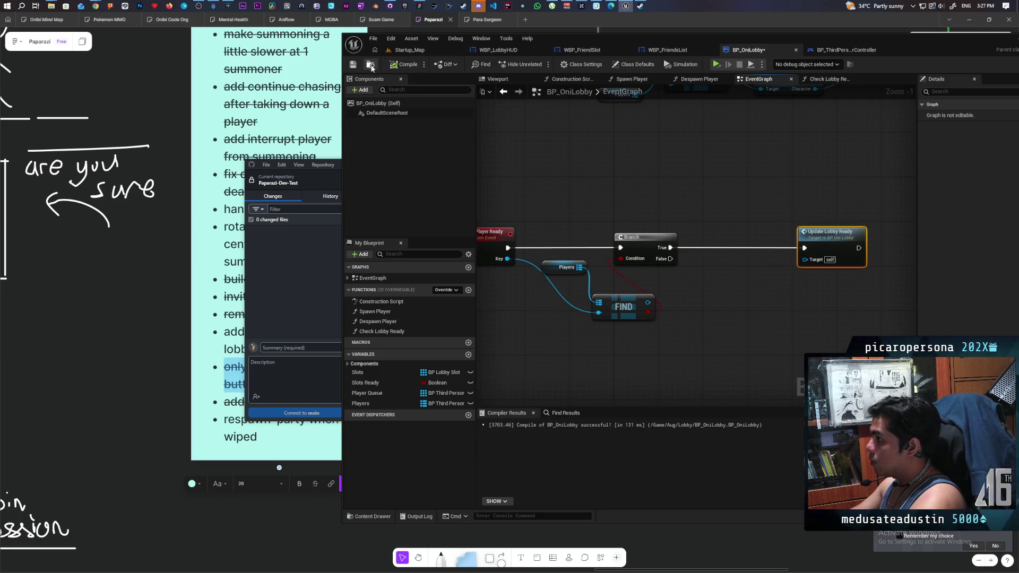
{"action": "key", "text": "ctrl+space"}
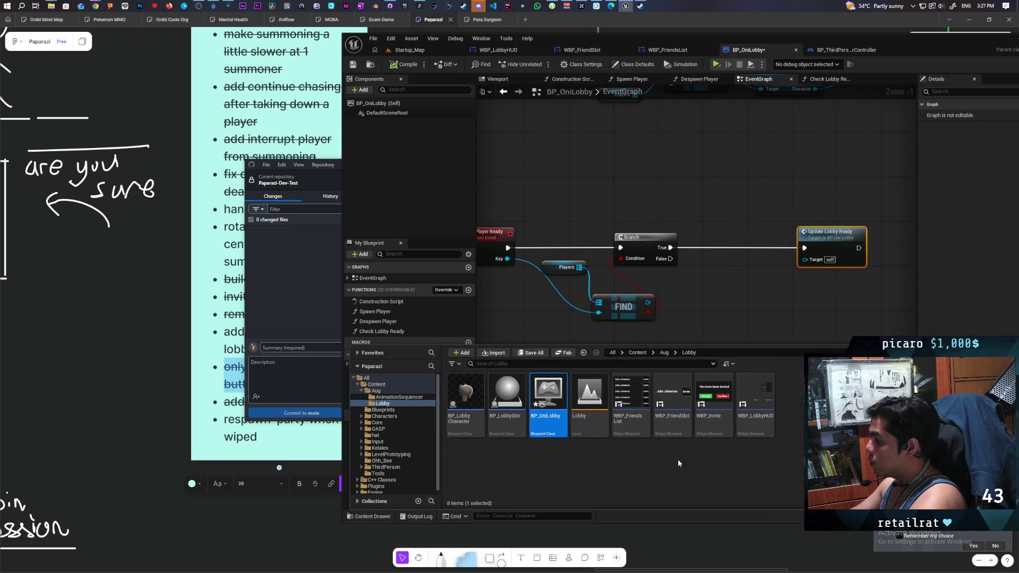
- In BP_LobbySlot, add an Update Ready custom event feeding a Branch, and compile
{"action": "left_click", "coordinate": [513, 422]}
{"action": "key", "text": "Return"}
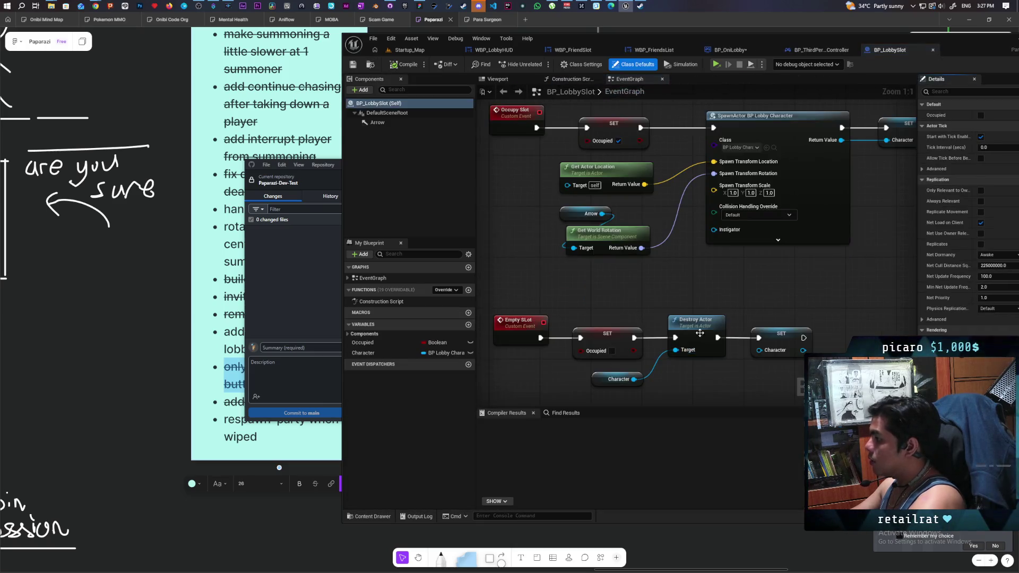
{"action": "right_click", "coordinate": [598, 289]}
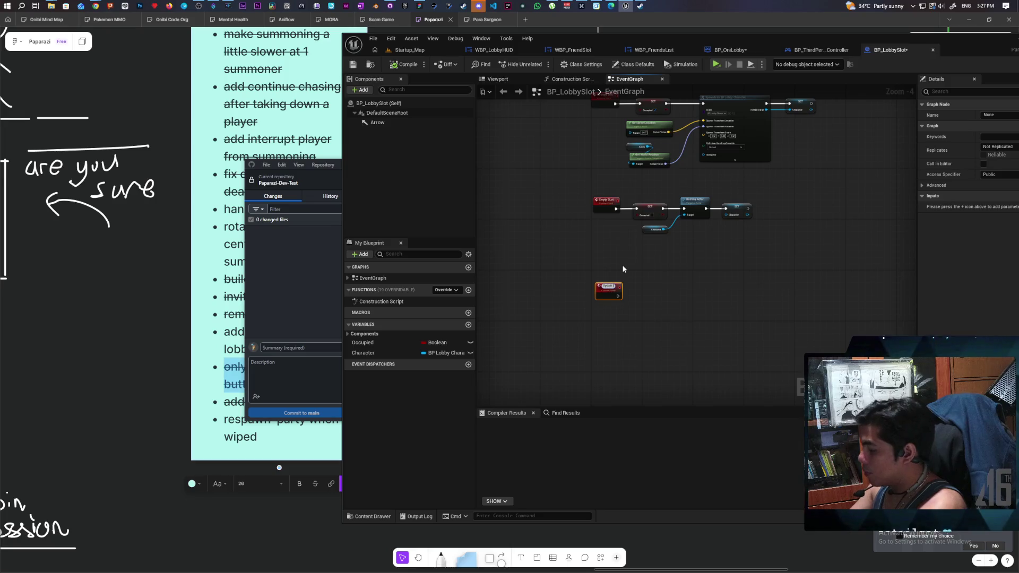
{"action": "type", "text": " Ready"}
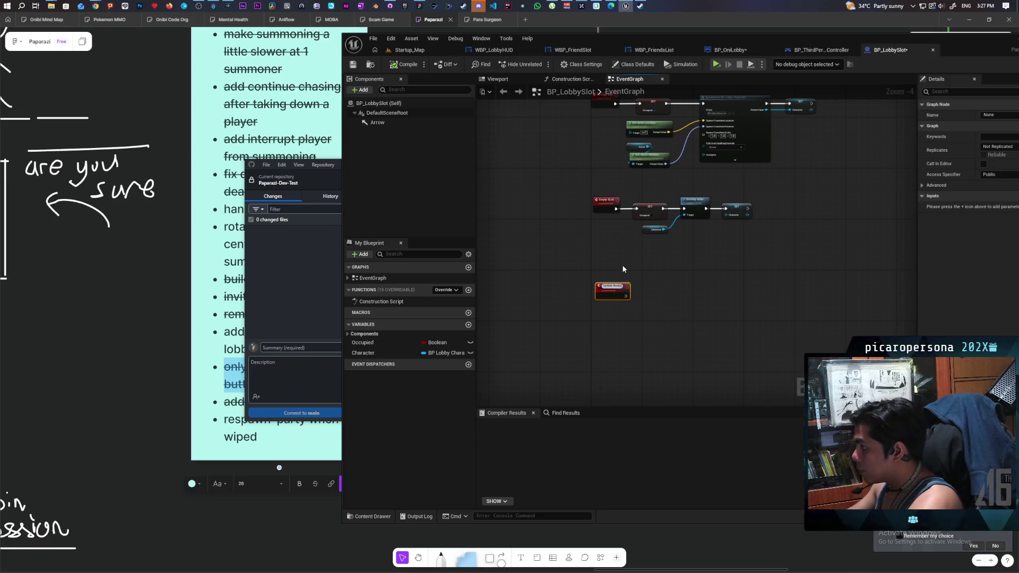
{"action": "key", "text": "Return"}
{"action": "scroll", "coordinate": [624, 269], "scroll_direction": "up", "scroll_amount": 5}
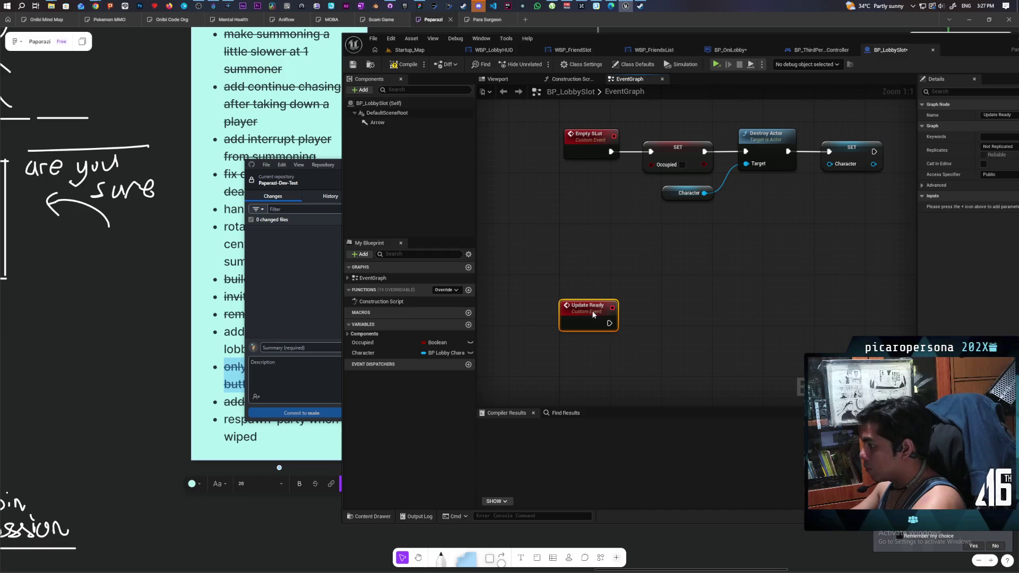
{"action": "left_click", "coordinate": [653, 316]}
{"action": "mouse_move", "coordinate": [609, 324]}
{"action": "left_mouse_down"}
{"action": "mouse_move", "coordinate": [690, 319]}
{"action": "mouse_move", "coordinate": [553, 324]}
{"action": "left_mouse_up"}
{"action": "left_click", "coordinate": [397, 66]}
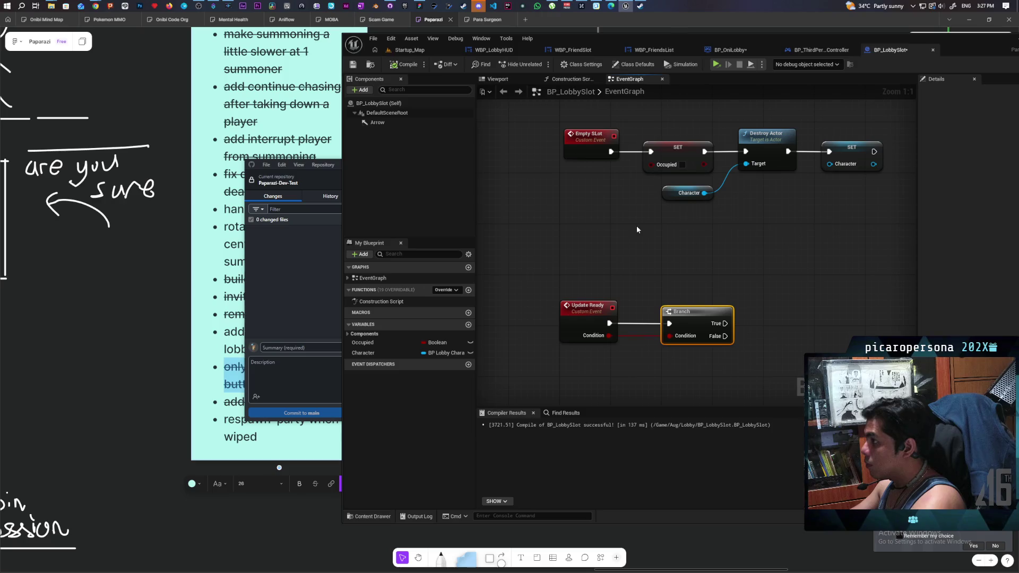
{"action": "left_click", "coordinate": [803, 50]}
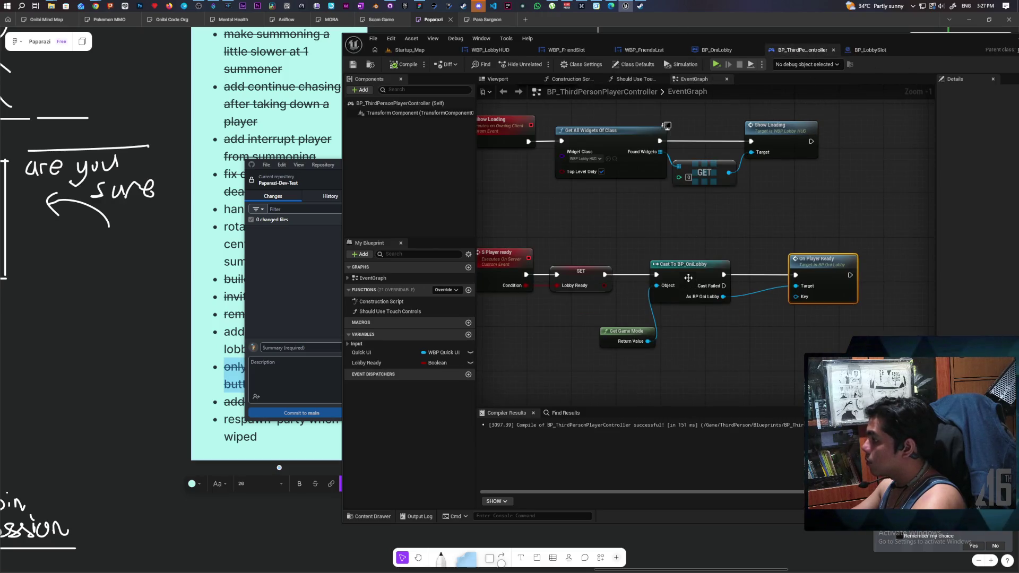
- In BP_OniLobby, call Update Ready on the found slot after Branch True, passing On Player Ready's Condition
{"action": "left_click", "coordinate": [700, 49]}
{"action": "left_click_drag", "start_coordinate": [648, 302], "coordinate": [689, 290]}
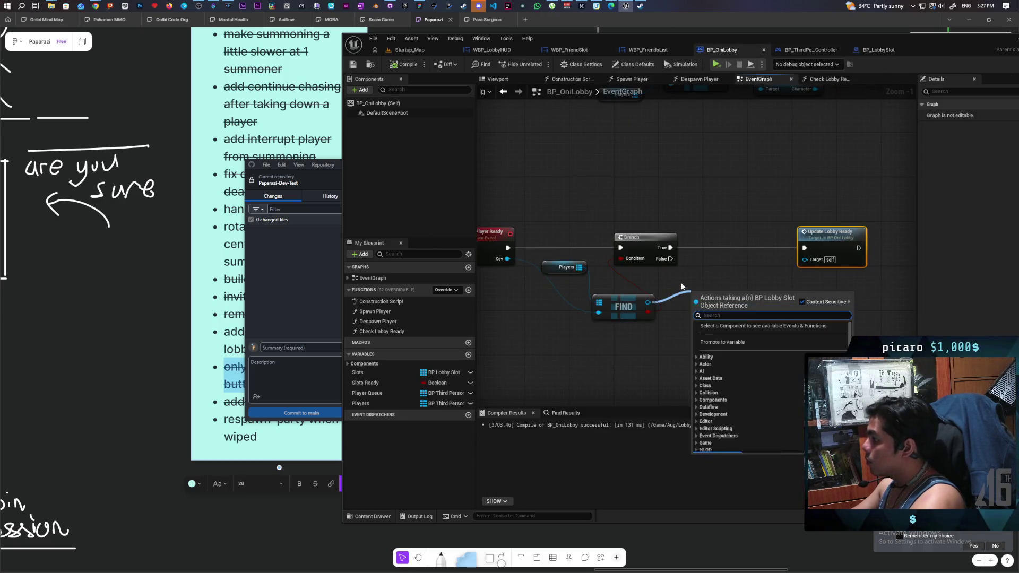
{"action": "type", "text": "update"}
{"action": "key", "text": "Return"}
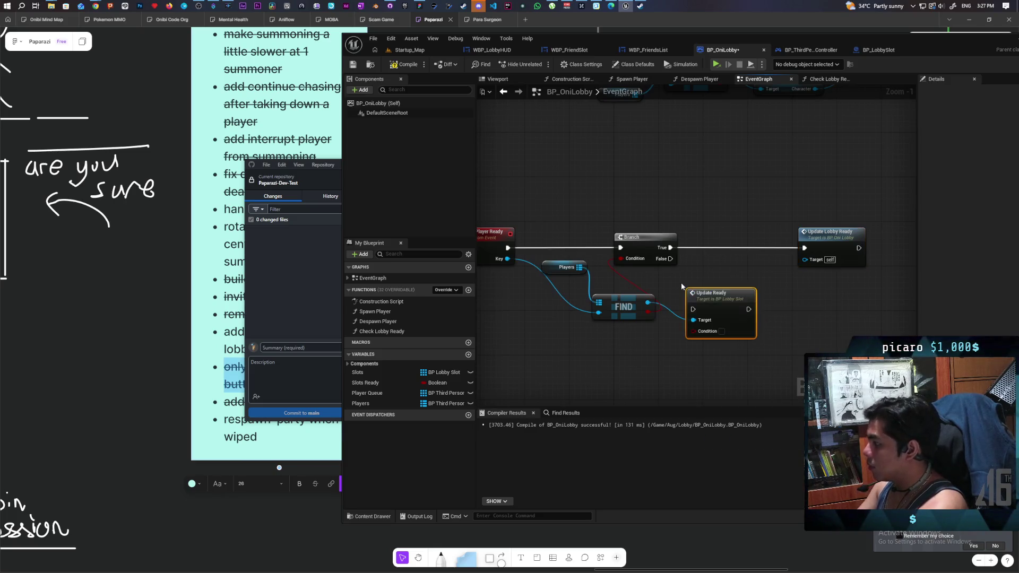
{"action": "mouse_move", "coordinate": [762, 290]}
{"action": "left_mouse_down"}
{"action": "mouse_move", "coordinate": [774, 223]}
{"action": "mouse_move", "coordinate": [750, 221]}
{"action": "mouse_move", "coordinate": [853, 230]}
{"action": "left_mouse_up"}
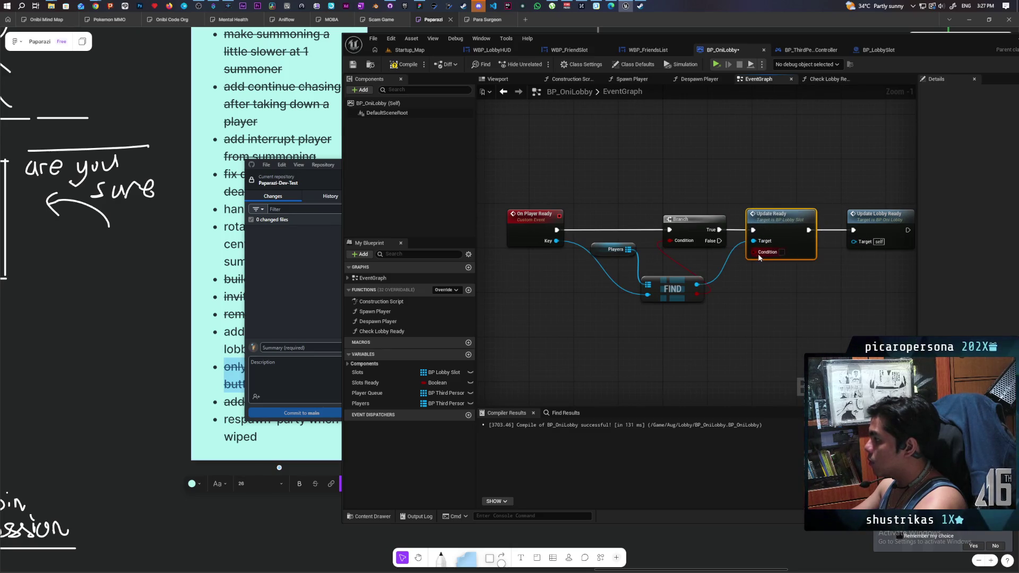
{"action": "mouse_move", "coordinate": [754, 253]}
{"action": "left_mouse_down"}
{"action": "mouse_move", "coordinate": [506, 288]}
{"action": "mouse_move", "coordinate": [531, 229]}
{"action": "left_mouse_up"}
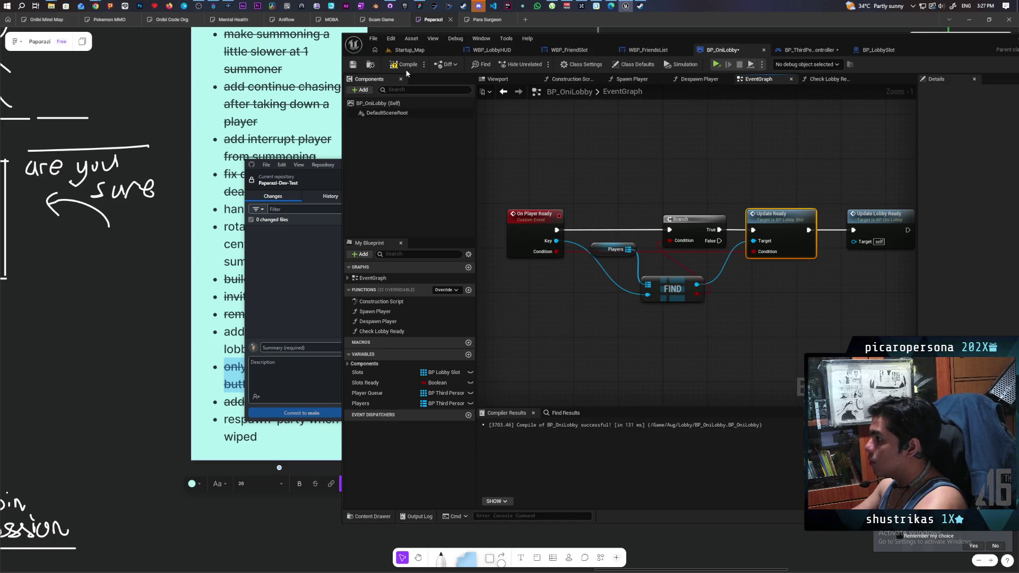
{"action": "key", "text": "ctrl+shift+s"}
{"action": "mouse_move", "coordinate": [624, 167]}
{"action": "left_mouse_down"}
{"action": "mouse_move", "coordinate": [607, 218]}
{"action": "mouse_move", "coordinate": [675, 209]}
{"action": "mouse_move", "coordinate": [653, 193]}
{"action": "left_mouse_up"}
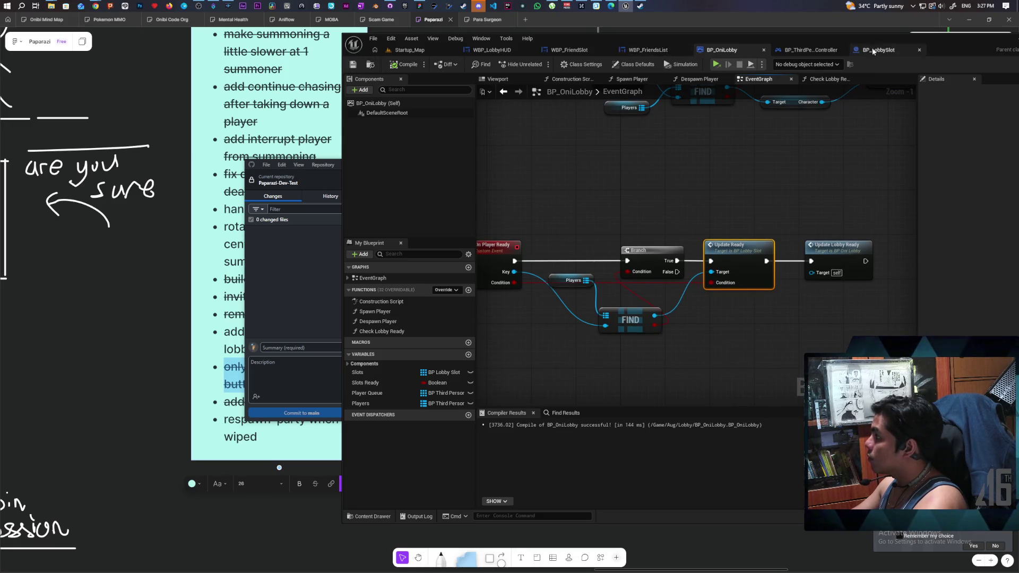
- In the player controller, feed Self and Lobby Ready into On Player Ready and compile
{"action": "left_click", "coordinate": [804, 49]}
{"action": "left_click_drag", "start_coordinate": [776, 201], "coordinate": [778, 178]}
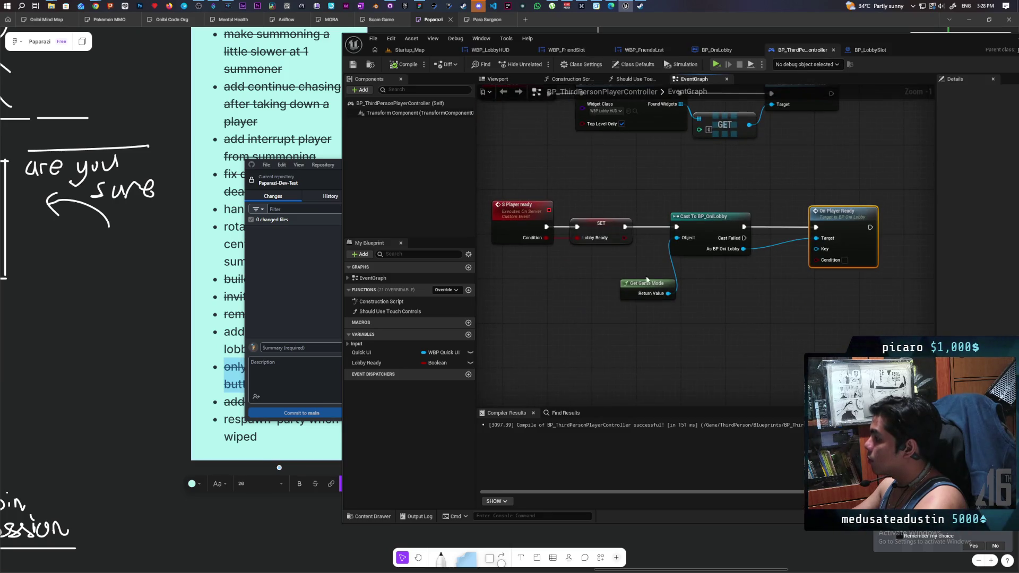
{"action": "left_click_drag", "start_coordinate": [821, 244], "coordinate": [743, 295]}
{"action": "key", "text": "Return"}
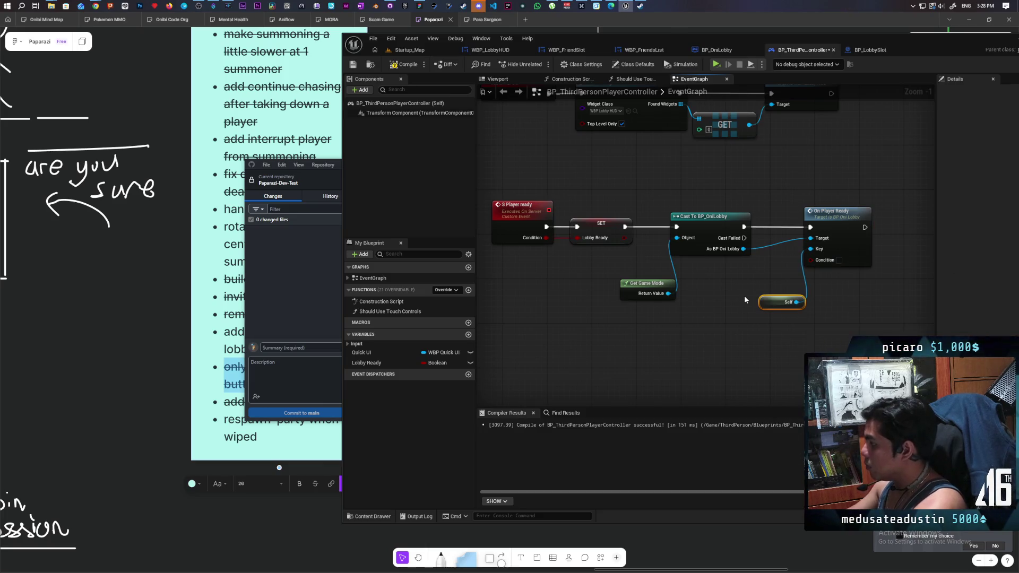
{"action": "mouse_move", "coordinate": [810, 259]}
{"action": "left_mouse_down"}
{"action": "mouse_move", "coordinate": [619, 253]}
{"action": "mouse_move", "coordinate": [624, 237]}
{"action": "left_mouse_up"}
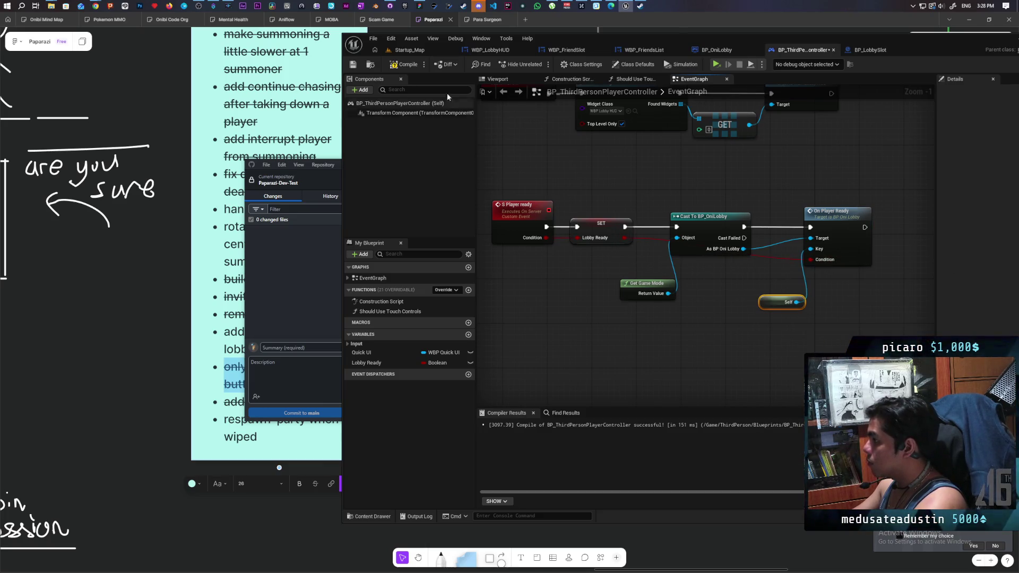
{"action": "left_click", "coordinate": [412, 63]}
{"action": "left_click", "coordinate": [893, 50]}
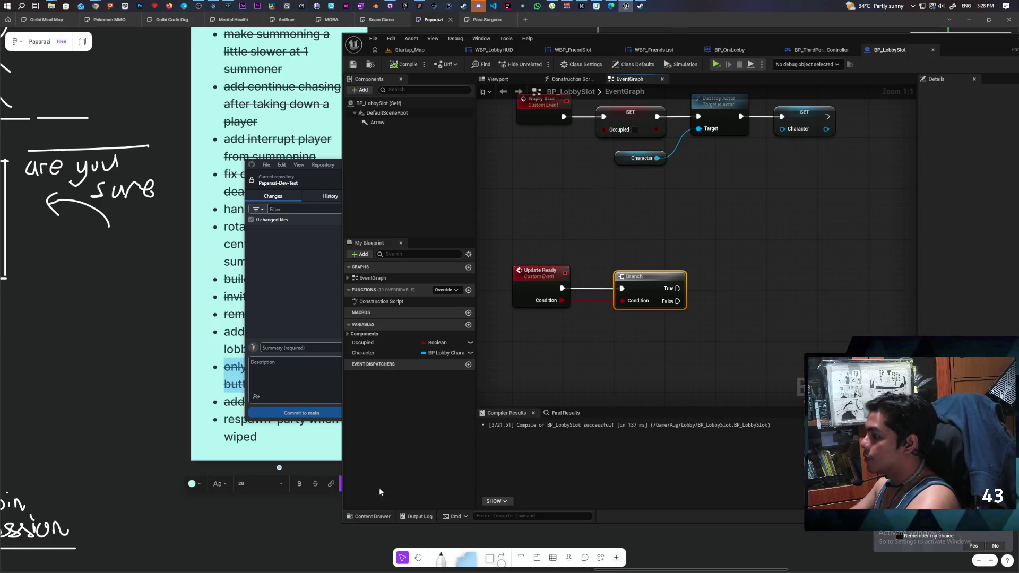
- Create a User Widget-based widget blueprint named WBP_PlayerReady in the Lobby content folder
{"action": "left_click", "coordinate": [373, 517]}
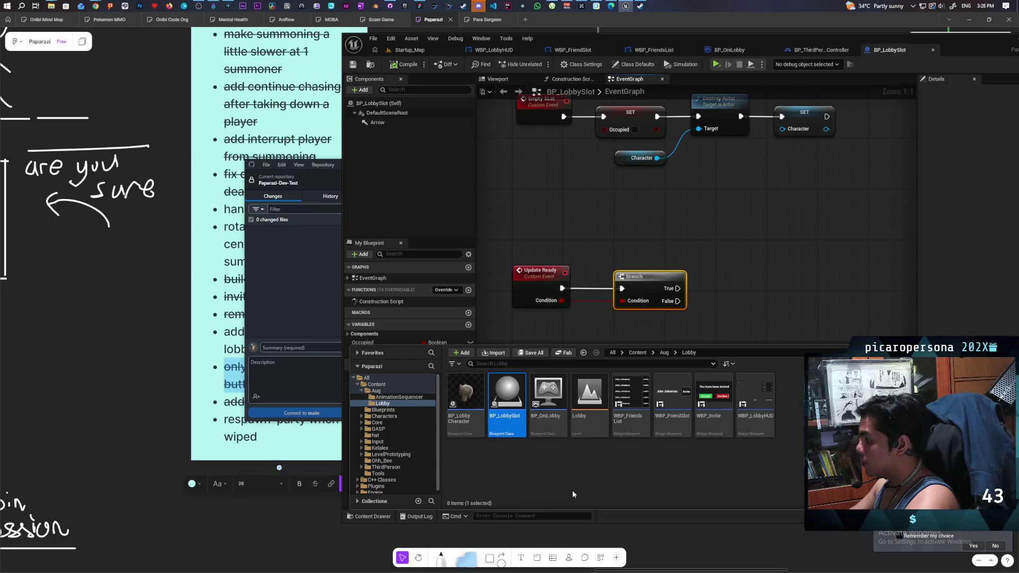
{"action": "right_click", "coordinate": [537, 470]}
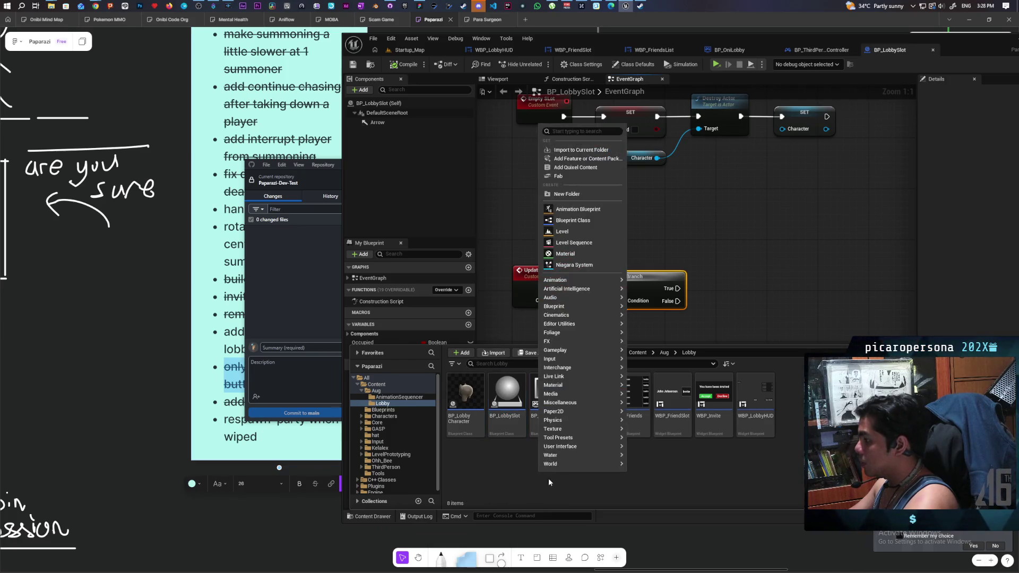
{"action": "mouse_move", "coordinate": [598, 460]}
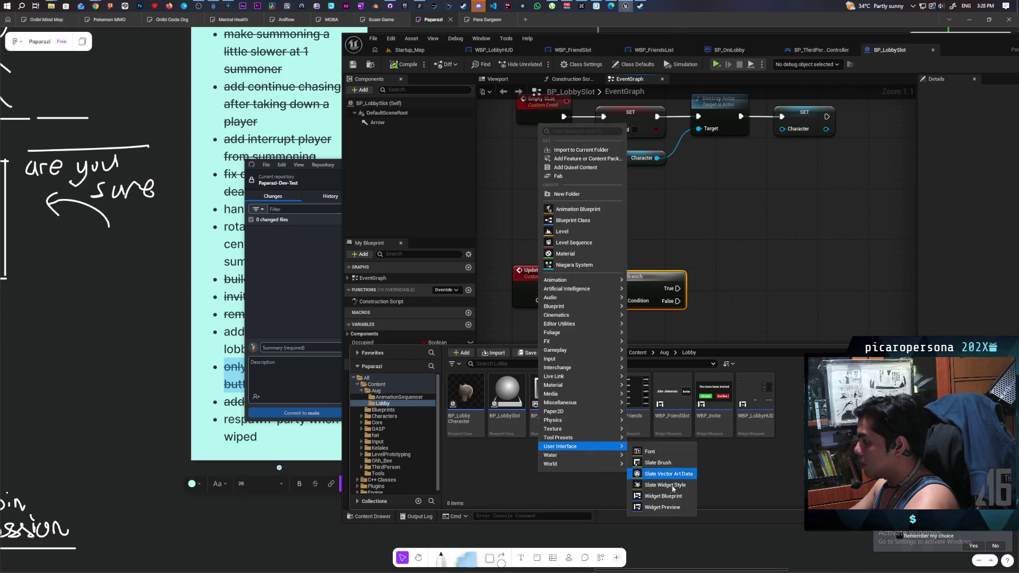
{"action": "left_click", "coordinate": [677, 499]}
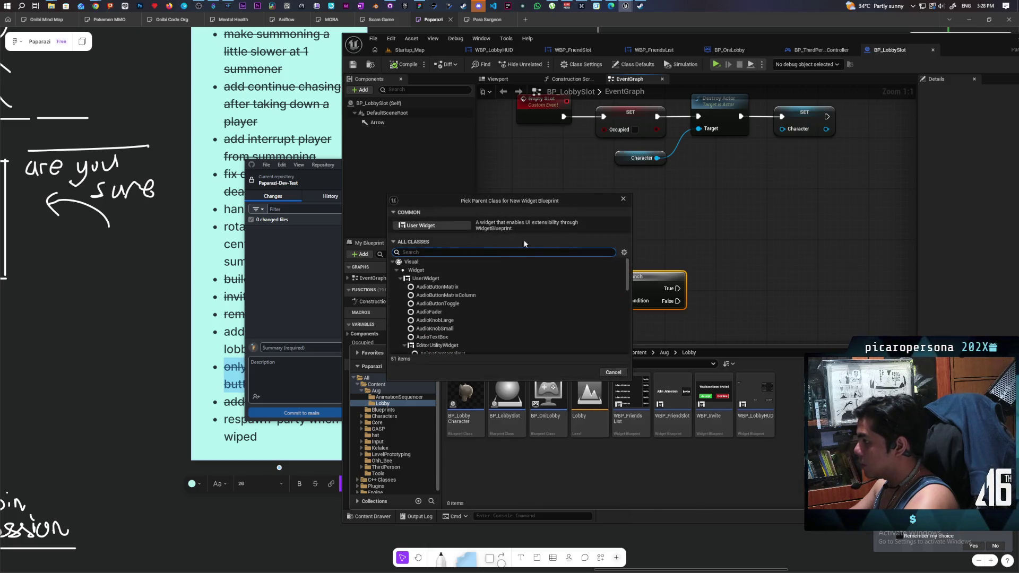
{"action": "left_click", "coordinate": [448, 227]}
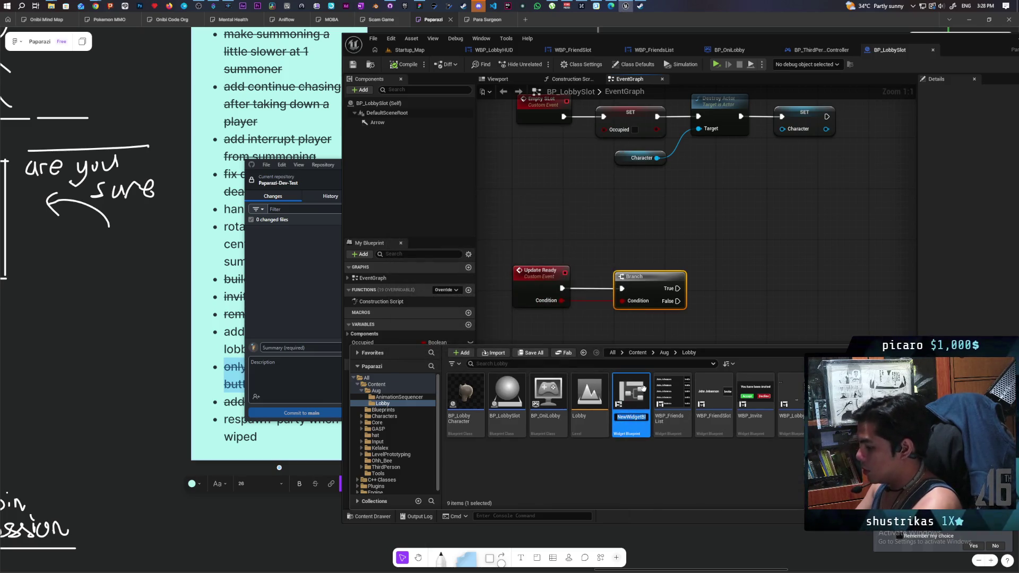
{"action": "type", "text": "WBP"}
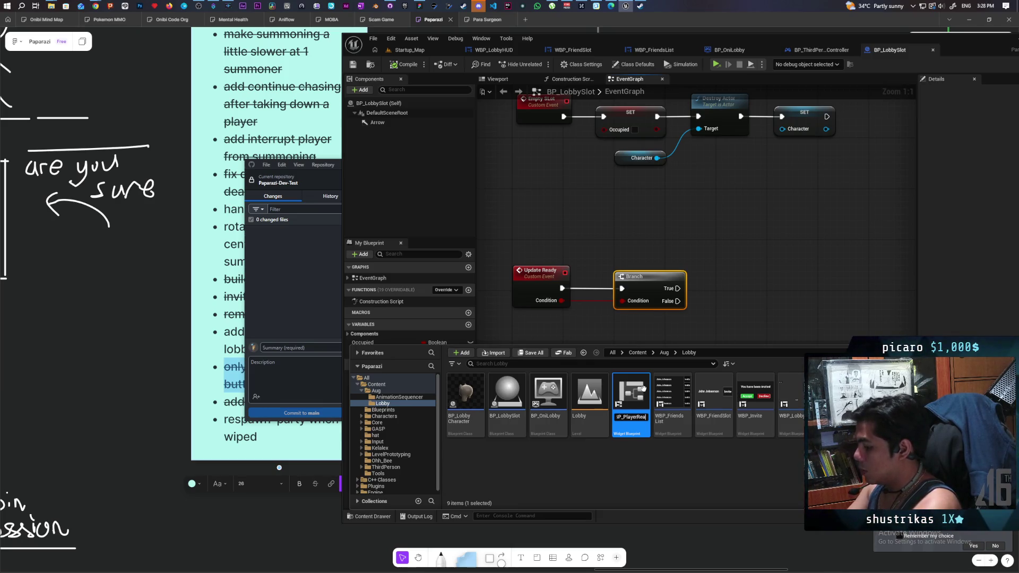
{"action": "key", "text": "Return"}
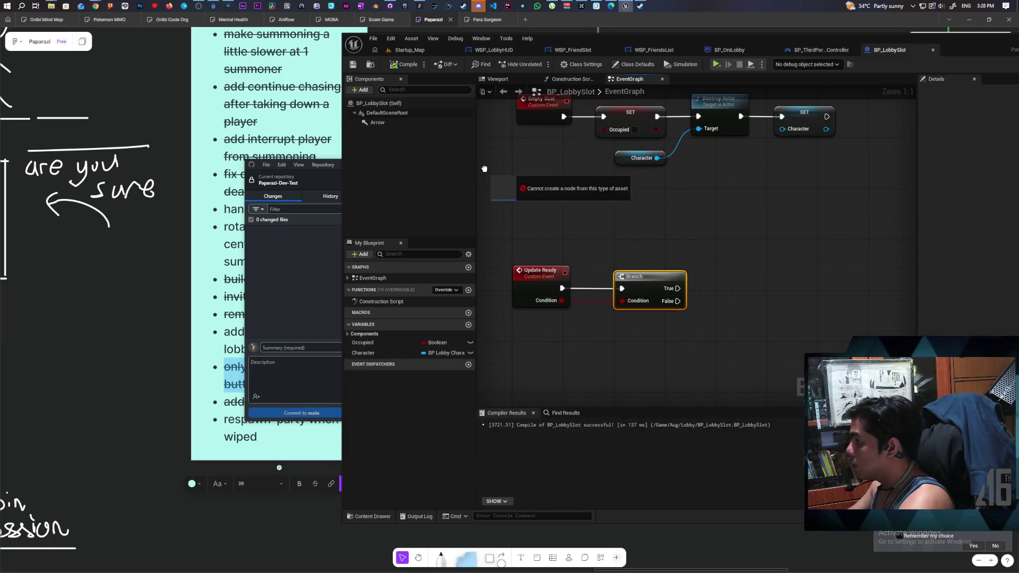
{"action": "key", "text": "F7"}
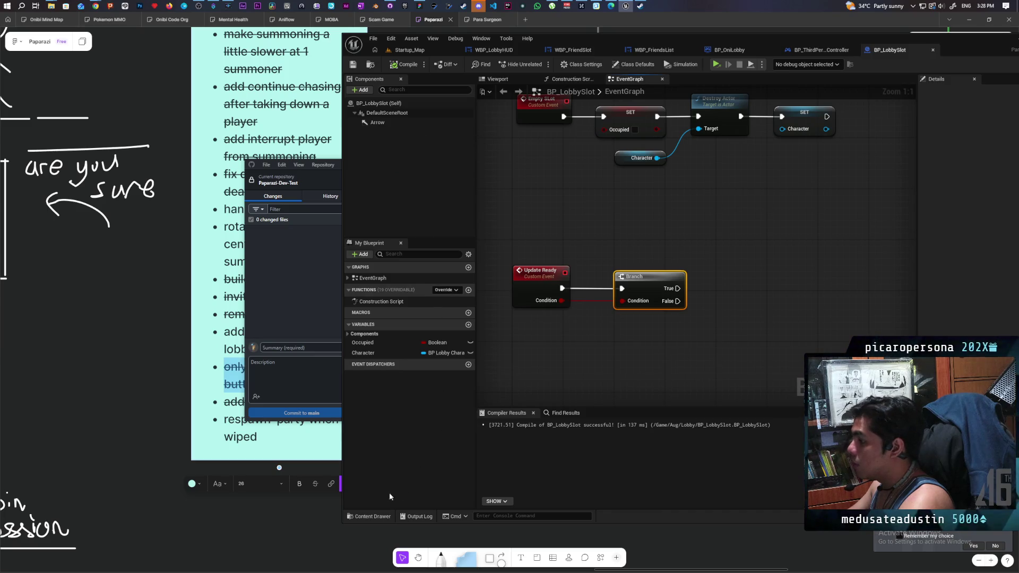
{"action": "left_click", "coordinate": [372, 516]}
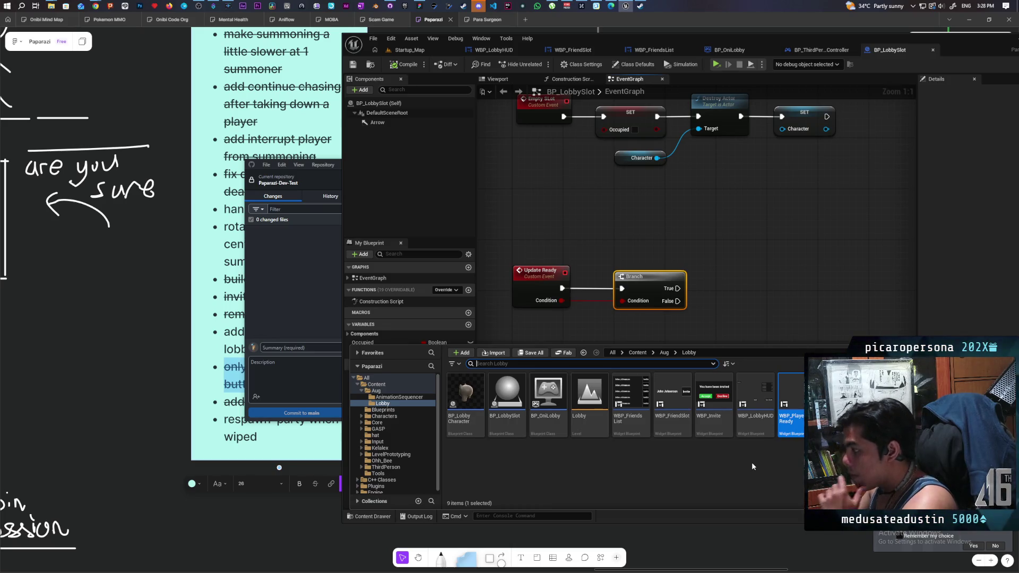
- Open WBP_PlayerReady, add a Text block, and preview the widget at Desired screen size
{"action": "double_click", "coordinate": [795, 394]}
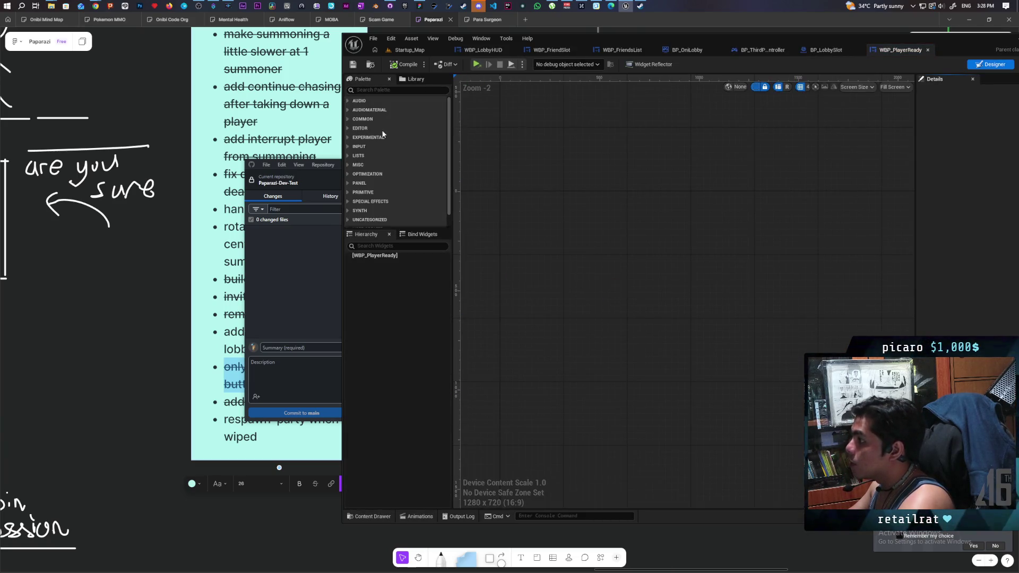
{"action": "type", "text": "text"}
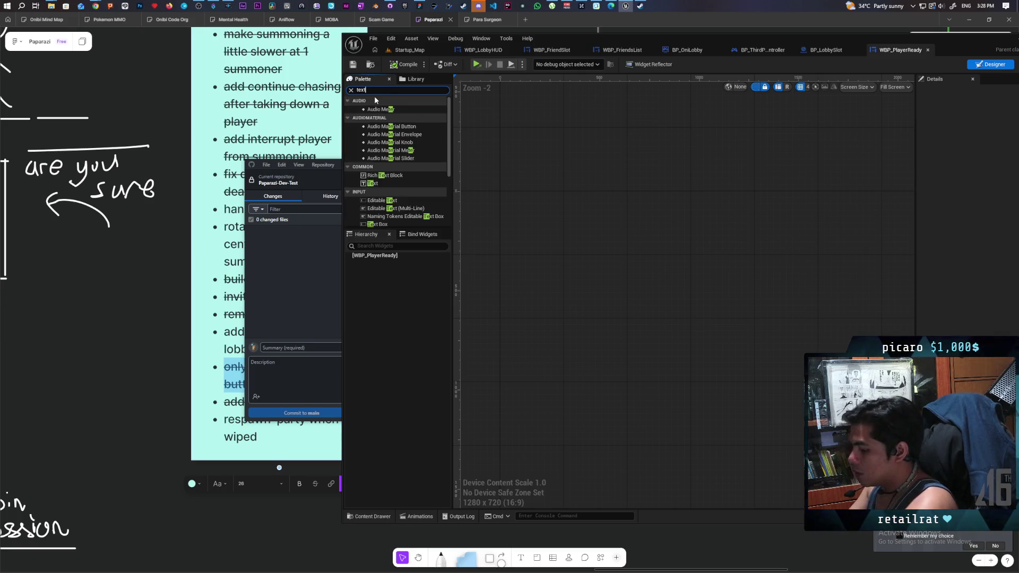
{"action": "mouse_move", "coordinate": [371, 117]}
{"action": "left_mouse_down"}
{"action": "mouse_move", "coordinate": [388, 278]}
{"action": "mouse_move", "coordinate": [389, 264]}
{"action": "left_mouse_up"}
{"action": "left_click", "coordinate": [507, 243]}
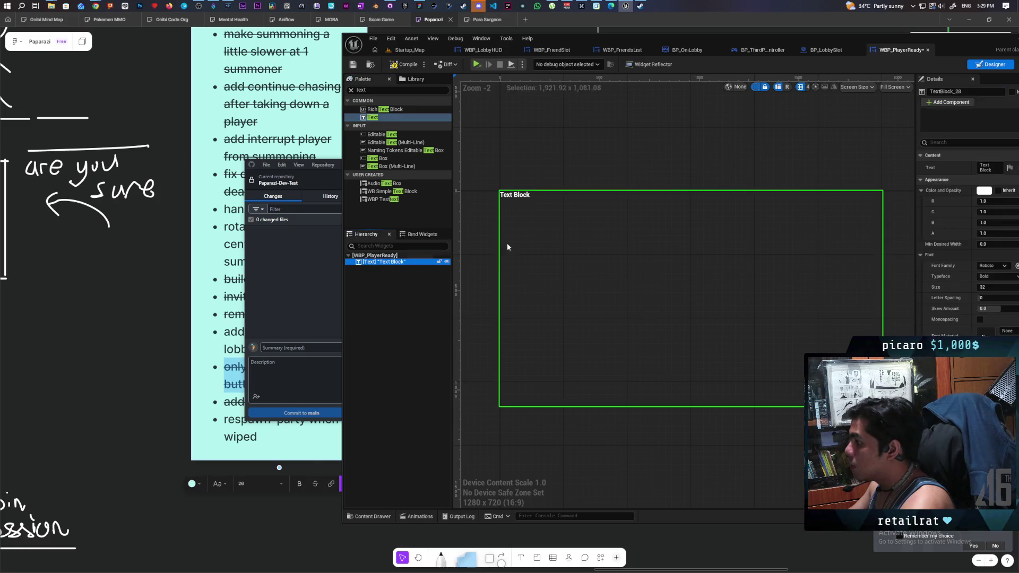
{"action": "left_click", "coordinate": [895, 86]}
{"action": "left_click", "coordinate": [922, 126]}
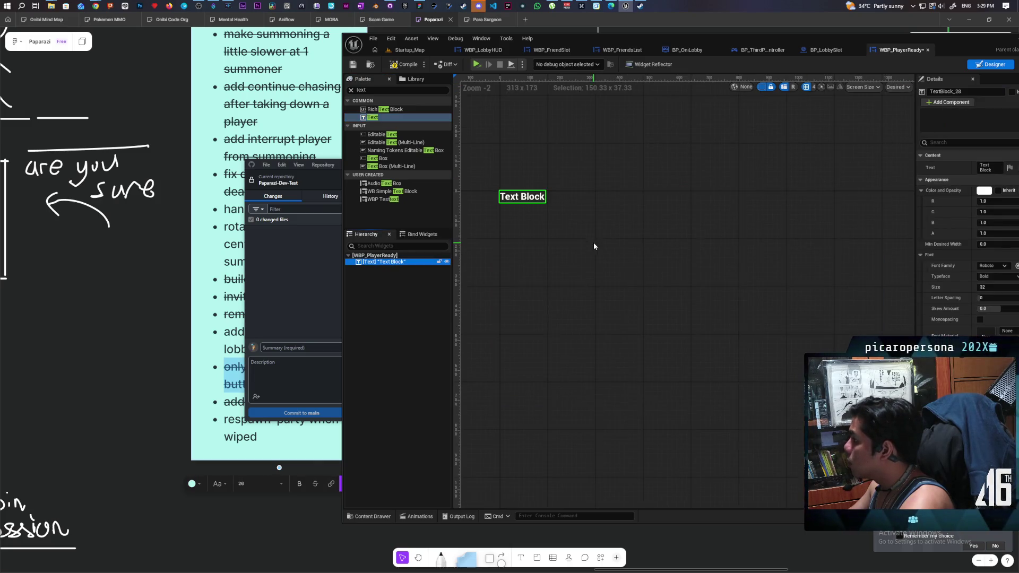
{"action": "left_click_drag", "start_coordinate": [959, 43], "coordinate": [858, 51]}
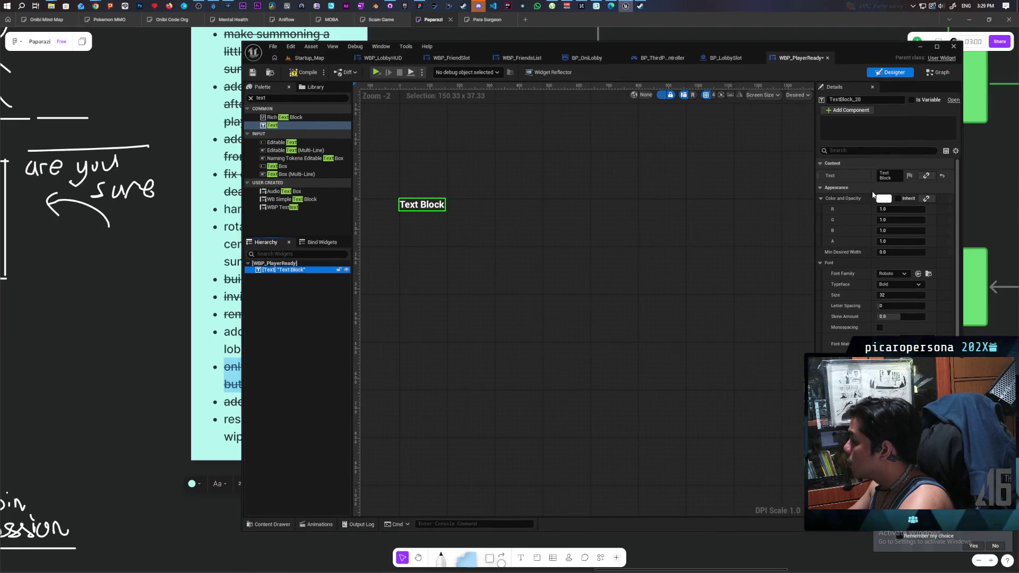
- Set the text block to read READY!, enlarge its font size, and save the widget
{"action": "left_click", "coordinate": [889, 176]}
{"action": "type", "text": "R"}
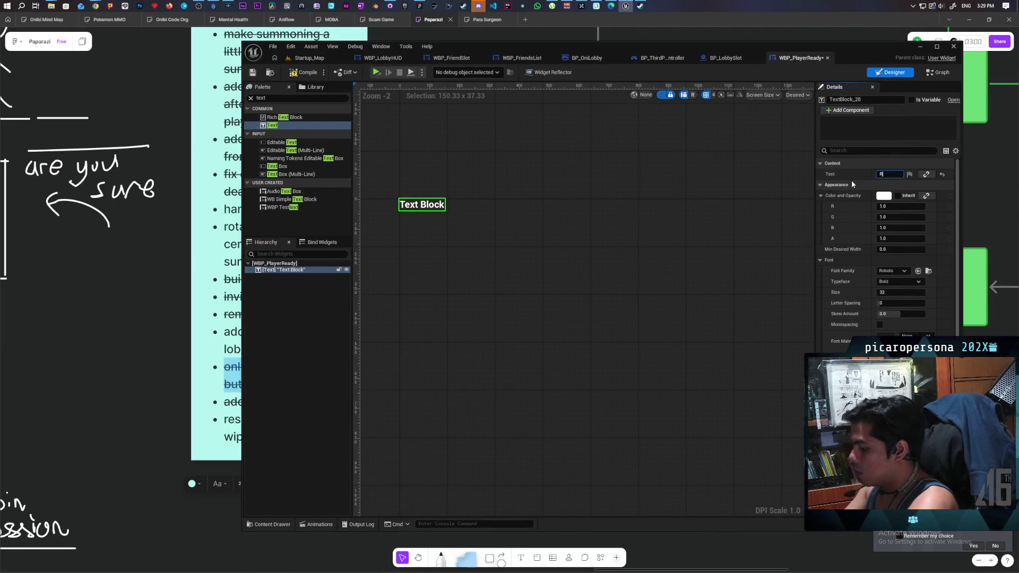
{"action": "type", "text": "EADY!"}
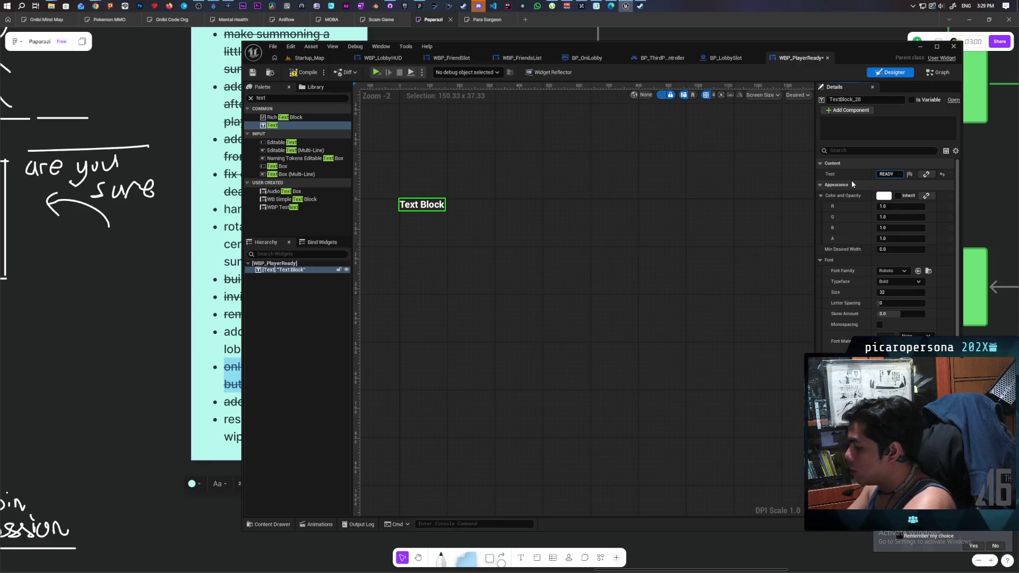
{"action": "left_click", "coordinate": [882, 291]}
{"action": "type", "text": "48"}
{"action": "key", "text": "Return"}
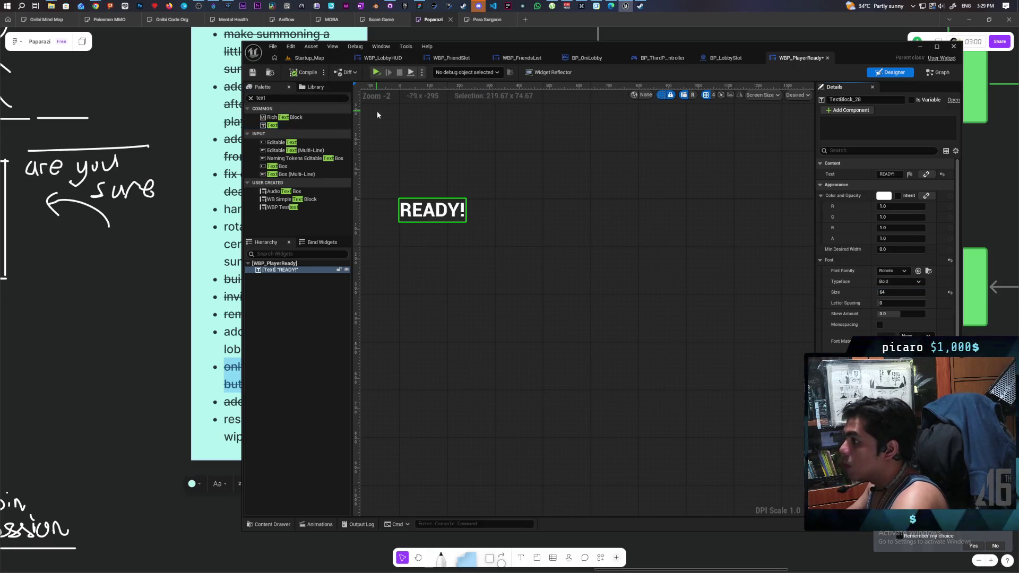
{"action": "key", "text": "ctrl+s"}
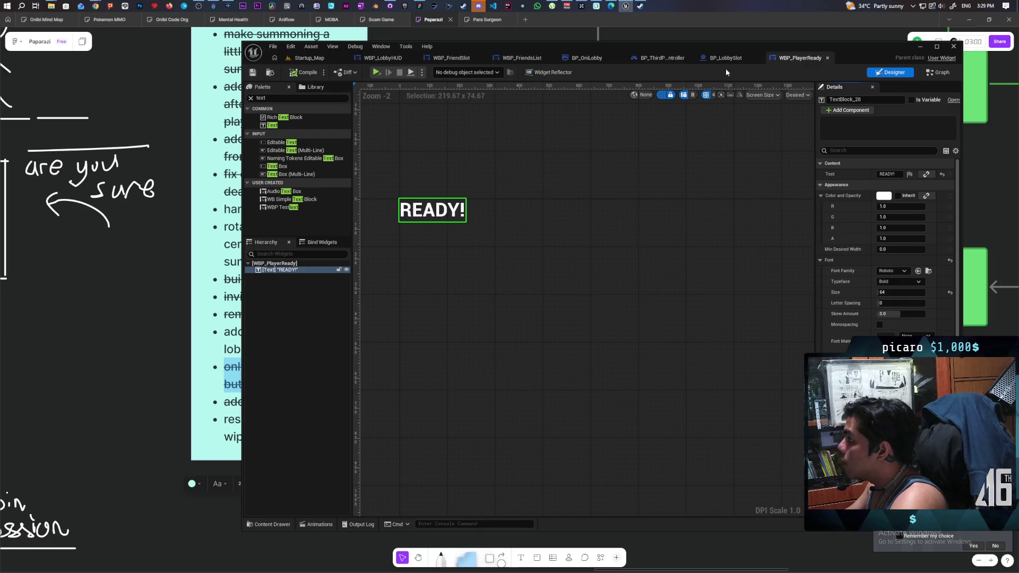
- Add a Widget component to BP_LobbySlot, keeping the default name Widget
{"action": "left_click", "coordinate": [721, 58]}
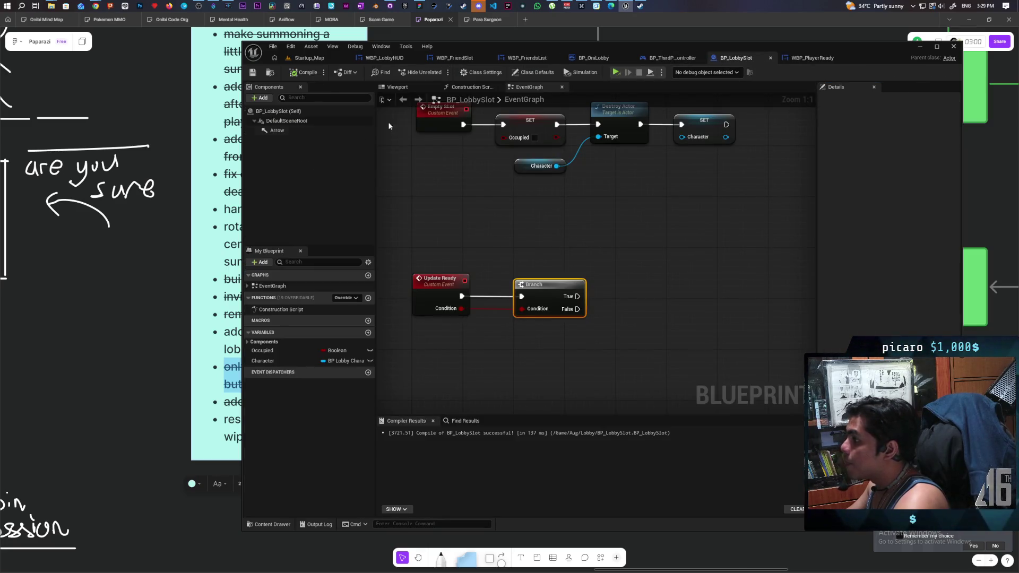
{"action": "left_click", "coordinate": [270, 100]}
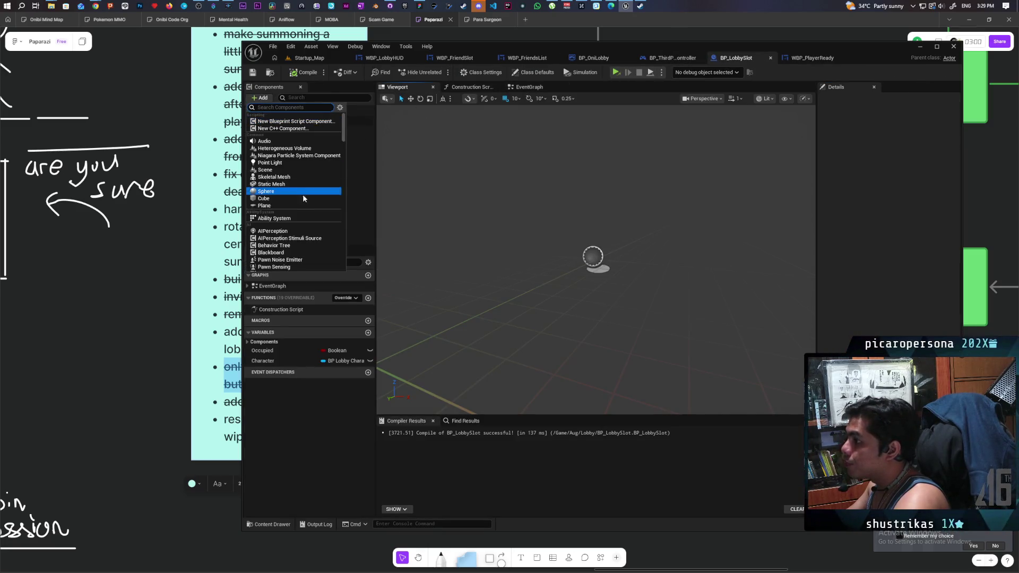
{"action": "type", "text": "widge"}
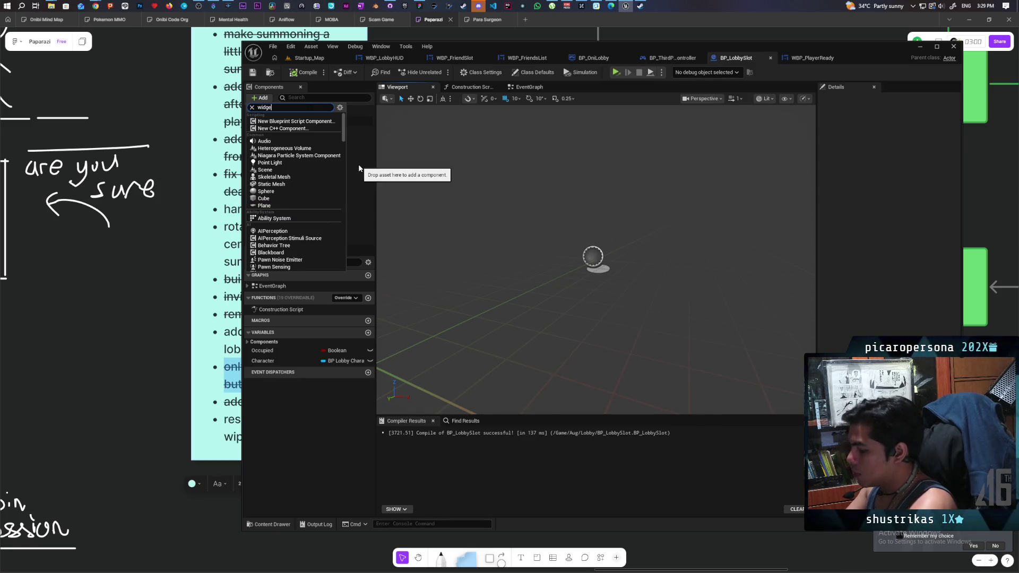
{"action": "type", "text": "t"}
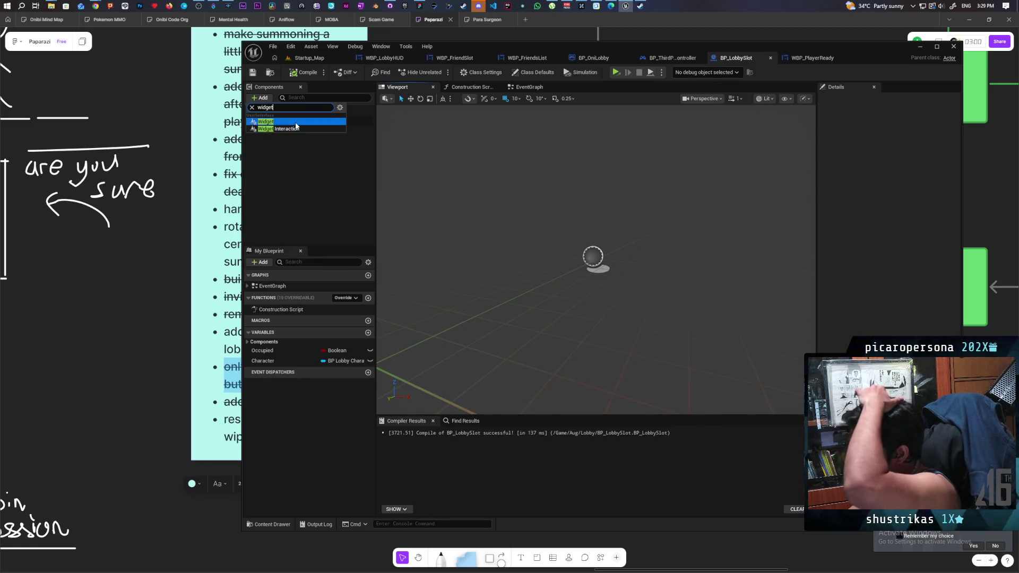
{"action": "left_click", "coordinate": [296, 124]}
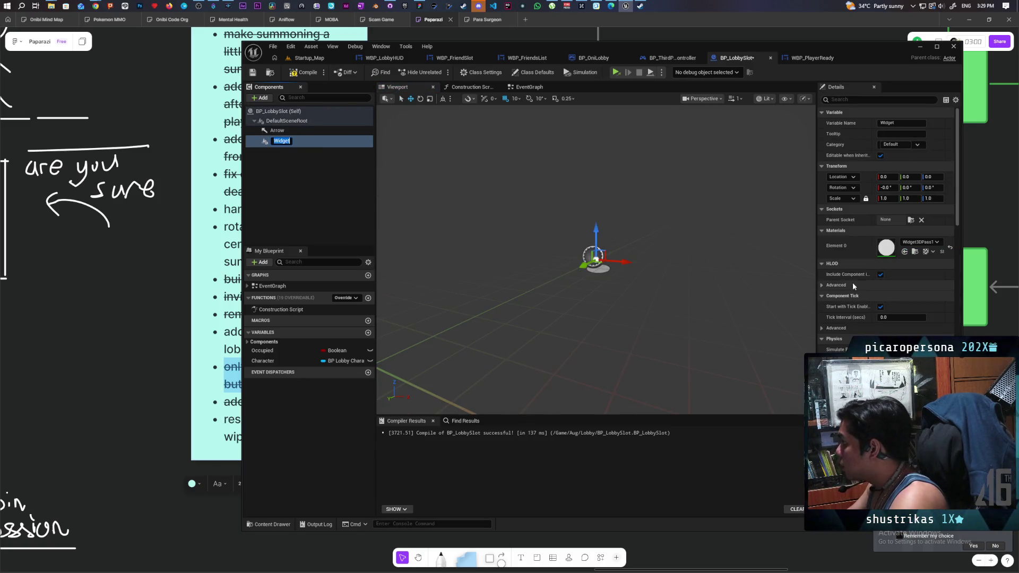
{"action": "scroll", "coordinate": [857, 297], "scroll_direction": "down", "scroll_amount": 5}
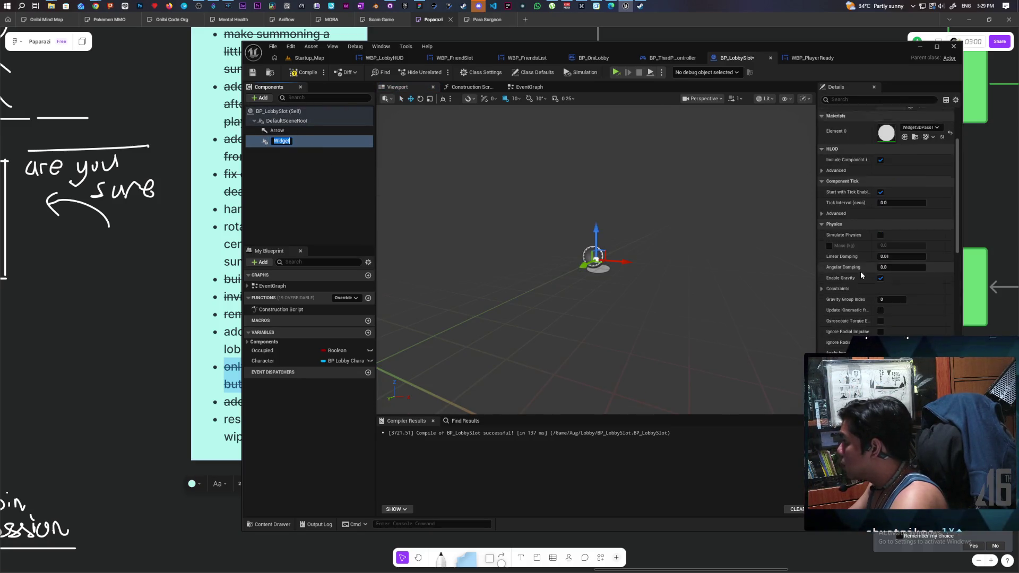
{"action": "scroll", "coordinate": [887, 228], "scroll_direction": "down", "scroll_amount": 5}
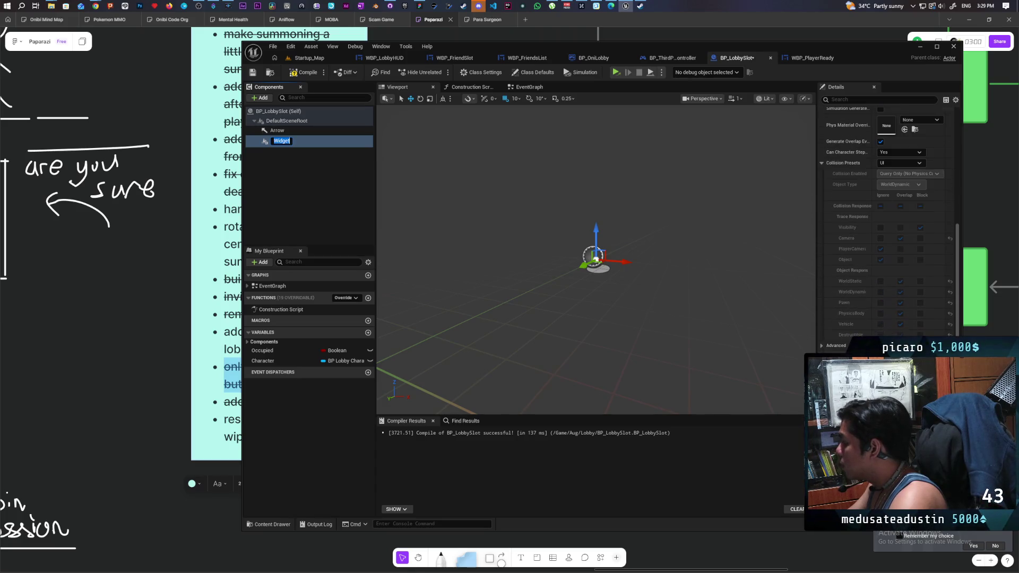
{"action": "scroll", "coordinate": [887, 228], "scroll_direction": "down", "scroll_amount": 4}
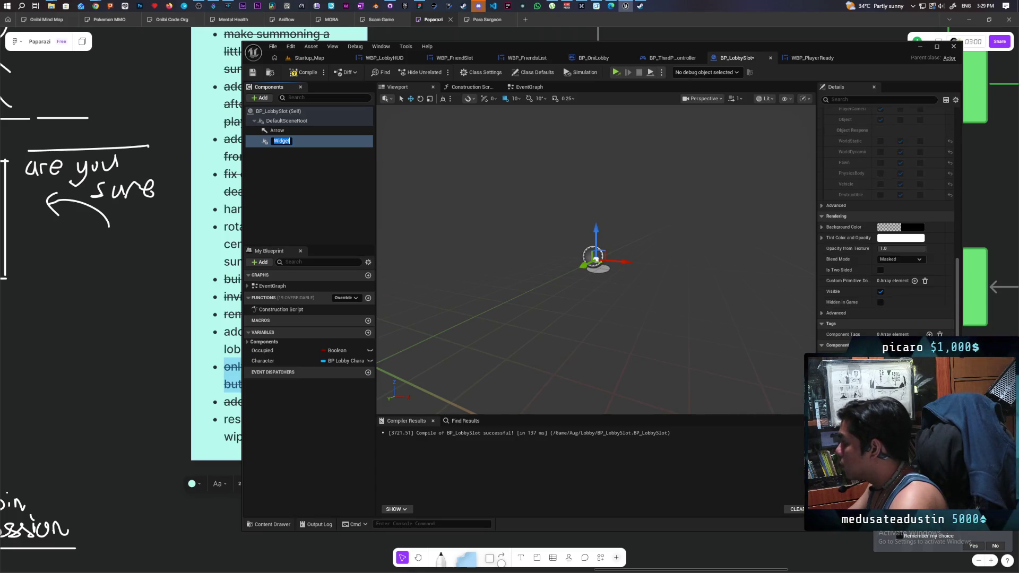
{"action": "key", "text": "Return"}
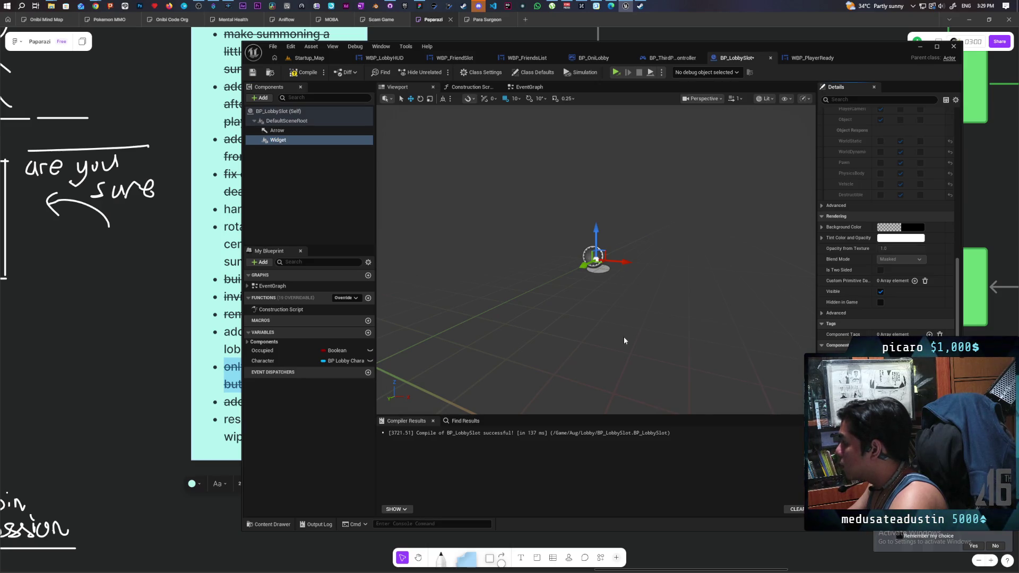
- Compile BP_LobbySlot
{"action": "left_click", "coordinate": [304, 72]}
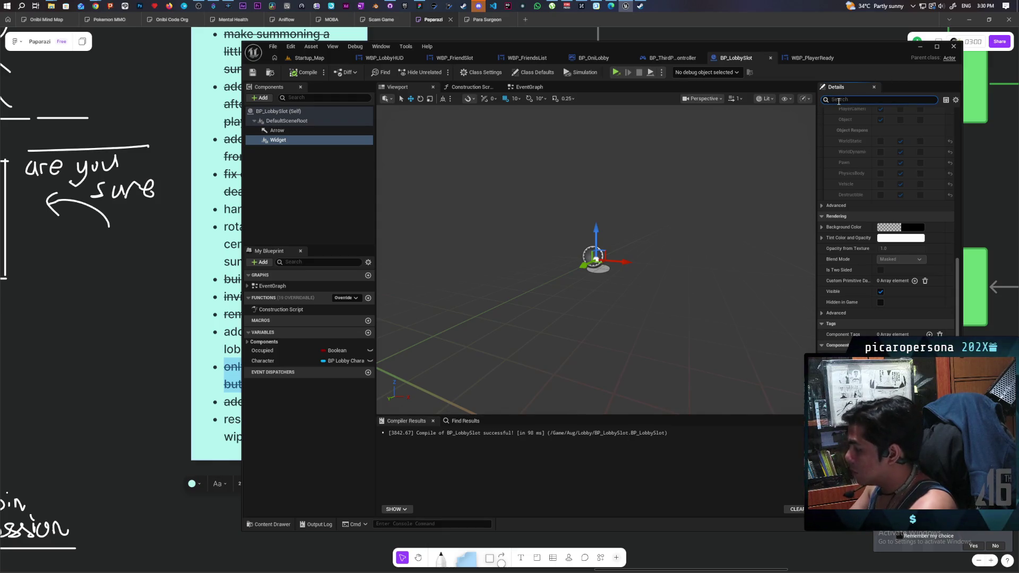
- Tick Component Replicates on the Widget component, recompile, and drag a Widget reference into the event graph
{"action": "type", "text": "repli"}
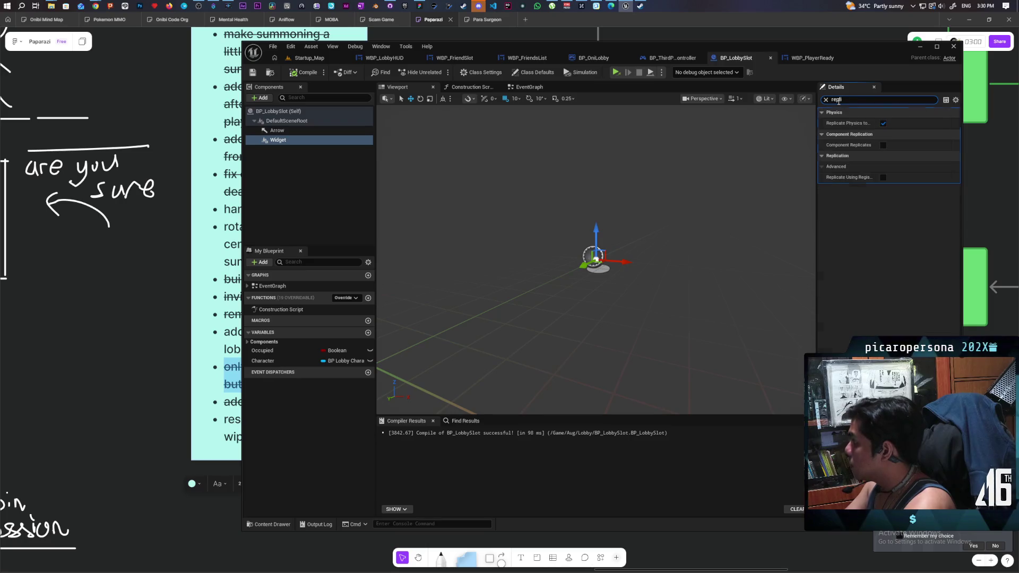
{"action": "left_click", "coordinate": [883, 144]}
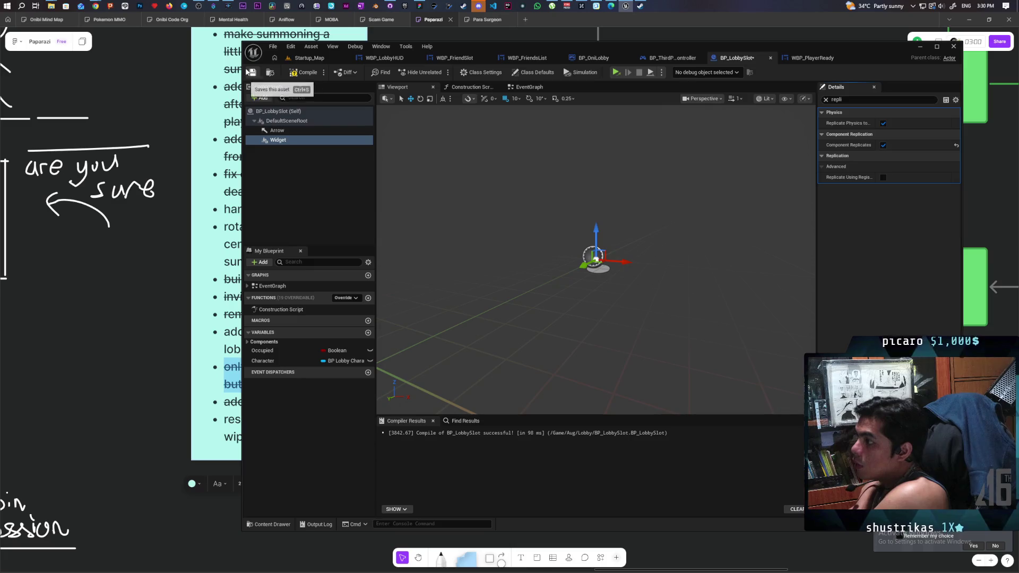
{"action": "left_click", "coordinate": [304, 72]}
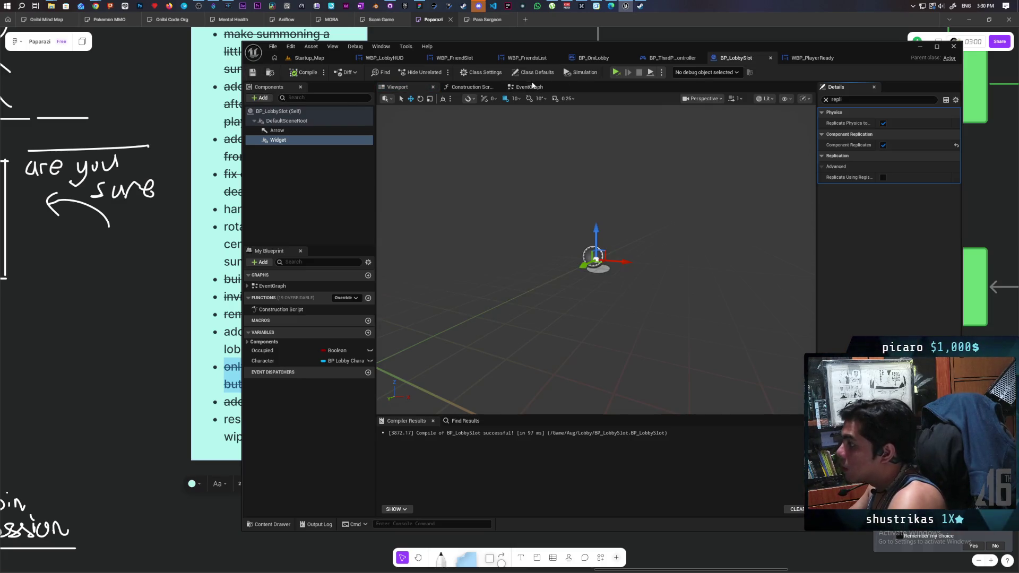
{"action": "left_click", "coordinate": [529, 87]}
{"action": "mouse_move", "coordinate": [279, 142]}
{"action": "left_mouse_down"}
{"action": "mouse_move", "coordinate": [577, 234]}
{"action": "mouse_move", "coordinate": [552, 239]}
{"action": "mouse_move", "coordinate": [638, 270]}
{"action": "left_mouse_up"}
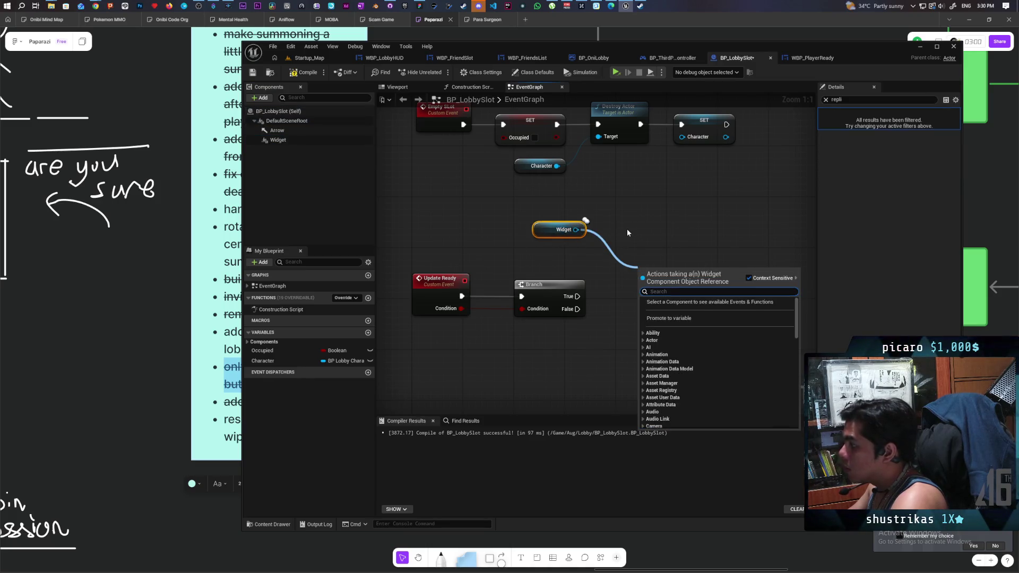
- Replace the Branch with a Set Visibility on the Widget driven by Update Ready, and compile
{"action": "type", "text": "set visi"}
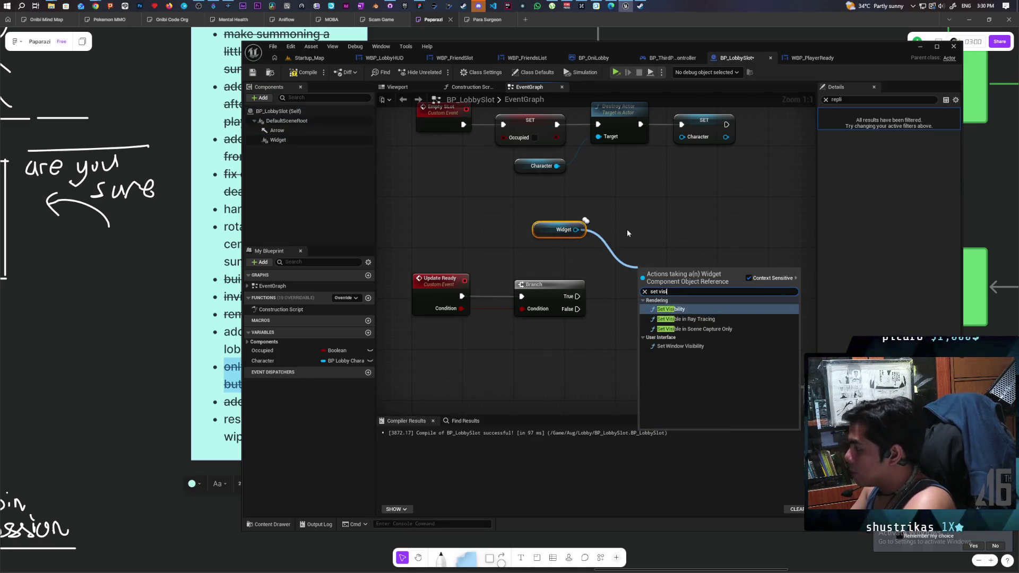
{"action": "key", "text": "Return"}
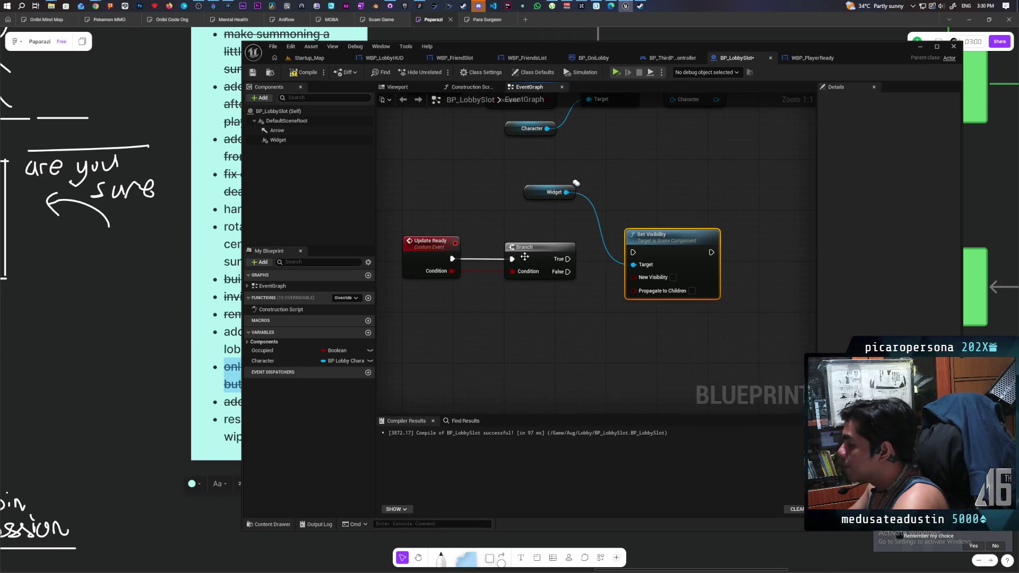
{"action": "left_click", "coordinate": [524, 257]}
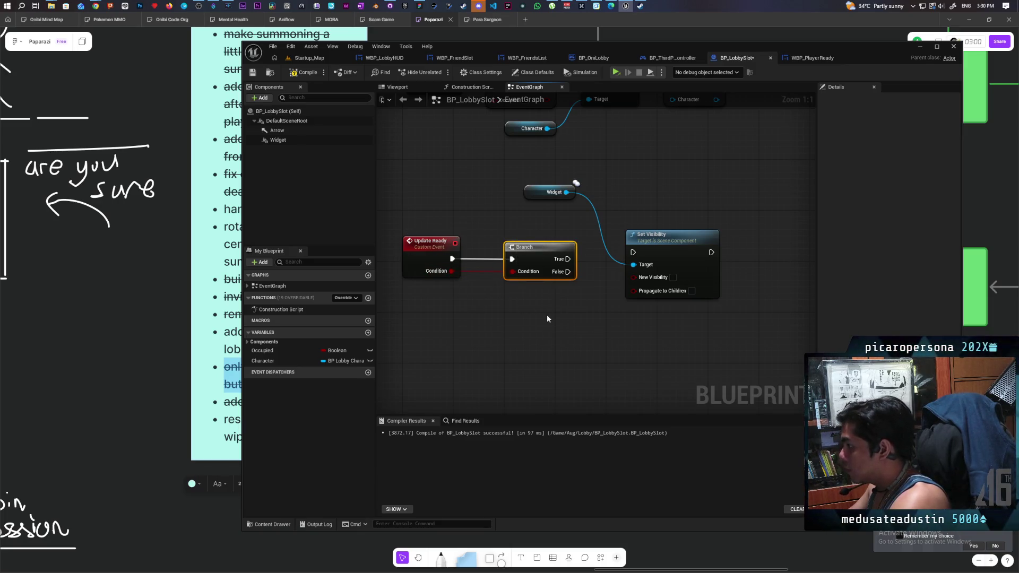
{"action": "key", "text": "Delete"}
{"action": "mouse_move", "coordinate": [460, 274]}
{"action": "left_mouse_down"}
{"action": "mouse_move", "coordinate": [645, 276]}
{"action": "mouse_move", "coordinate": [512, 276]}
{"action": "mouse_move", "coordinate": [634, 276]}
{"action": "left_mouse_up"}
{"action": "mouse_move", "coordinate": [503, 259]}
{"action": "left_mouse_down"}
{"action": "mouse_move", "coordinate": [638, 256]}
{"action": "mouse_move", "coordinate": [627, 257]}
{"action": "left_mouse_up"}
{"action": "left_click", "coordinate": [304, 72]}
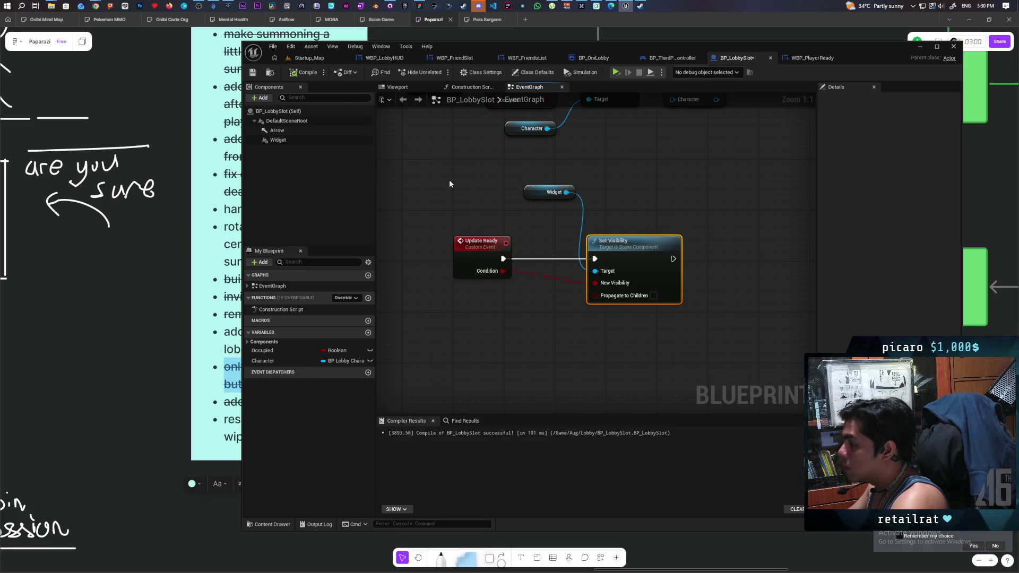
- Uncheck Visible on the Widget component so it starts hidden, then compile
{"action": "left_click_drag", "start_coordinate": [493, 204], "coordinate": [491, 192]}
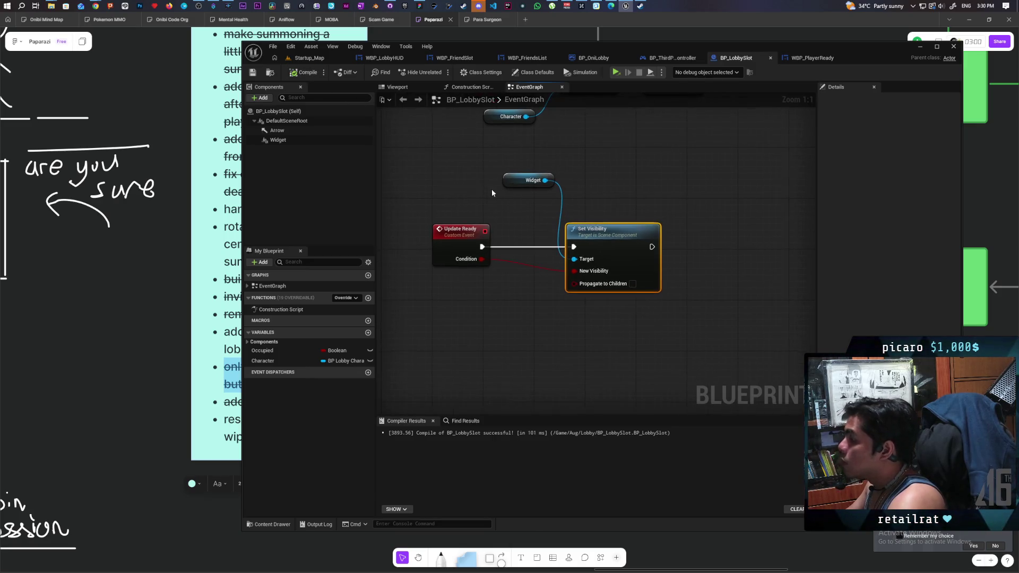
{"action": "left_click", "coordinate": [278, 140]}
{"action": "left_click", "coordinate": [852, 99]}
{"action": "type", "text": "repli"}
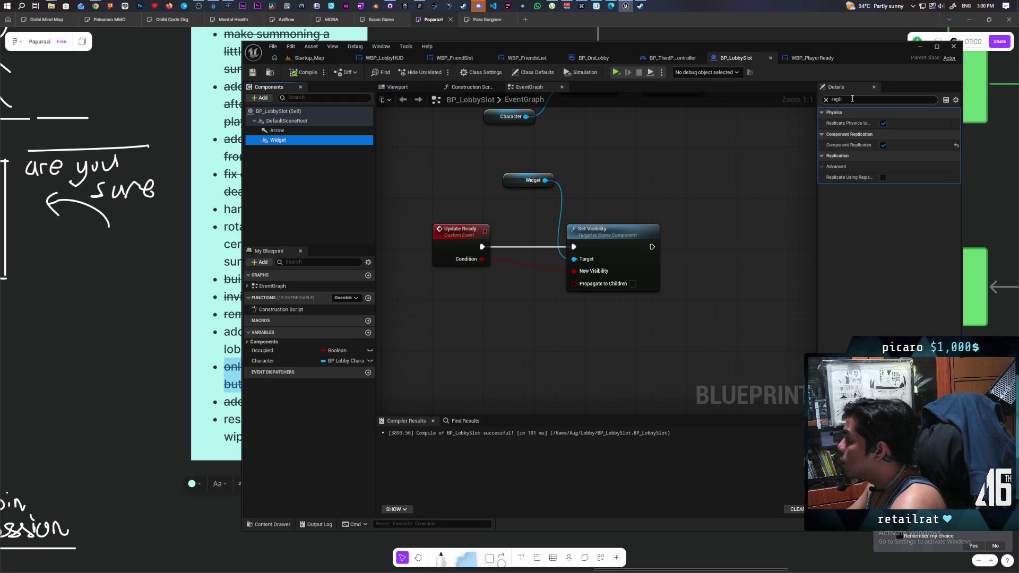
{"action": "left_click", "coordinate": [852, 99]}
{"action": "key", "text": "BackSpace"}
{"action": "key", "text": "BackSpace"}
{"action": "key", "text": "BackSpace"}
{"action": "type", "text": "visi"}
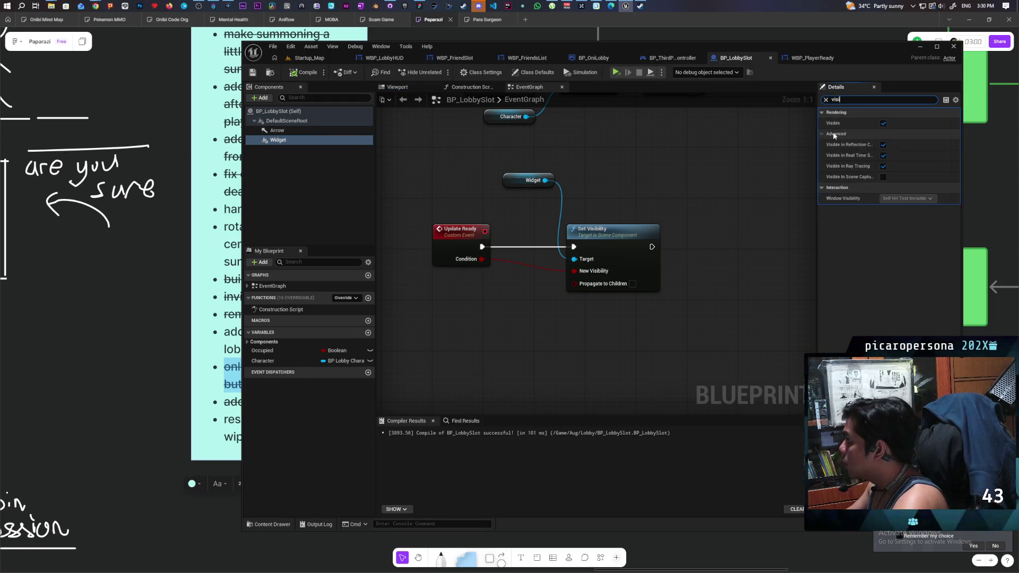
{"action": "left_click", "coordinate": [884, 124]}
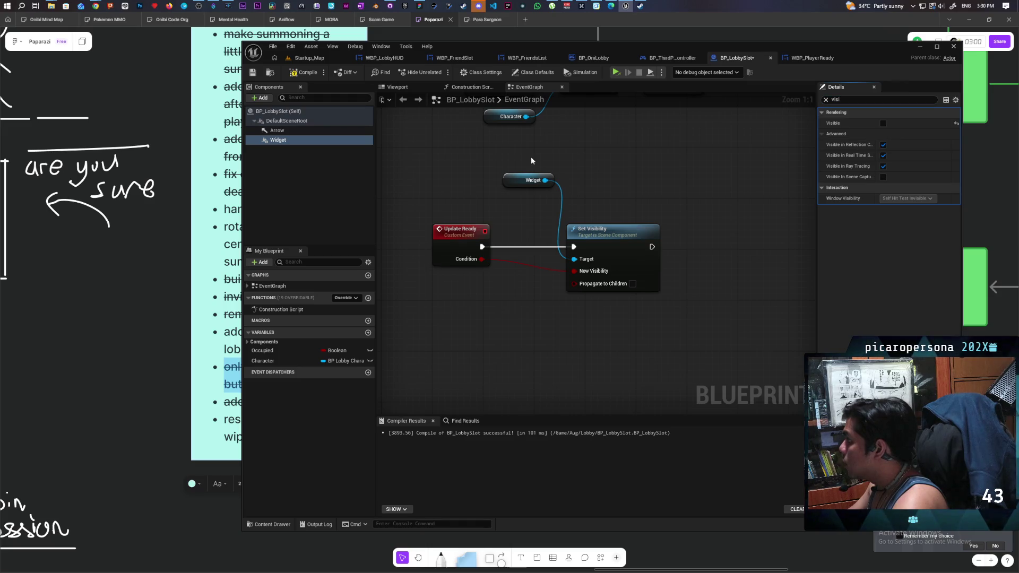
{"action": "left_click", "coordinate": [303, 74]}
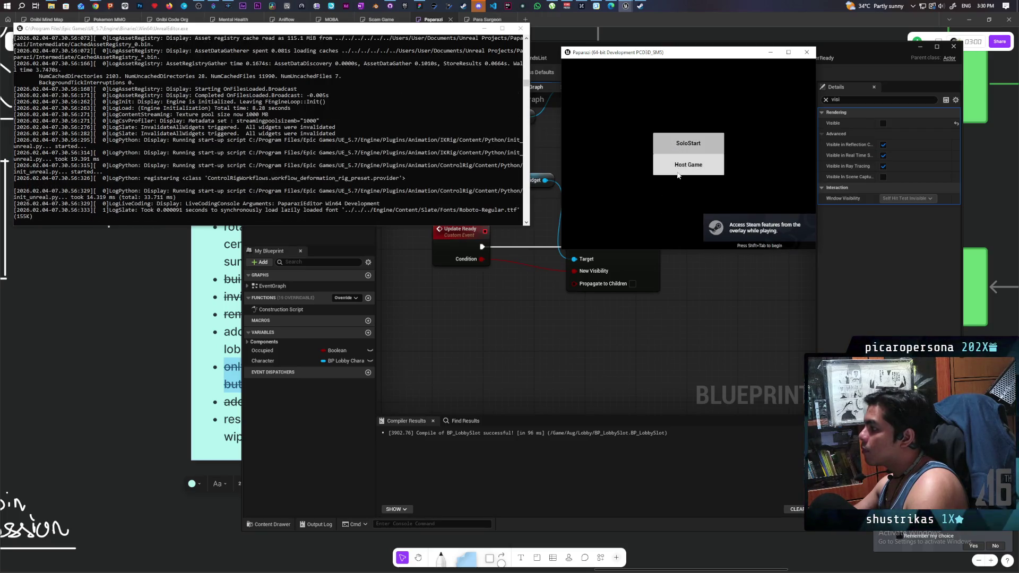
- In the standalone game, host a game and click Unready, then close it and open WBP_PlayerReady
{"action": "left_click", "coordinate": [680, 165]}
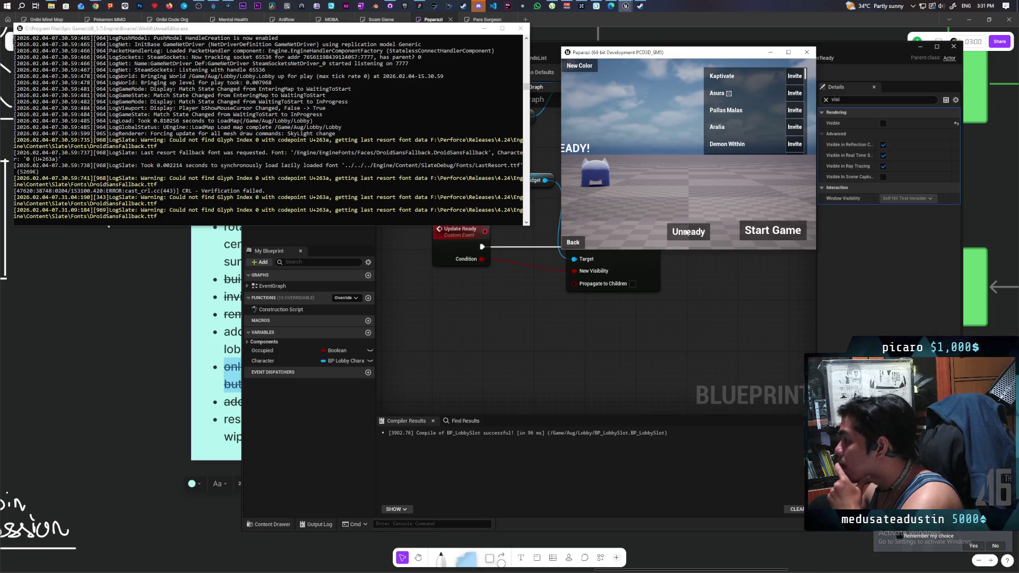
{"action": "left_click", "coordinate": [687, 232]}
{"action": "left_click", "coordinate": [806, 52]}
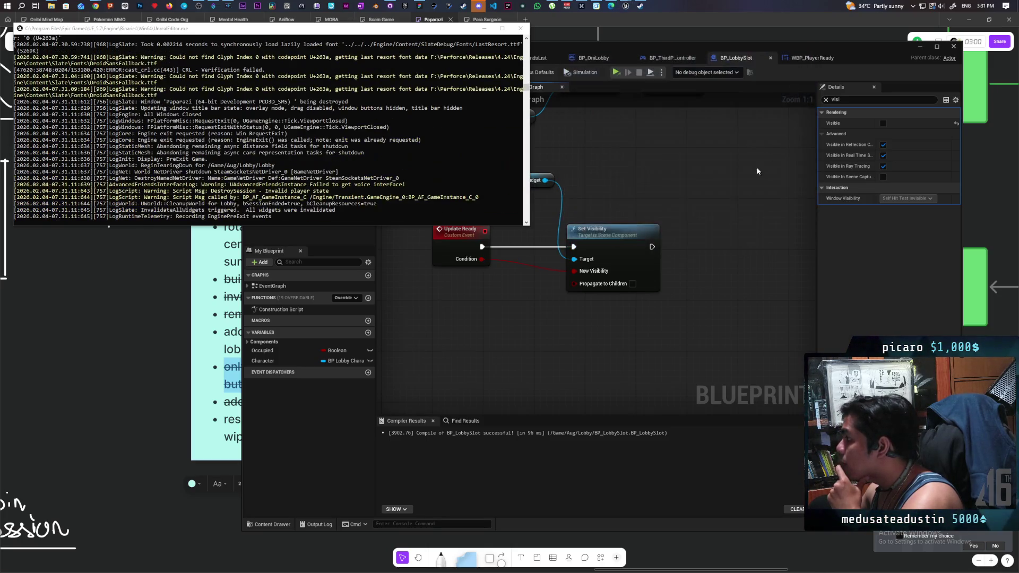
{"action": "left_click", "coordinate": [811, 58]}
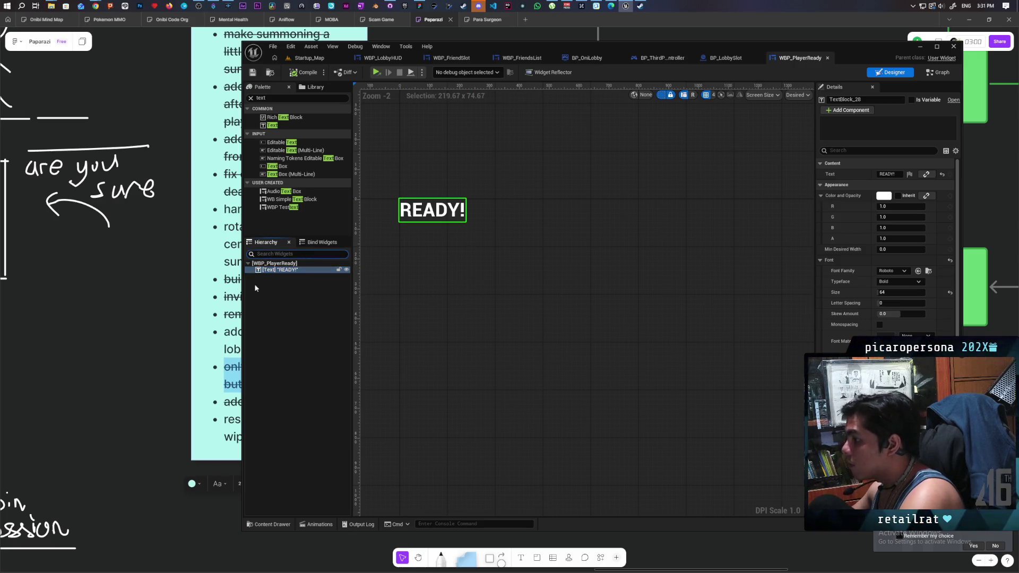
- Look through the READY! text's overlay options without wrapping it, then compile the widget
{"action": "right_click", "coordinate": [288, 273]}
{"action": "type", "text": "overl"}
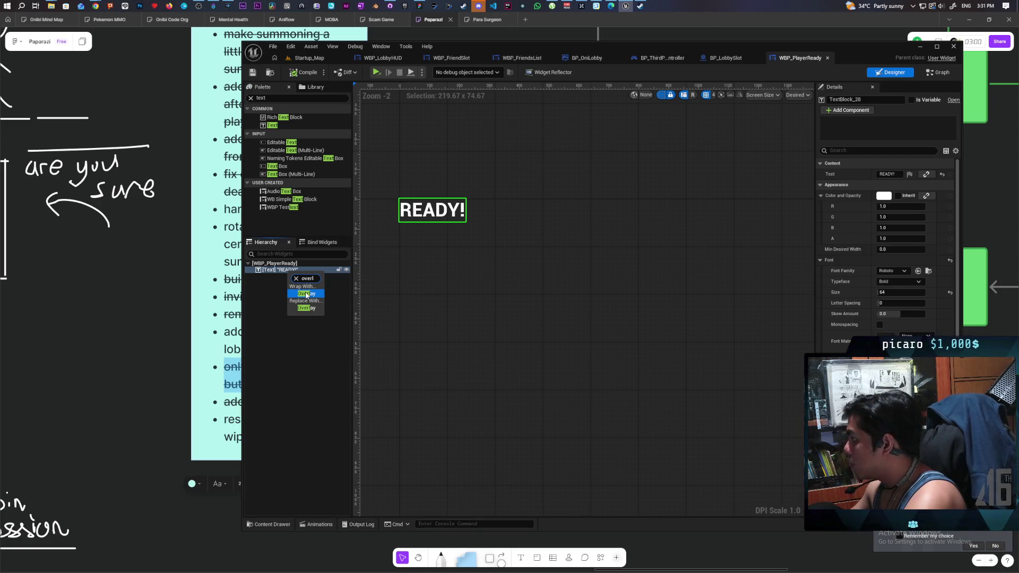
{"action": "left_click", "coordinate": [265, 285]}
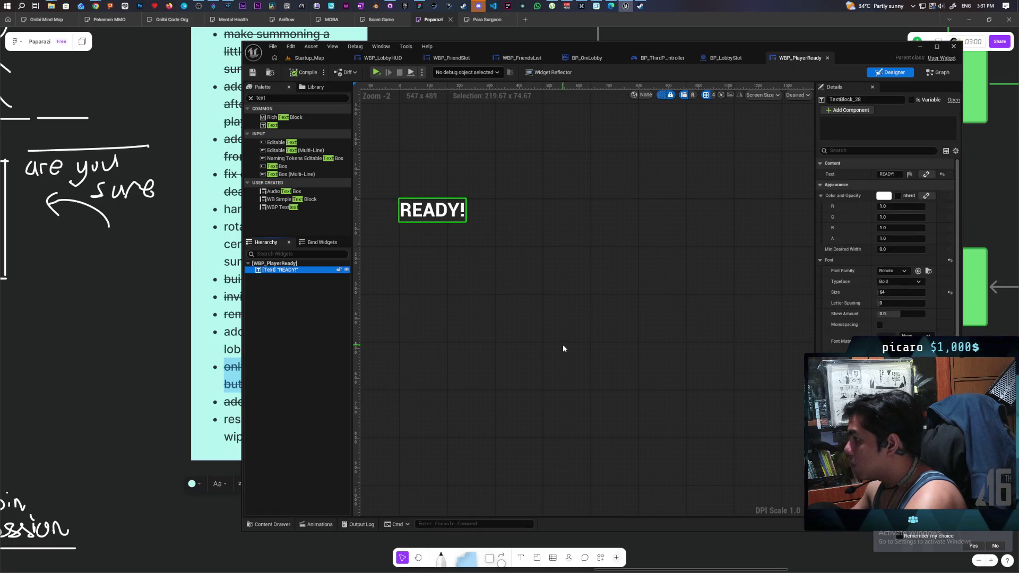
{"action": "left_click", "coordinate": [453, 207]}
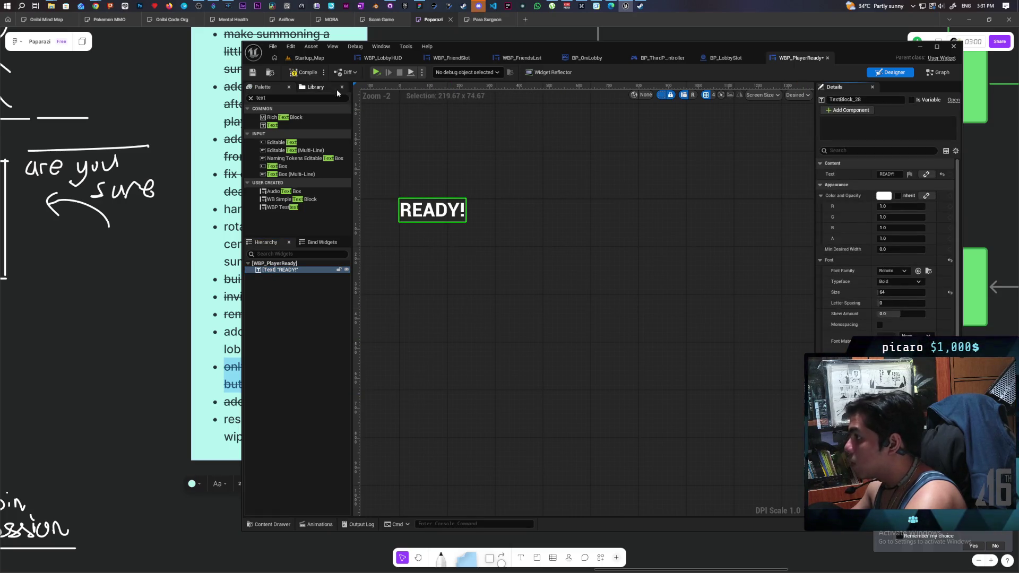
{"action": "key", "text": "ctrl+s"}
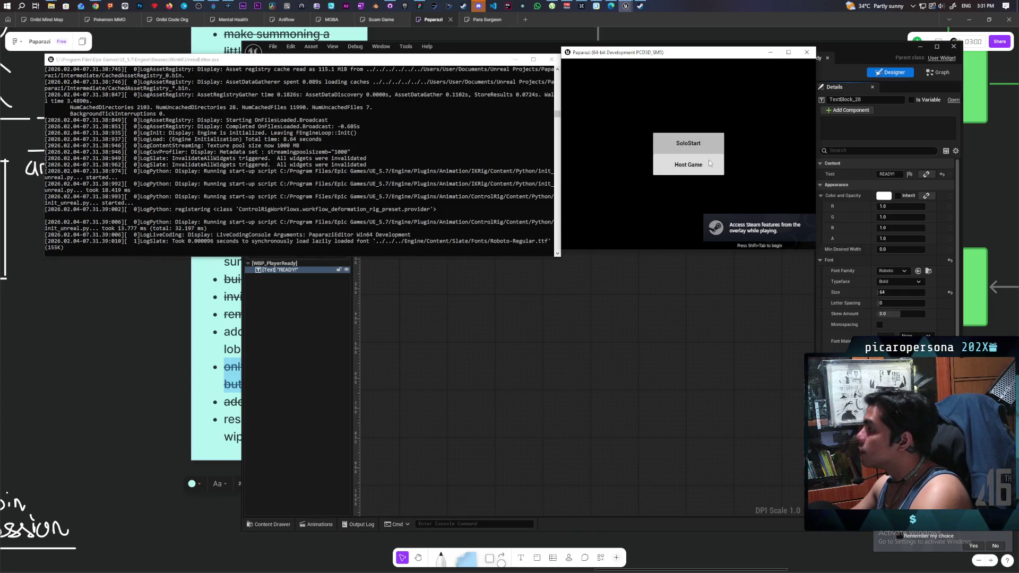
- Host a game, toggle Ready/Unready several times to check the READY! label, then close the game
{"action": "left_click", "coordinate": [709, 162]}
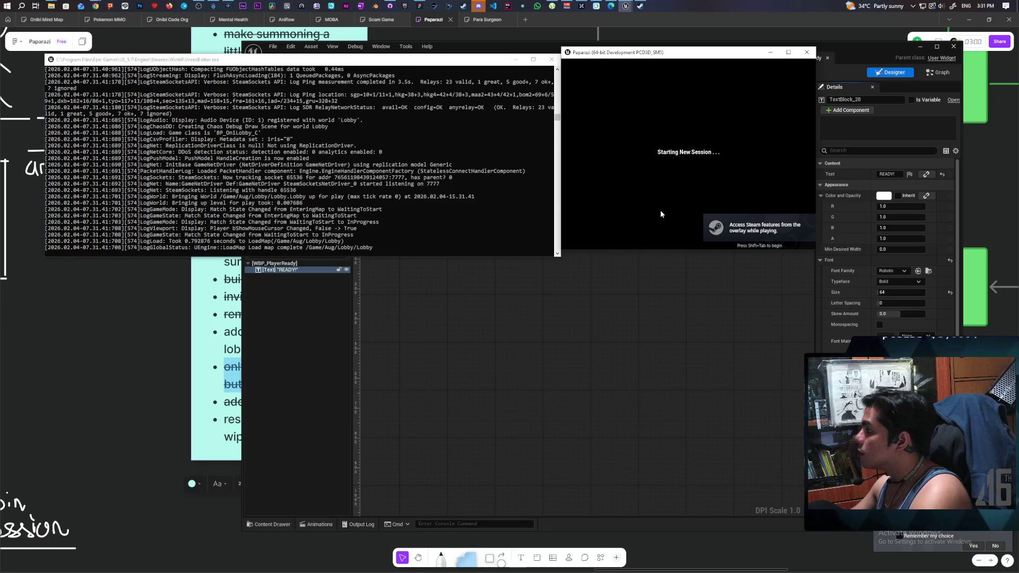
{"action": "left_click", "coordinate": [686, 234]}
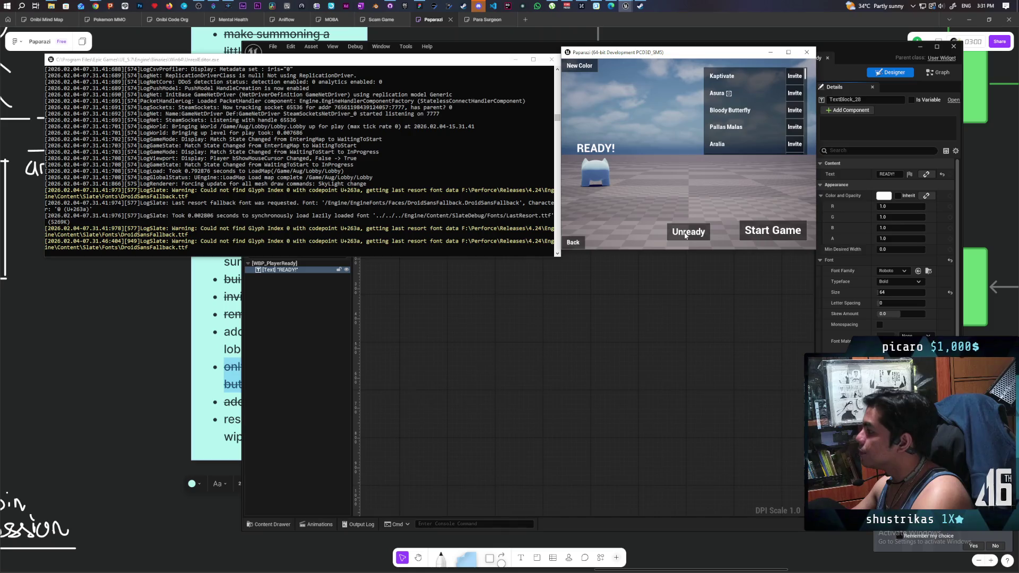
{"action": "left_click", "coordinate": [693, 236]}
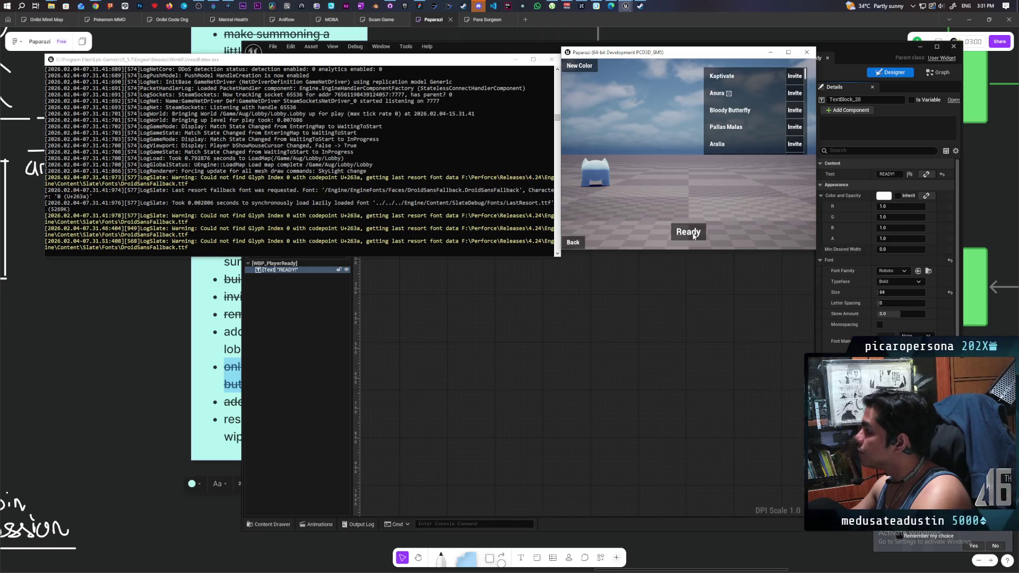
{"action": "left_click", "coordinate": [693, 236]}
{"action": "left_click", "coordinate": [693, 236]}
{"action": "left_click", "coordinate": [693, 235]}
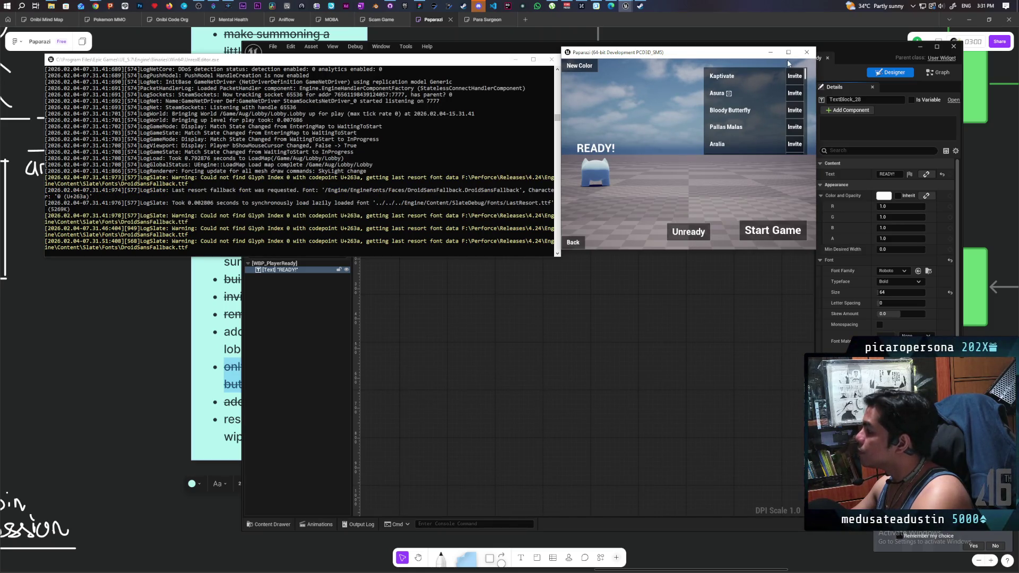
{"action": "left_click", "coordinate": [807, 52]}
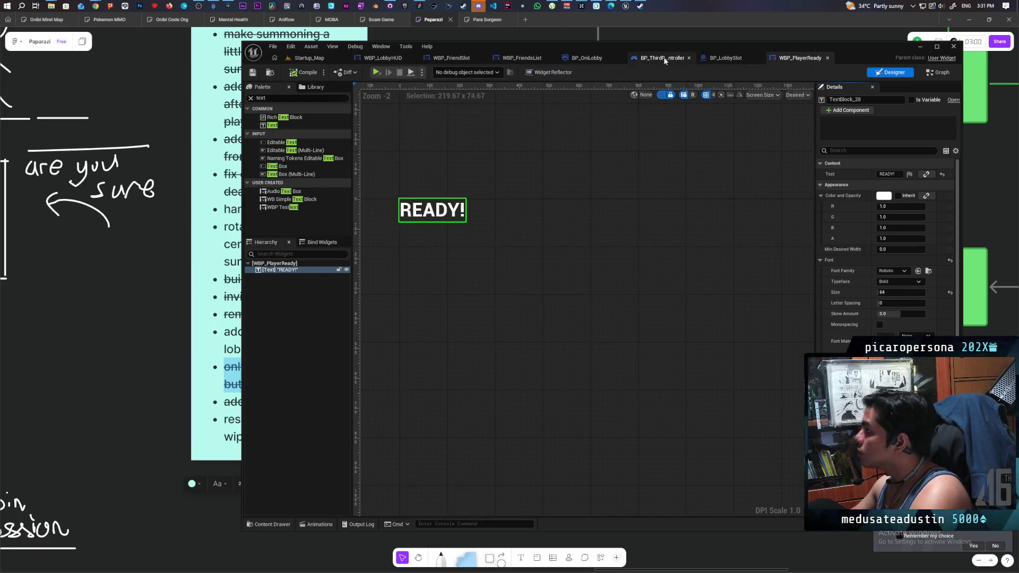
{"action": "left_click", "coordinate": [721, 58]}
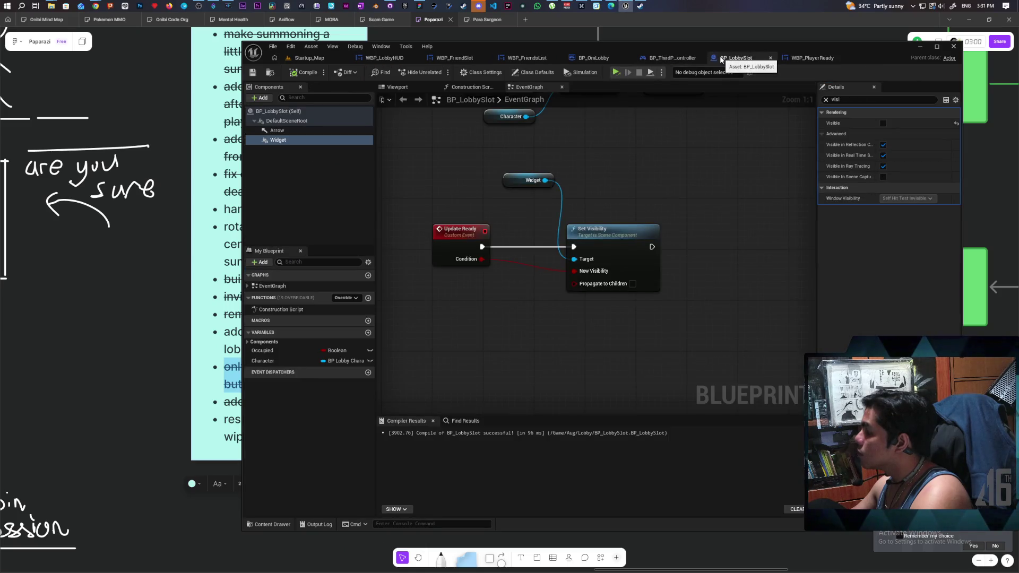
- In BP_LobbySlot's viewport, set the Widget component's Z location to -50 and relaunch the game
{"action": "left_click", "coordinate": [397, 87]}
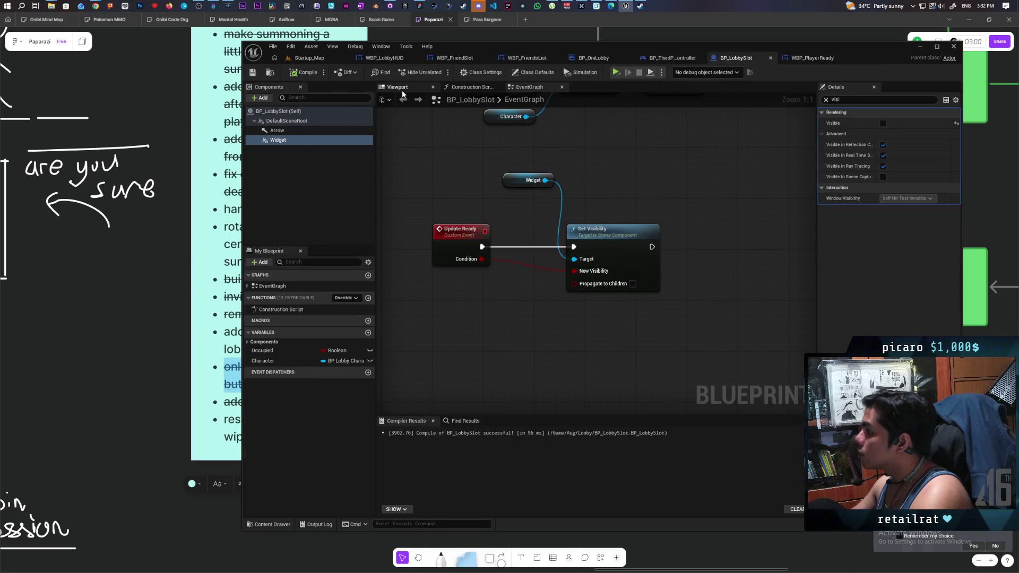
{"action": "left_click", "coordinate": [826, 100]}
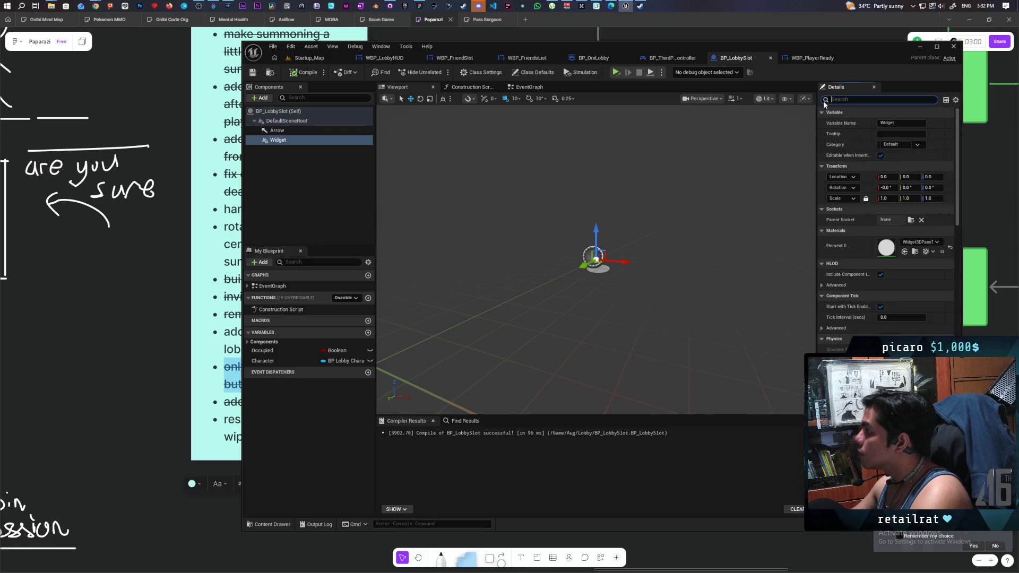
{"action": "left_click", "coordinate": [933, 176]}
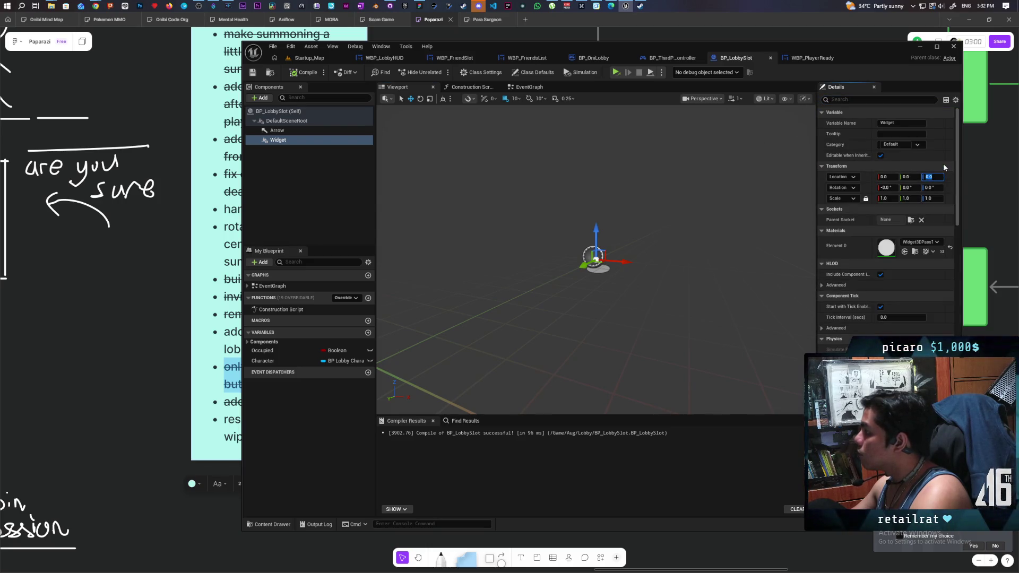
{"action": "type", "text": "-50"}
{"action": "key", "text": "Return"}
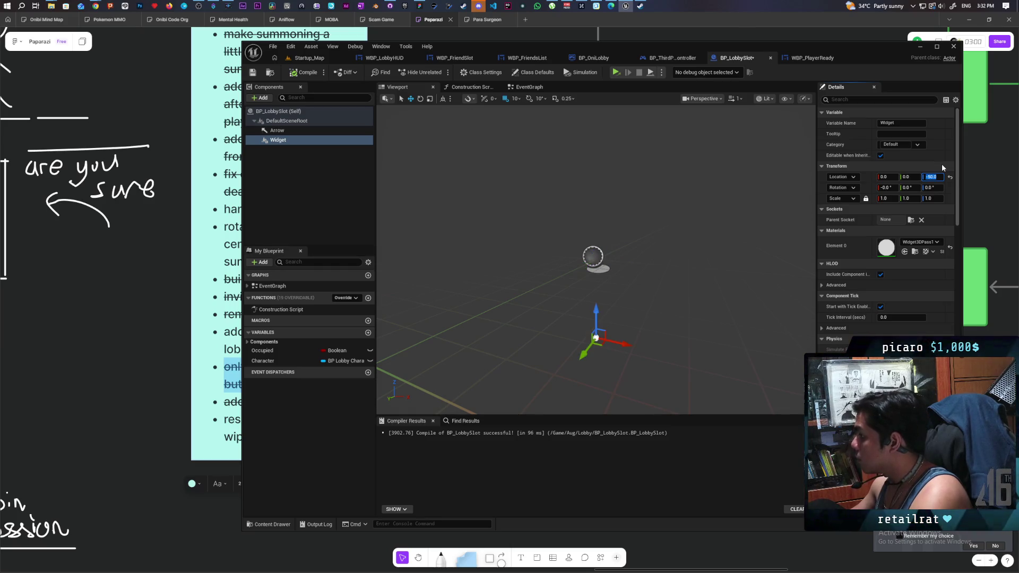
{"action": "key", "text": "ctrl+s"}
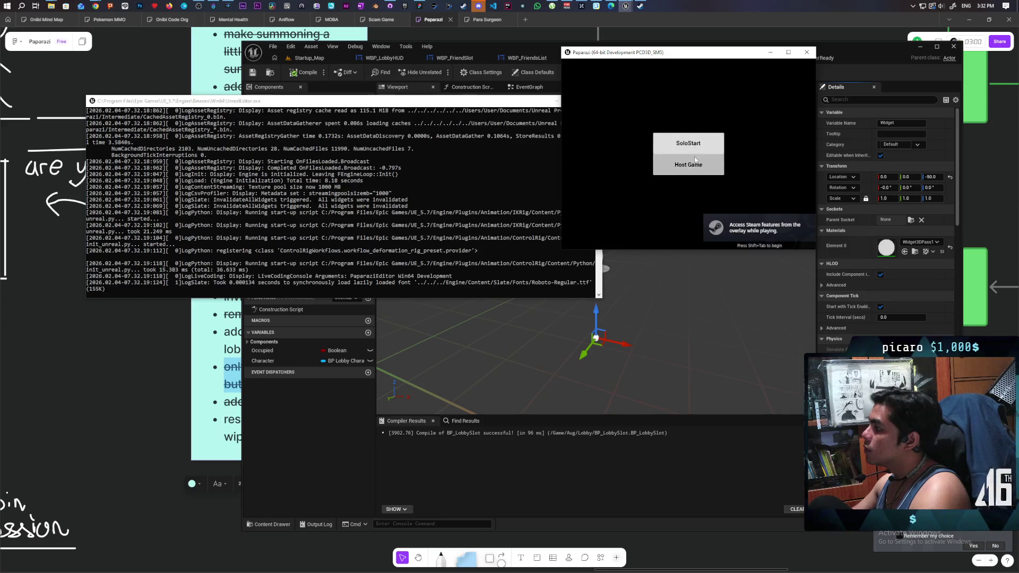
- Host a test game, mark the player ready to check the READY! label, then close it
{"action": "left_click", "coordinate": [656, 164]}
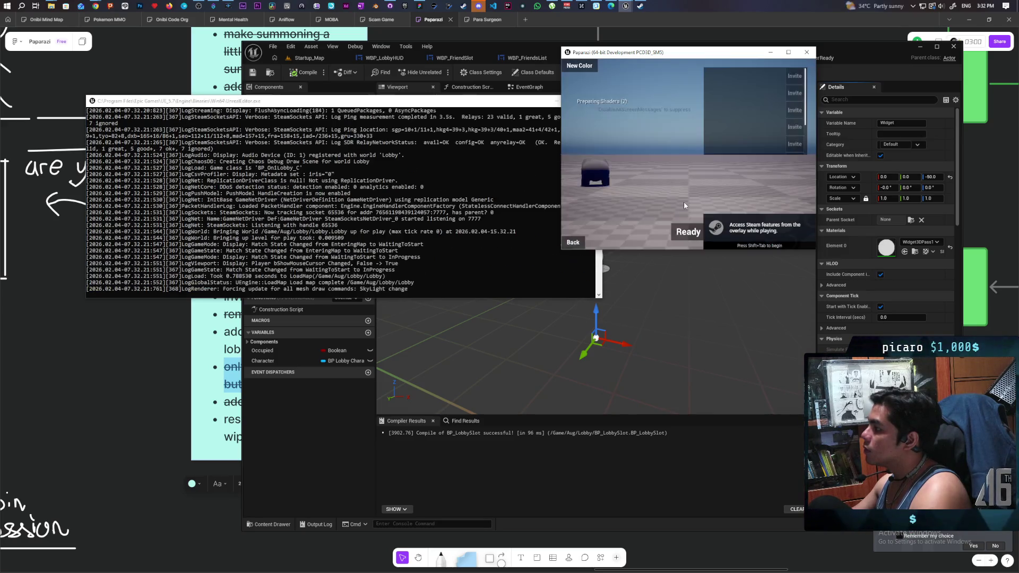
{"action": "left_click", "coordinate": [685, 236]}
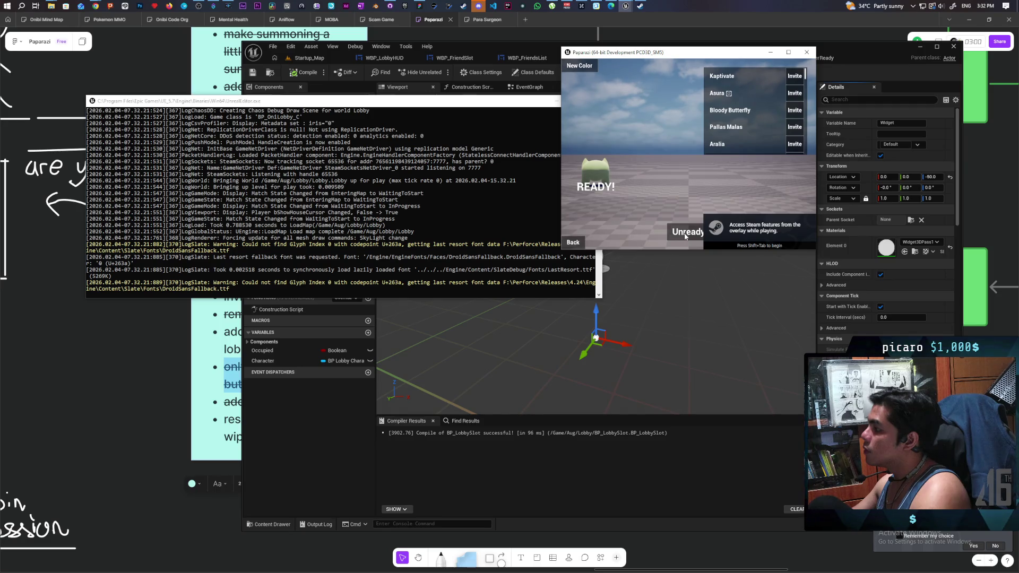
{"action": "left_click", "coordinate": [807, 53]}
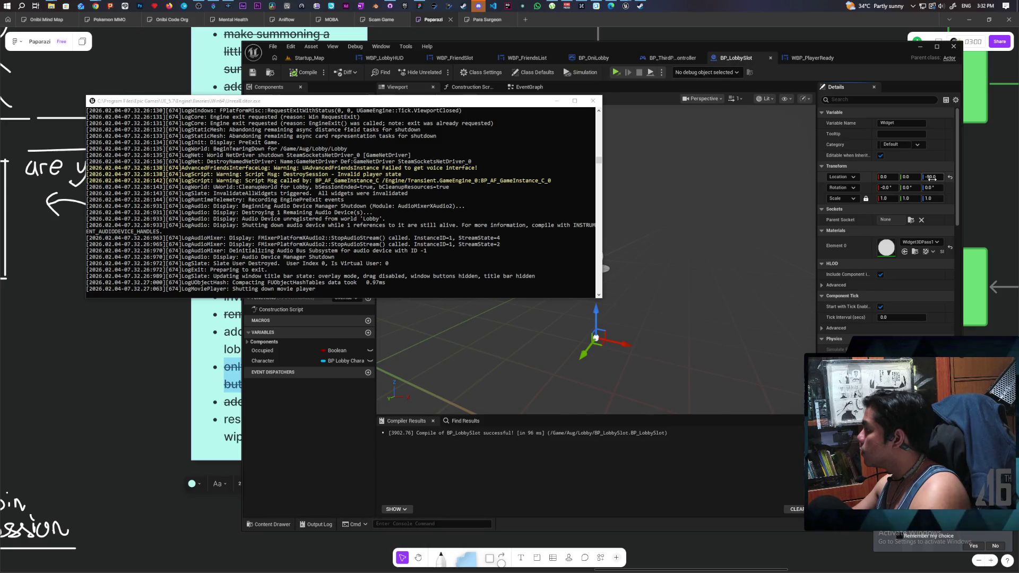
- Lower the Widget to Z -70, then compile and save BP_LobbySlot
{"action": "type", "text": "-70"}
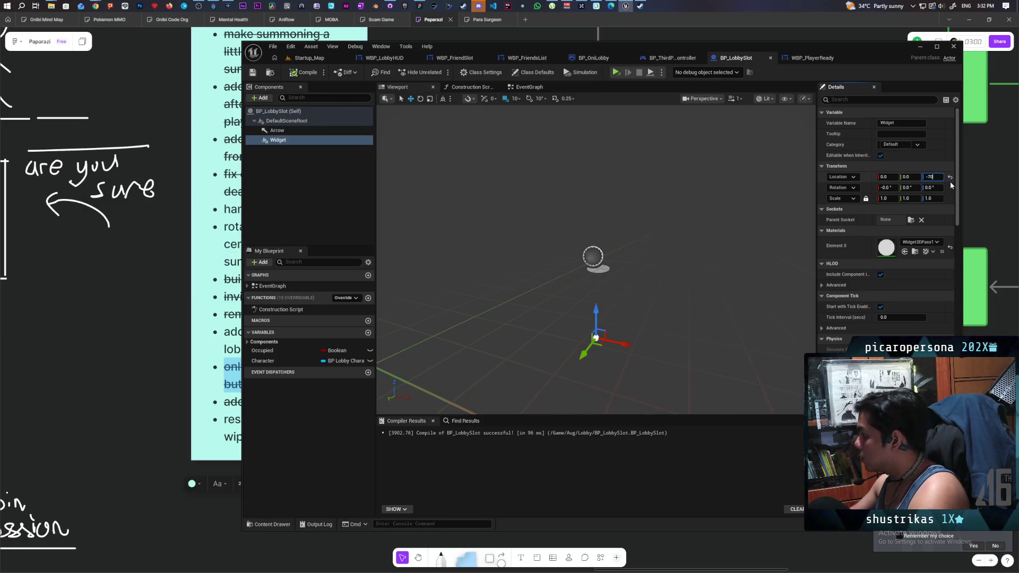
{"action": "key", "text": "Return"}
{"action": "left_click", "coordinate": [303, 72]}
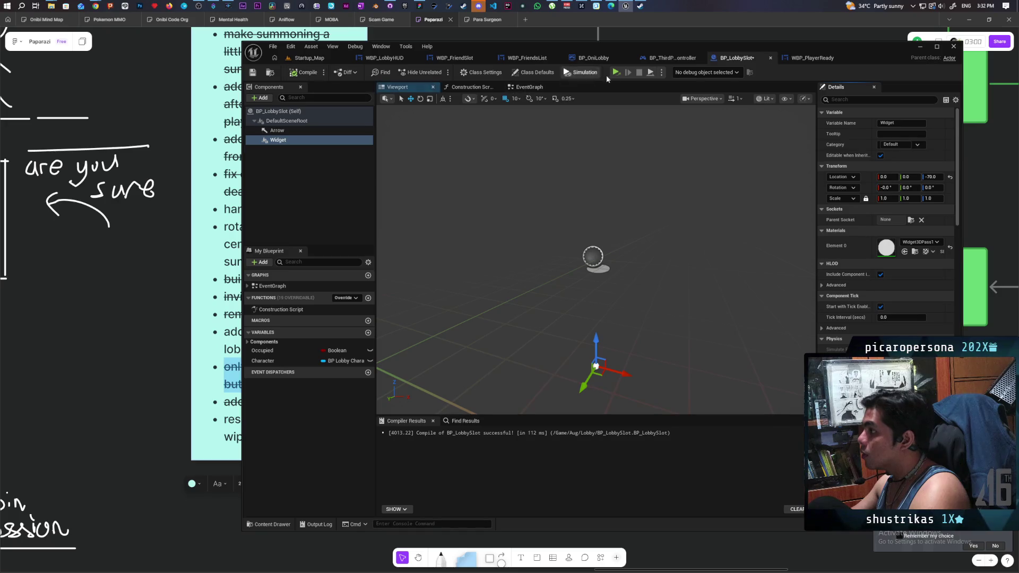
{"action": "key", "text": "ctrl+shift+s"}
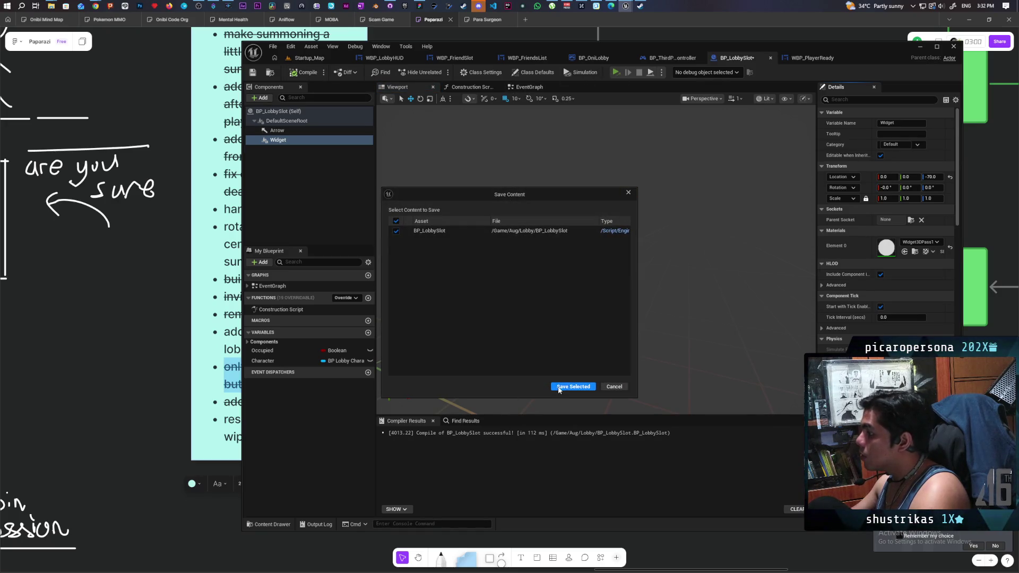
{"action": "left_click", "coordinate": [559, 388]}
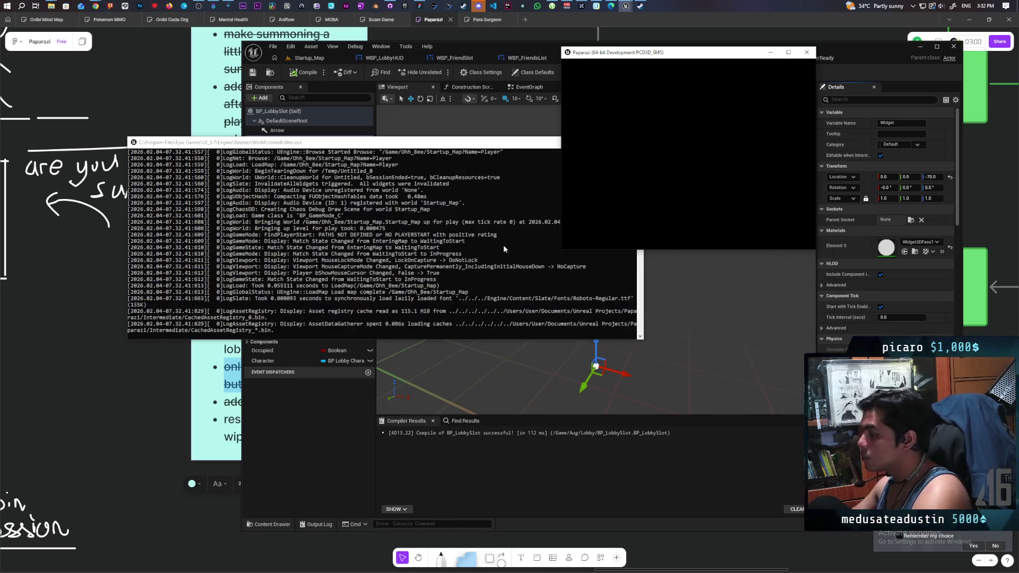
- Retest hosting and toggling ready, then close the game and its log window
{"action": "left_click", "coordinate": [685, 164]}
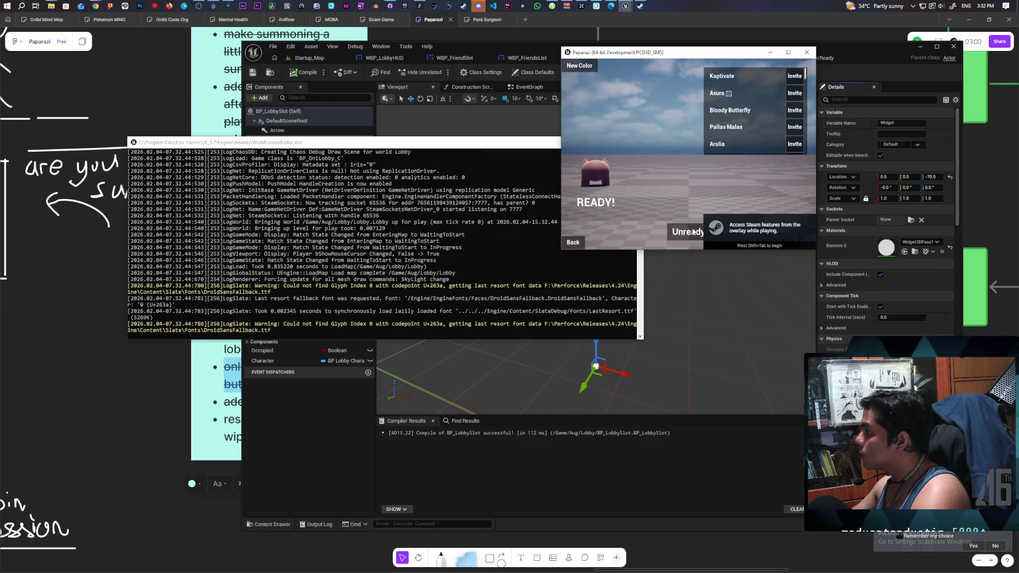
{"action": "left_click", "coordinate": [692, 231]}
{"action": "left_click", "coordinate": [692, 233]}
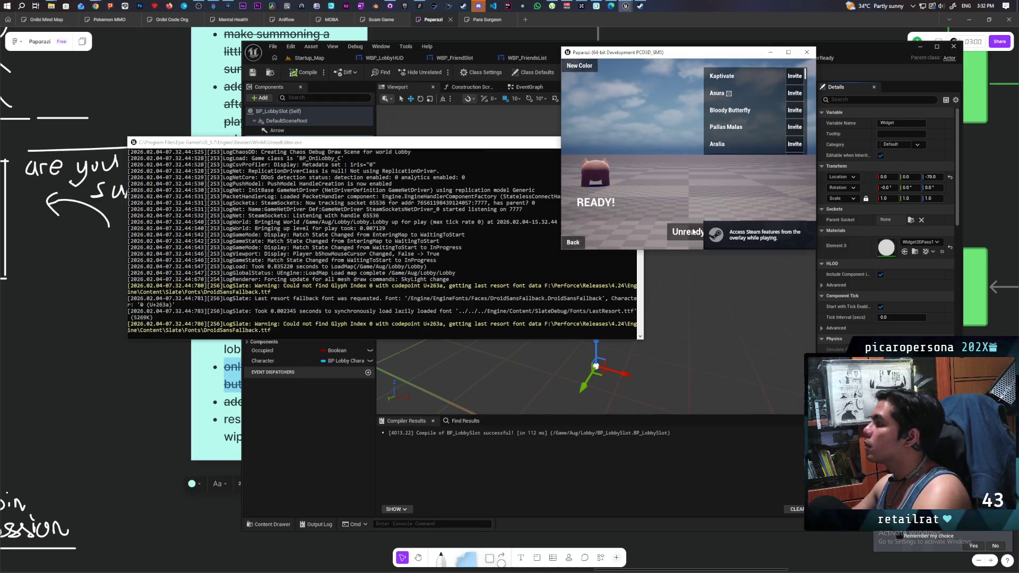
{"action": "left_click", "coordinate": [691, 237]}
{"action": "left_click", "coordinate": [692, 236]}
{"action": "left_click", "coordinate": [692, 235]}
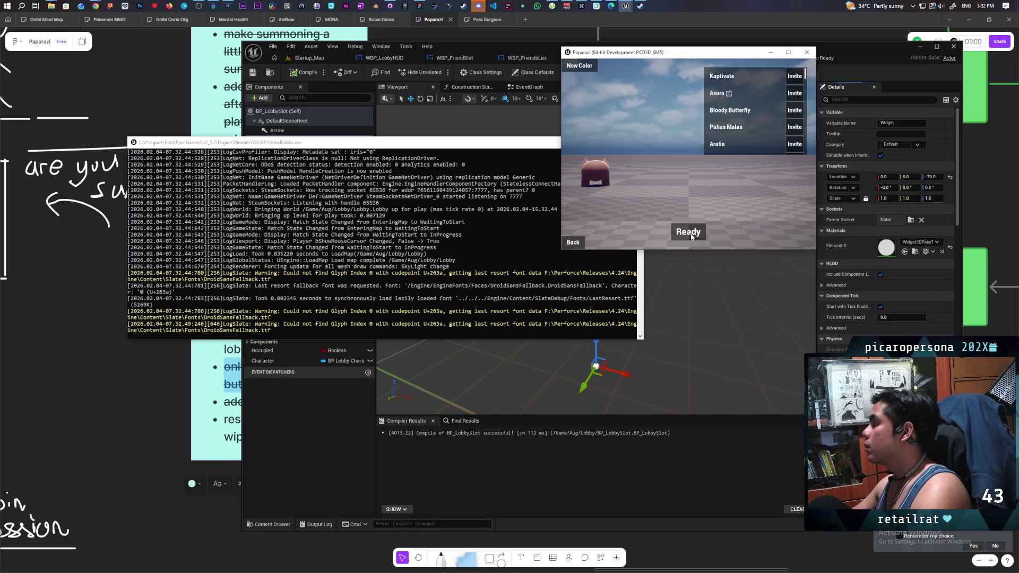
{"action": "left_click", "coordinate": [807, 52]}
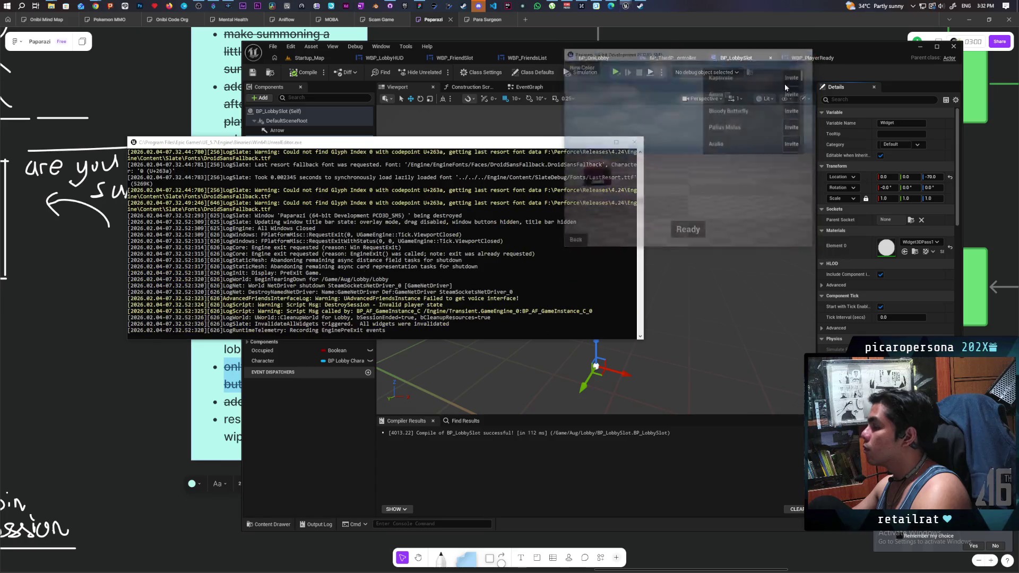
{"action": "left_click", "coordinate": [253, 75]}
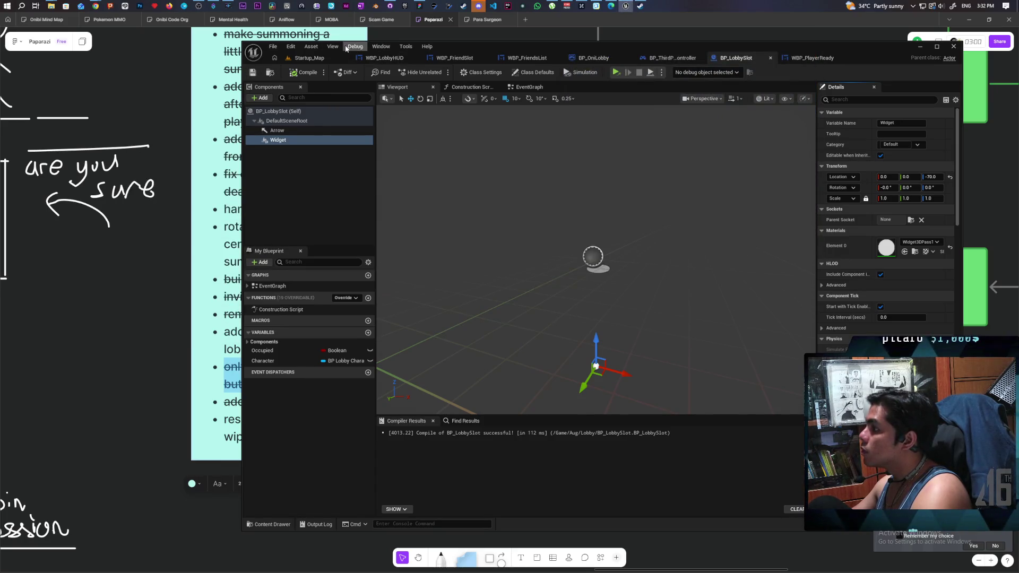
- From the Startup_Map editor, run Platforms > Package Project and confirm the output folder
{"action": "left_click", "coordinate": [309, 58]}
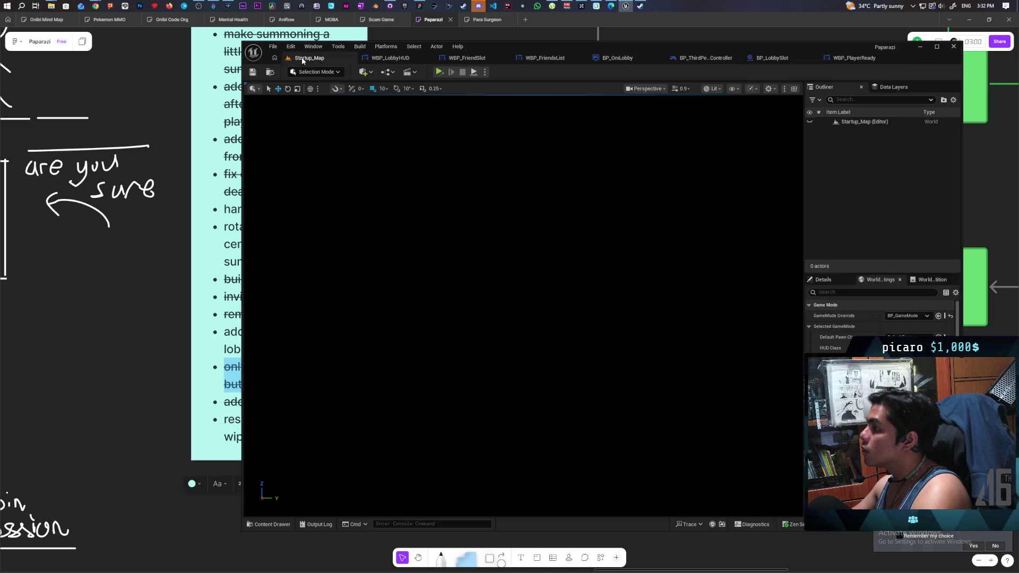
{"action": "left_click", "coordinate": [386, 46]}
{"action": "mouse_move", "coordinate": [462, 134]}
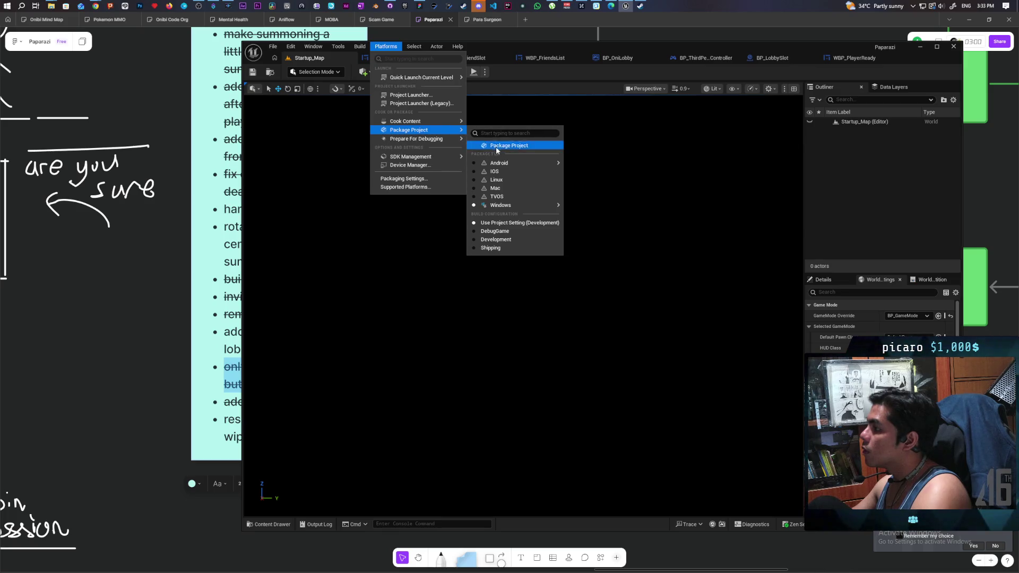
{"action": "left_click", "coordinate": [510, 141]}
{"action": "left_click", "coordinate": [647, 314]}
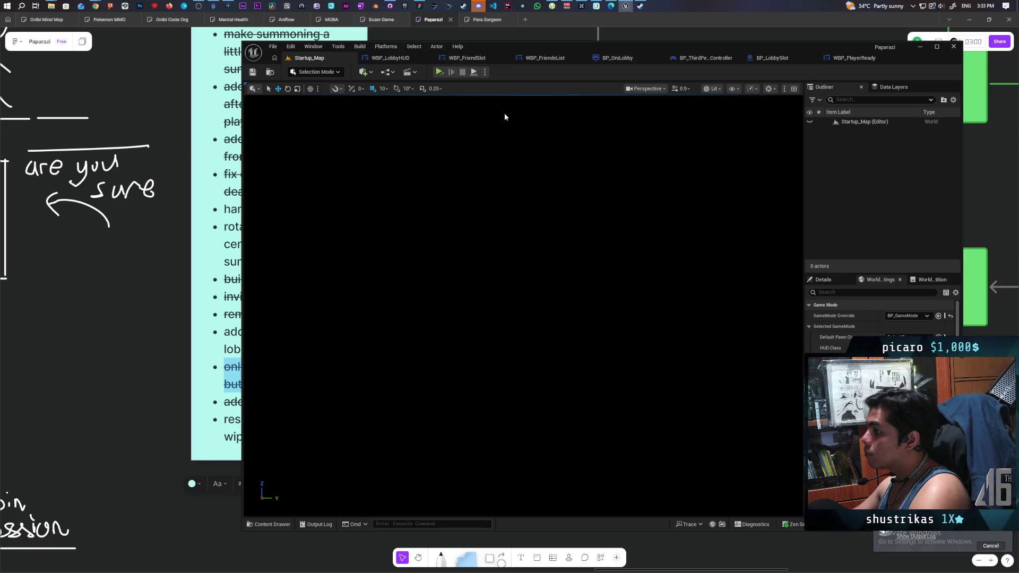
- Switch GitHub Desktop's current repository to Paparazi
{"action": "mouse_move", "coordinate": [389, 4]}
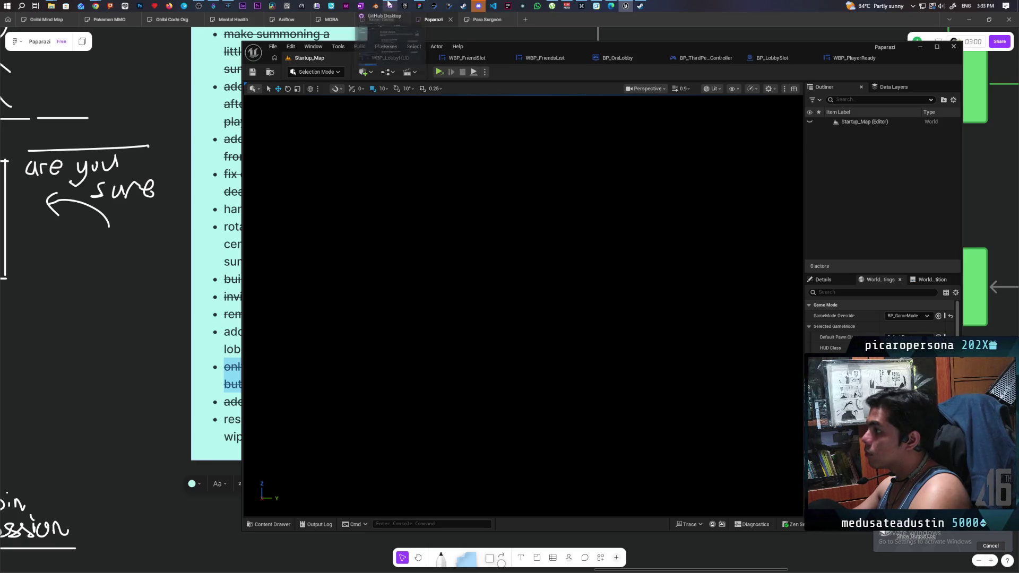
{"action": "left_click", "coordinate": [393, 43]}
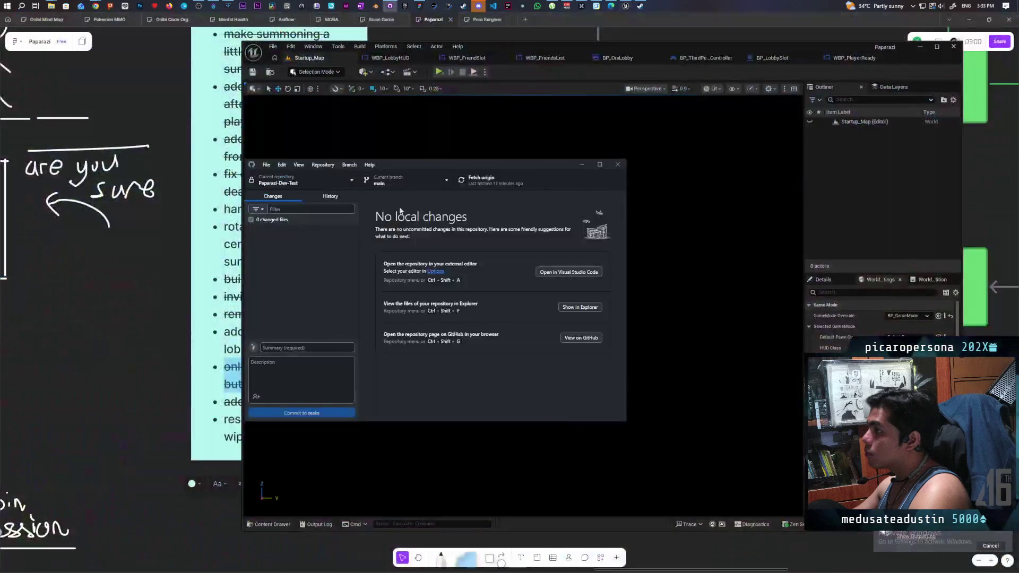
{"action": "left_click", "coordinate": [349, 185]}
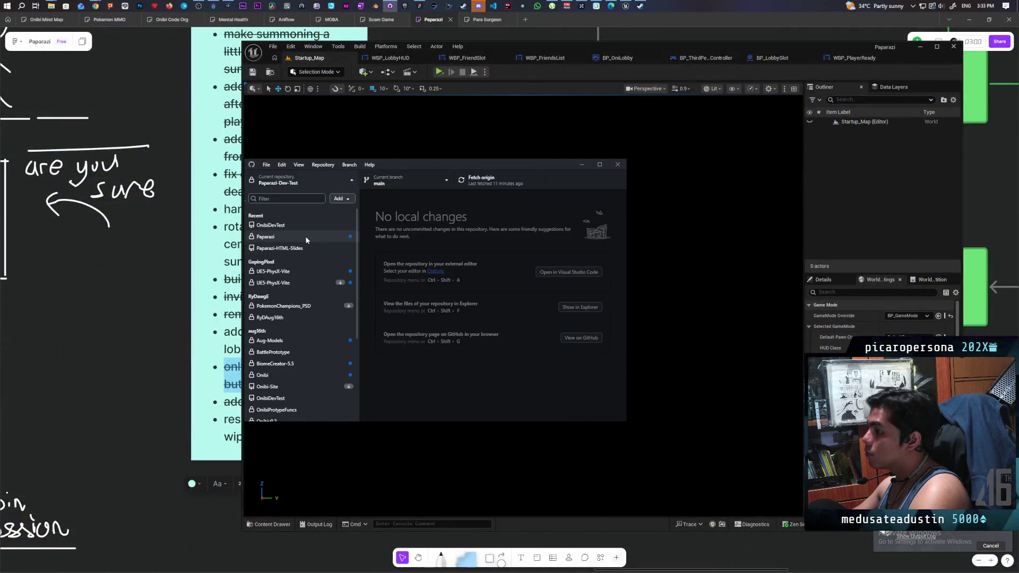
{"action": "left_click", "coordinate": [319, 236]}
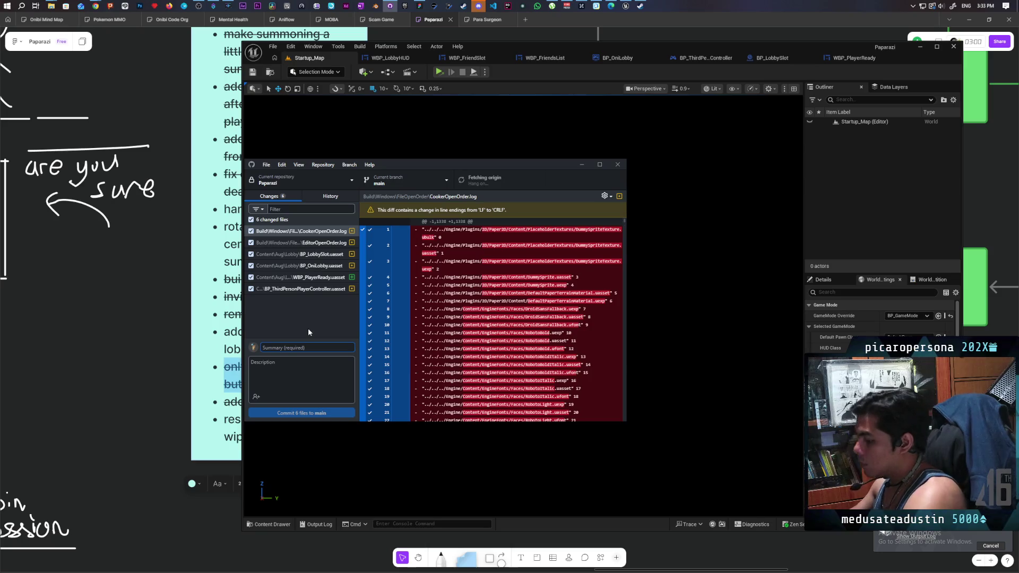
- Commit the six changes as 'added ready button and widget', retrying after the Git error, and push
{"action": "type", "text": "added ready button and"}
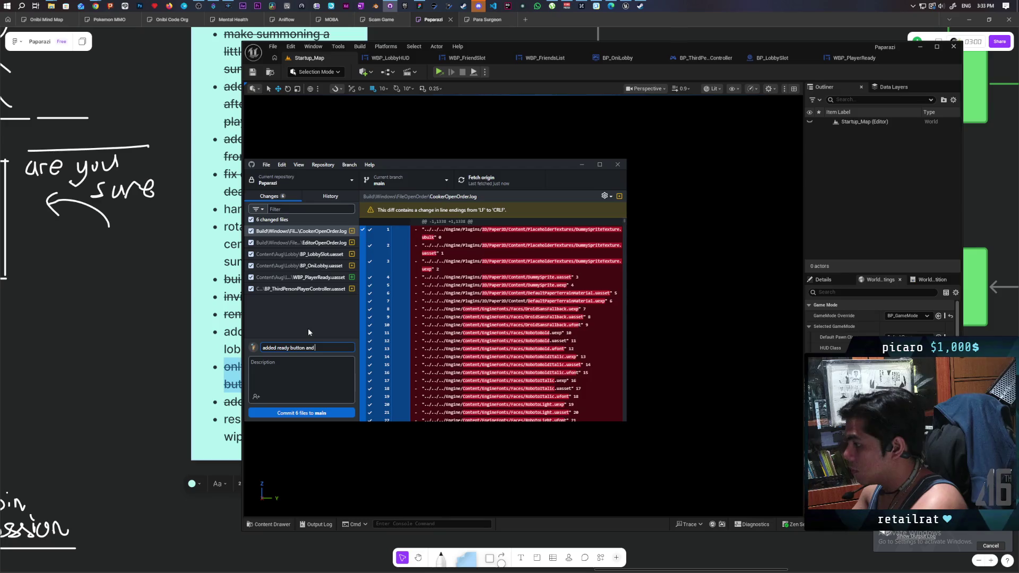
{"action": "type", "text": " widget"}
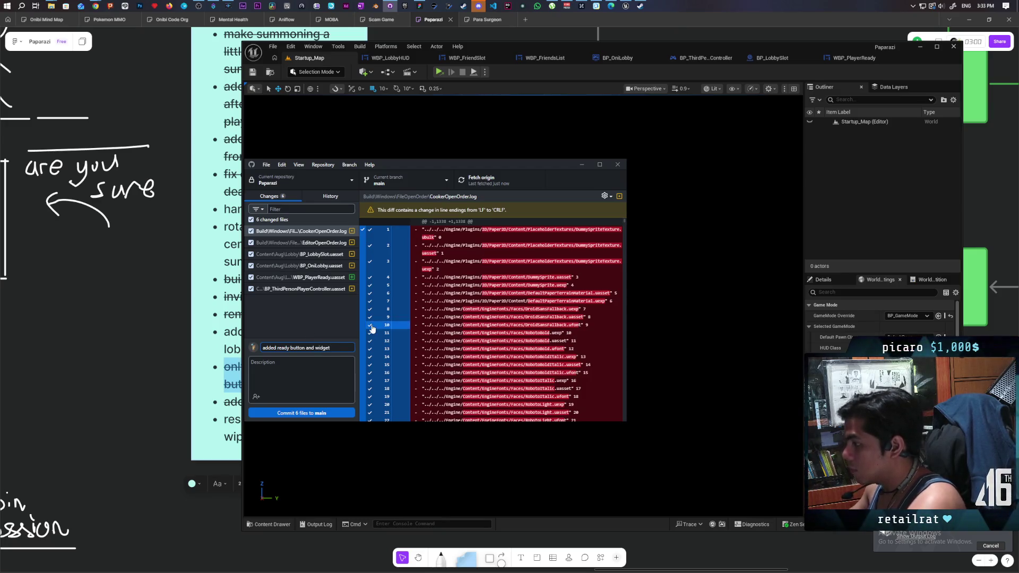
{"action": "key", "text": "ctrl+Return"}
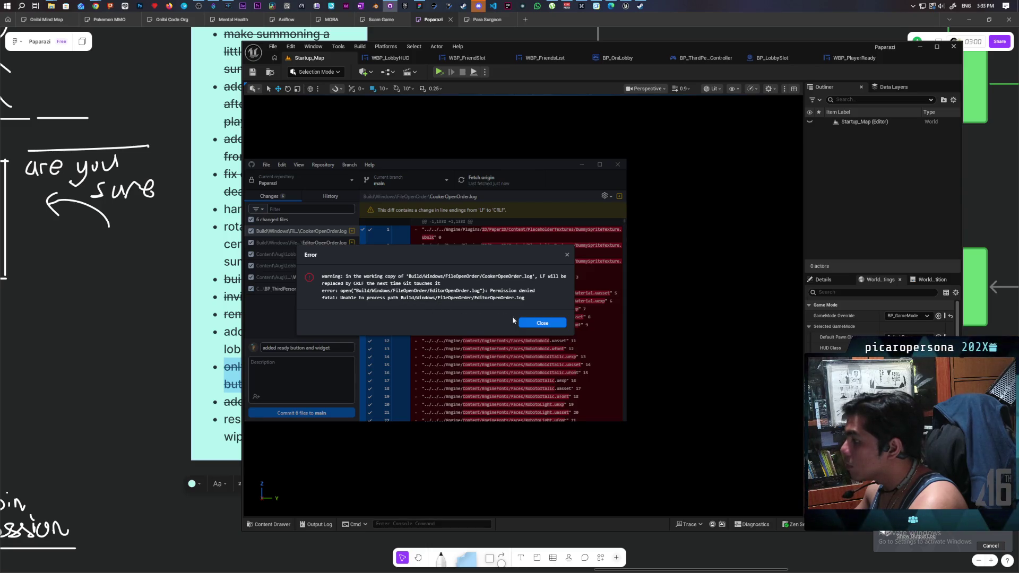
{"action": "left_click", "coordinate": [533, 323]}
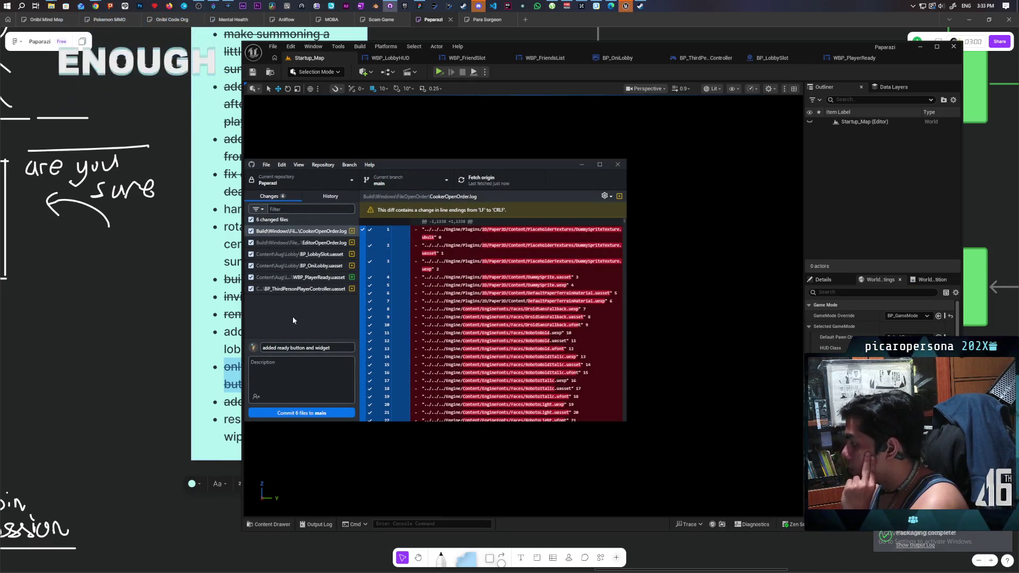
{"action": "left_click", "coordinate": [301, 412]}
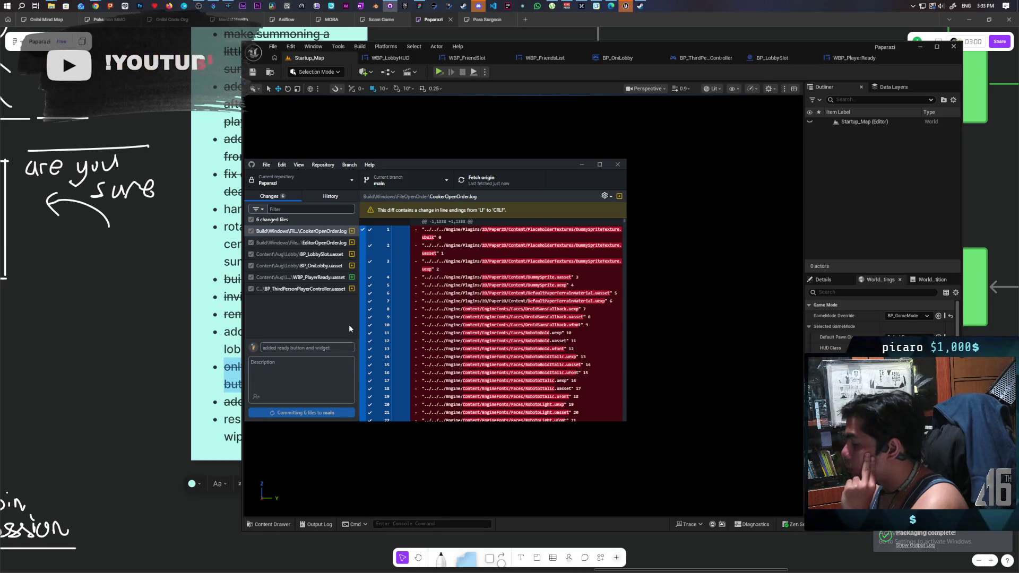
{"action": "left_click", "coordinate": [483, 180]}
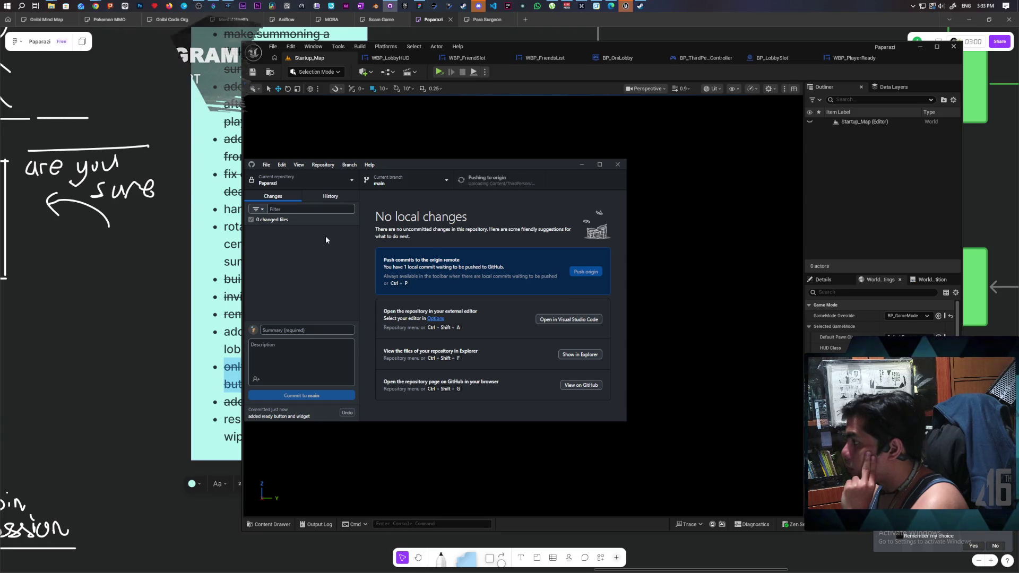
- In Paparazi-Dev-Test, commit the five changes as 'added ready widget' and push to origin
{"action": "left_click", "coordinate": [349, 182]}
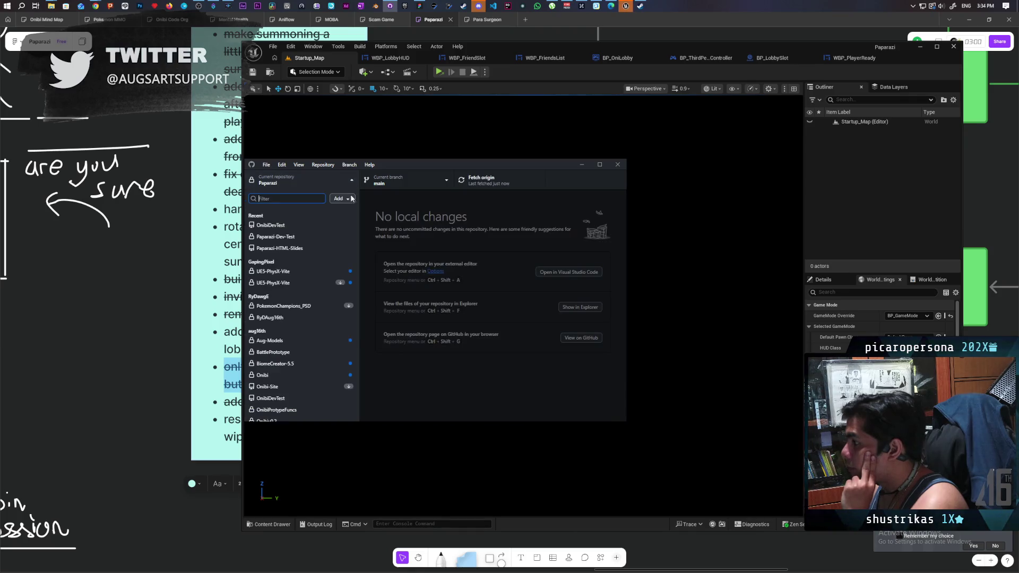
{"action": "left_click", "coordinate": [312, 235]}
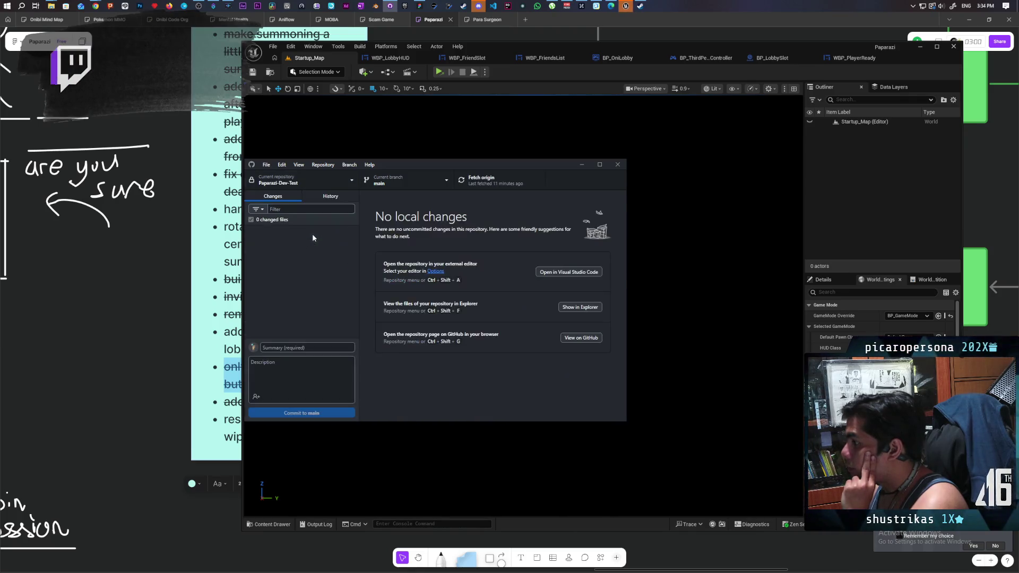
{"action": "left_click", "coordinate": [299, 346]}
{"action": "type", "text": "a"}
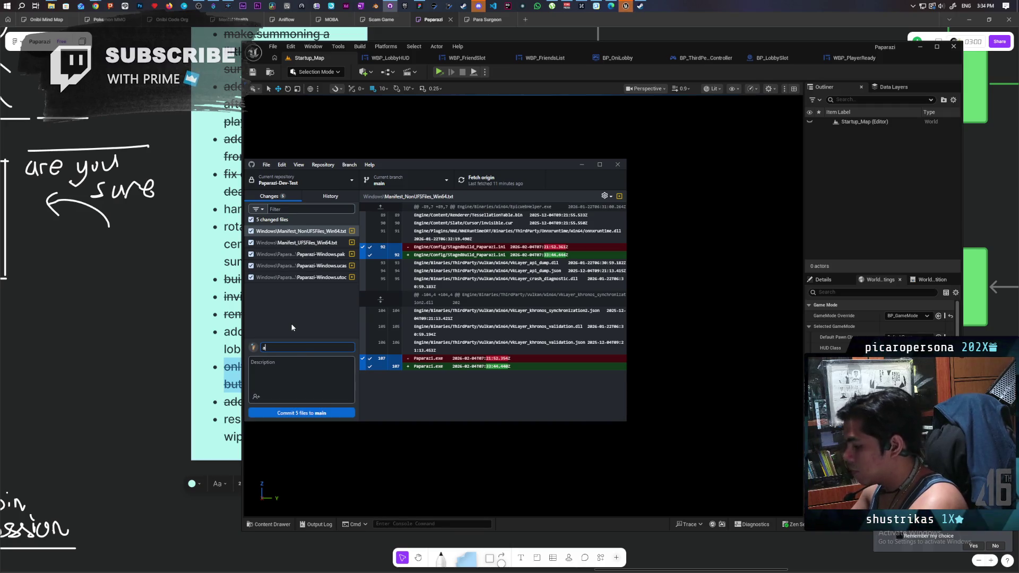
{"action": "type", "text": "dded widget"}
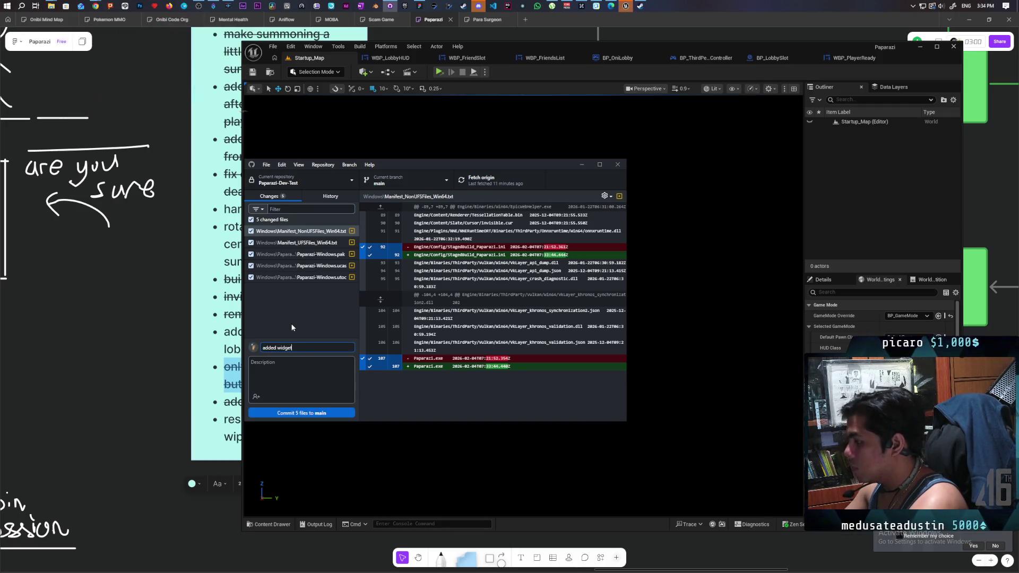
{"action": "key", "text": "BackSpace"}
{"action": "key", "text": "BackSpace"}
{"action": "key", "text": "BackSpace"}
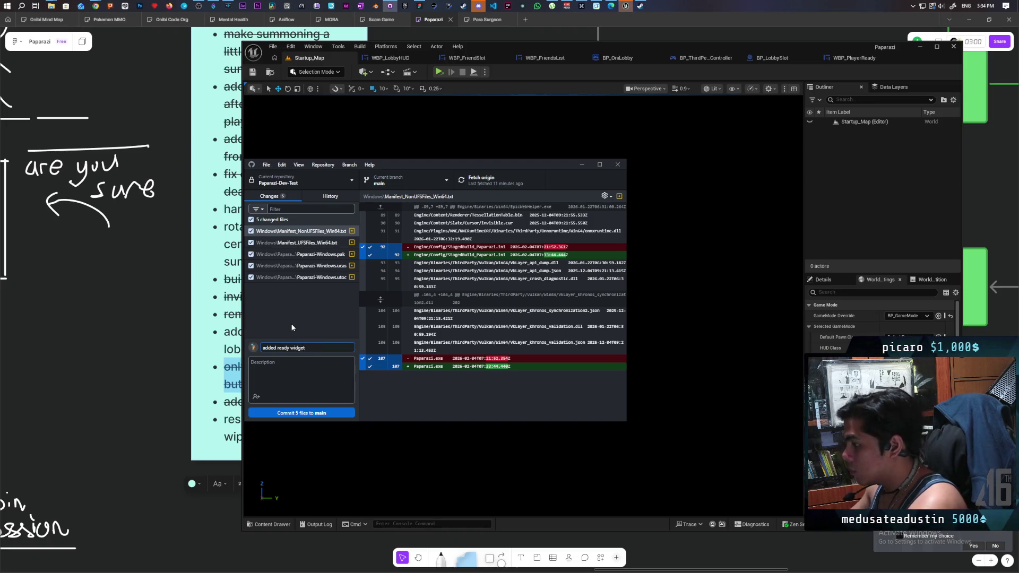
{"action": "key", "text": "ctrl+Return"}
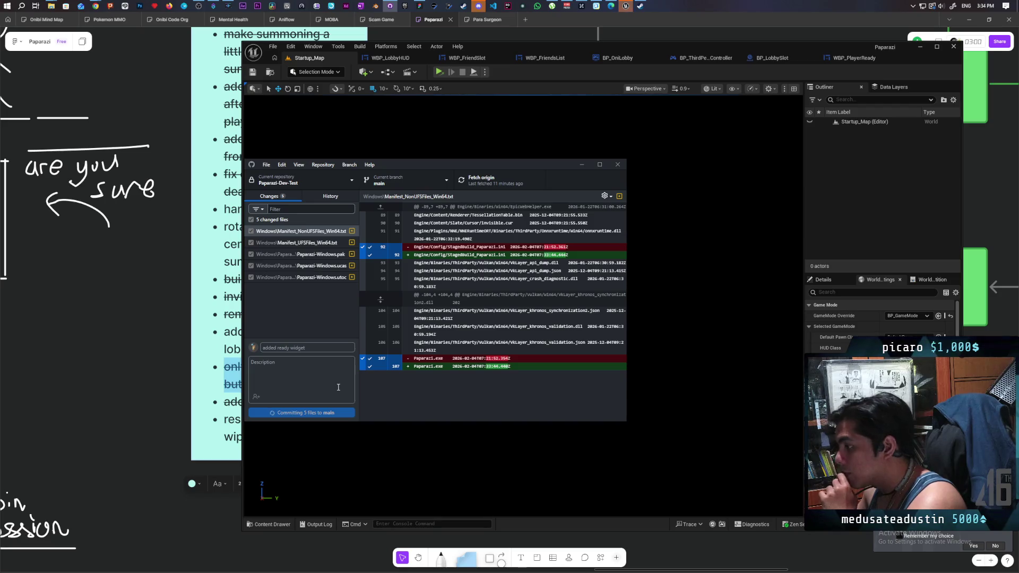
{"action": "left_click", "coordinate": [507, 180]}
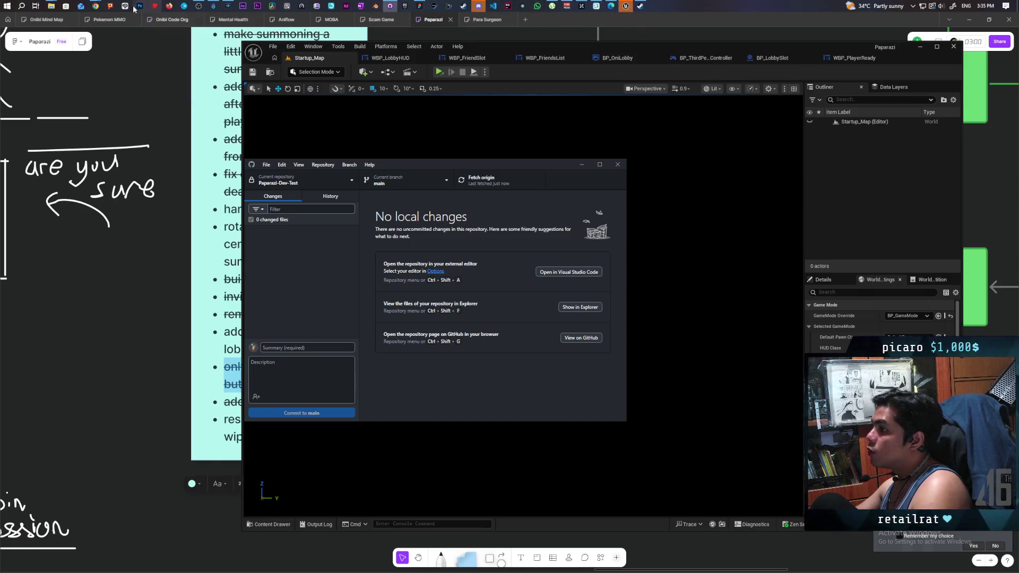
- In the remote PC's GitHub Desktop, fetch origin and pull the new commit
{"action": "mouse_move", "coordinate": [95, 6]}
{"action": "left_click", "coordinate": [186, 43]}
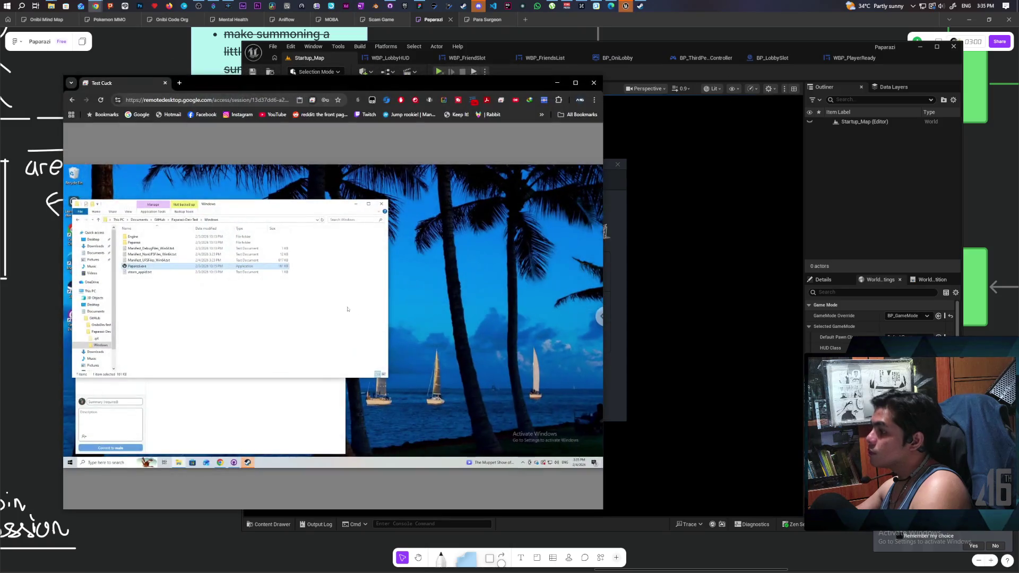
{"action": "left_click", "coordinate": [308, 438]}
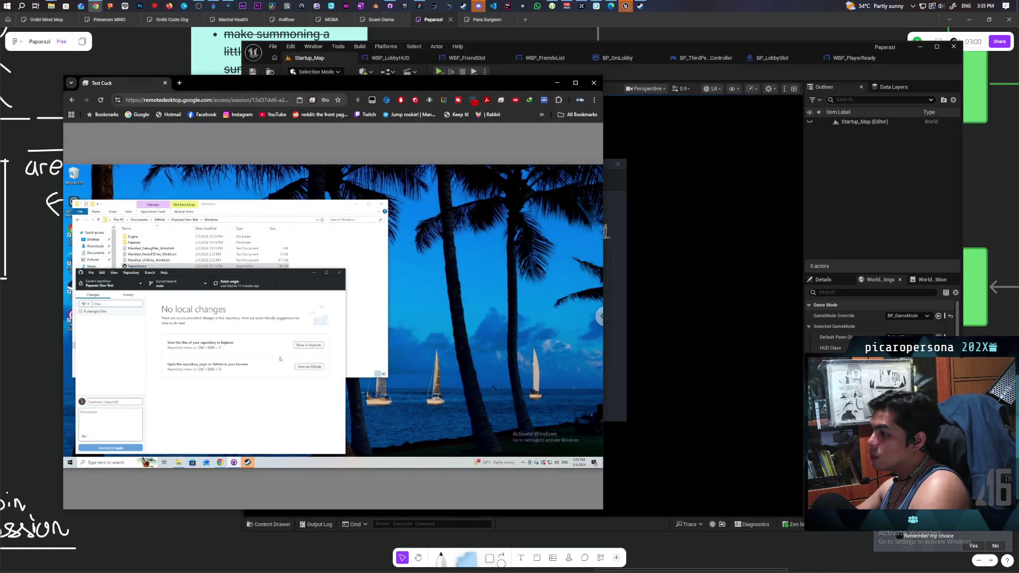
{"action": "left_click", "coordinate": [245, 286]}
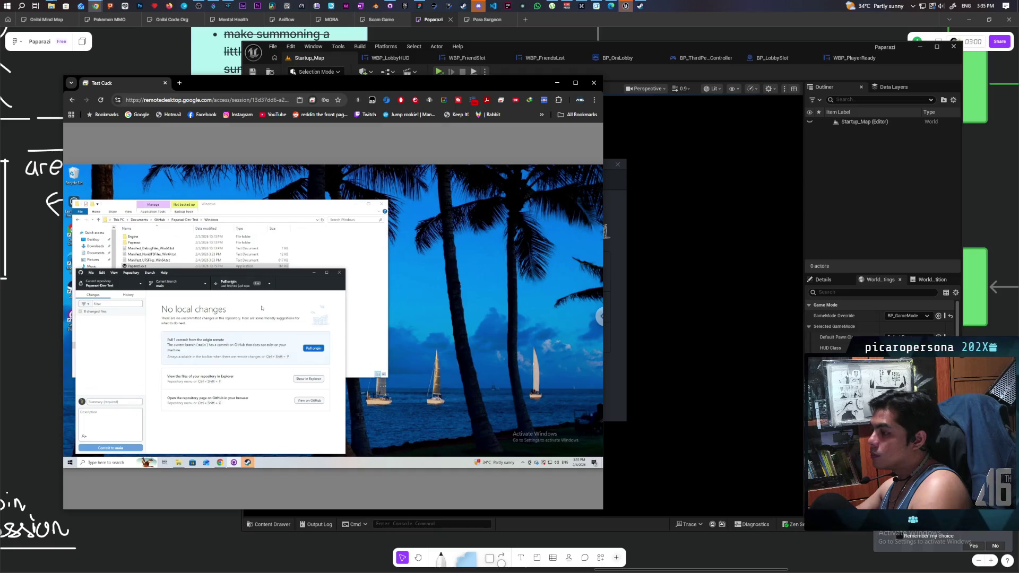
{"action": "left_click", "coordinate": [251, 290]}
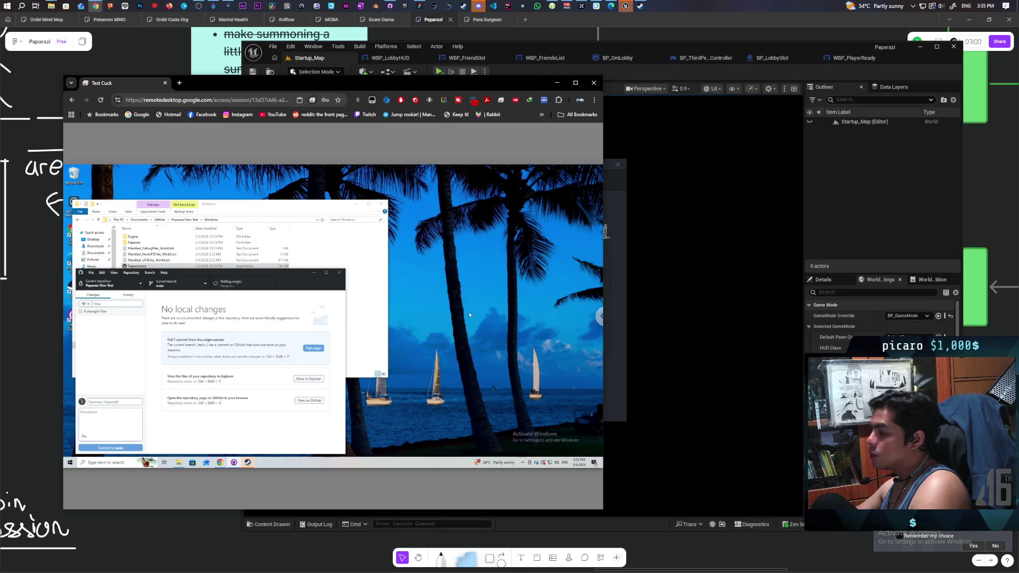
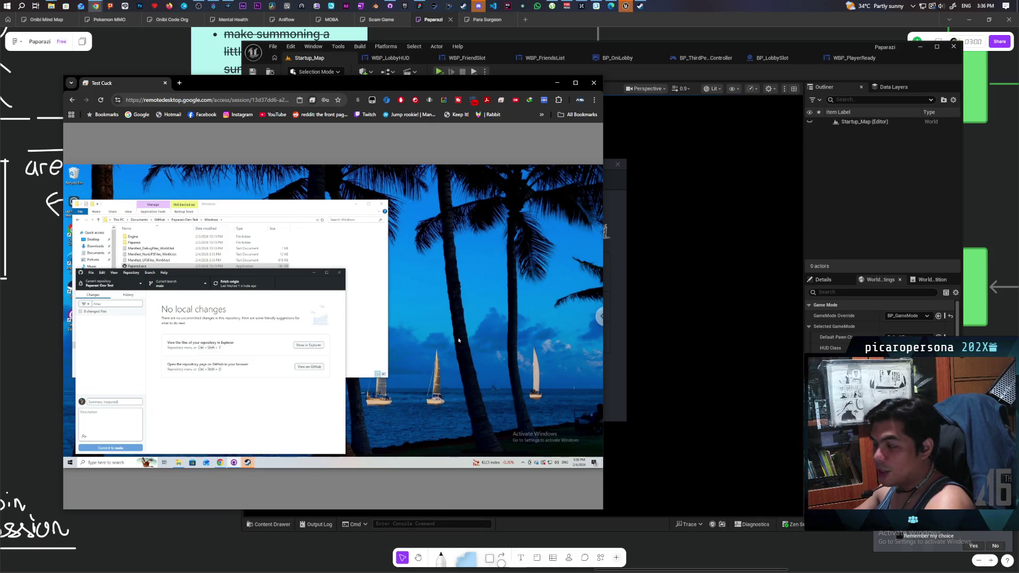
- Start Paparazi.exe on the remote PC and launch a local packaged copy of the game
{"action": "left_click", "coordinate": [355, 257]}
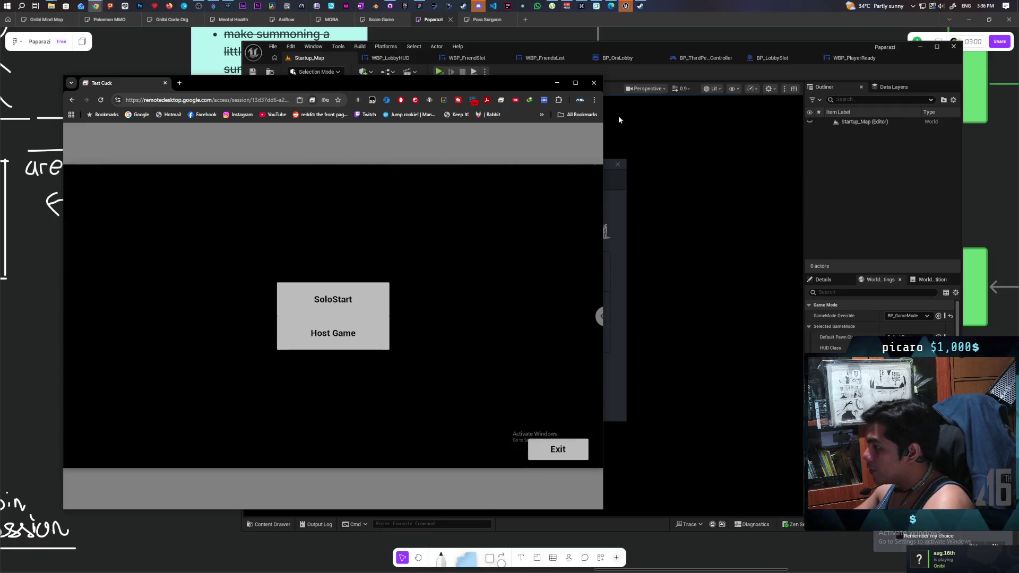
{"action": "left_click", "coordinate": [442, 72]}
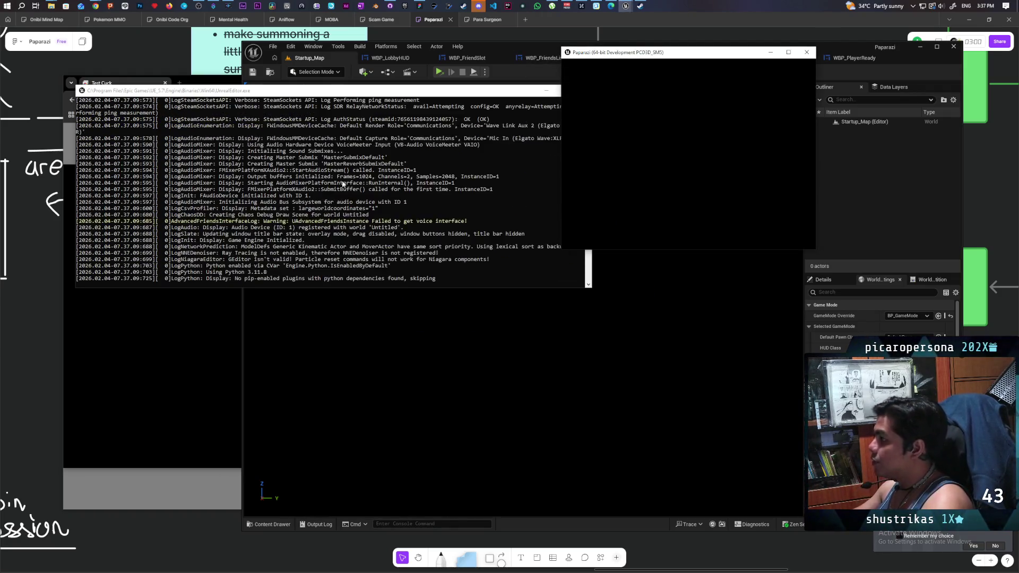
- Host a new Paparazi session from the local copy's title menu
{"action": "left_click", "coordinate": [117, 320]}
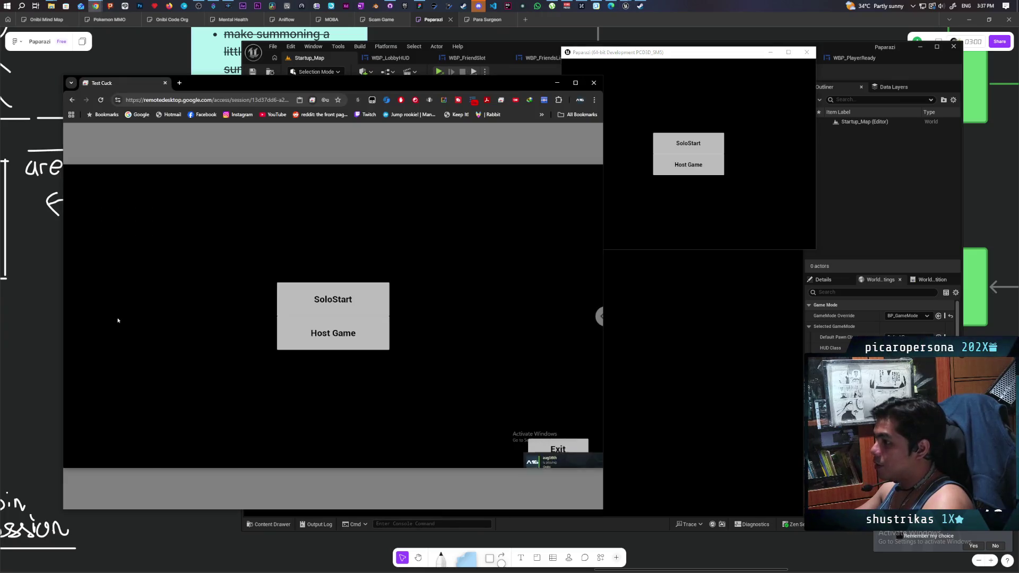
{"action": "left_click", "coordinate": [689, 165]}
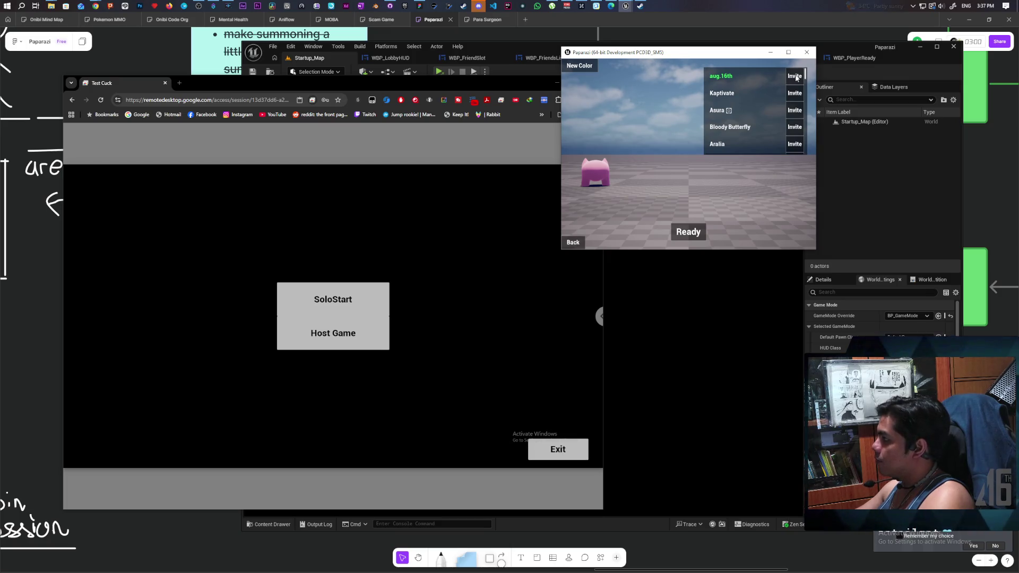
- Invite the first friend into the lobby and ready up the remote and local players
{"action": "left_click", "coordinate": [95, 210]}
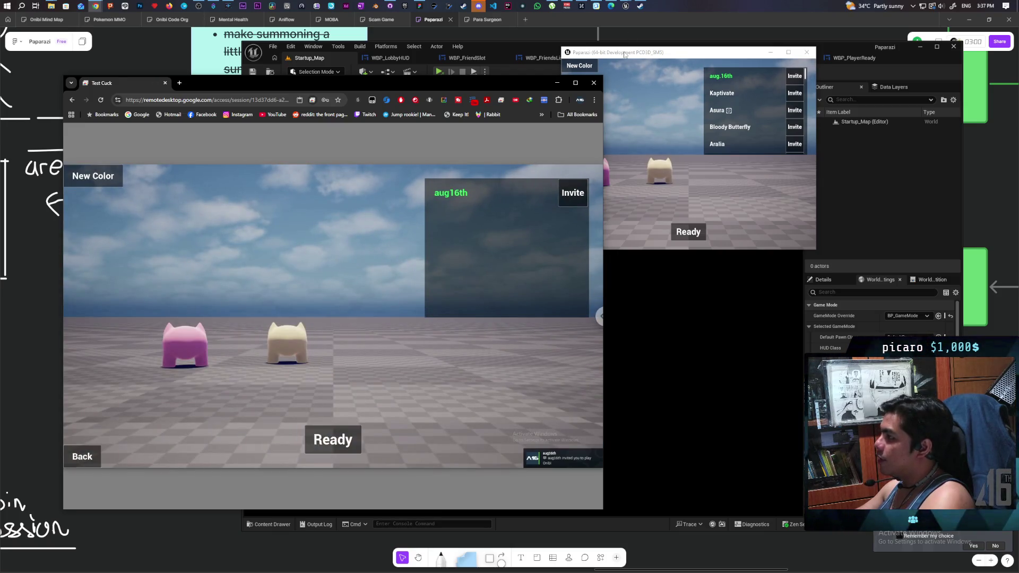
{"action": "left_click_drag", "start_coordinate": [625, 53], "coordinate": [645, 62]}
{"action": "left_click", "coordinate": [330, 439]}
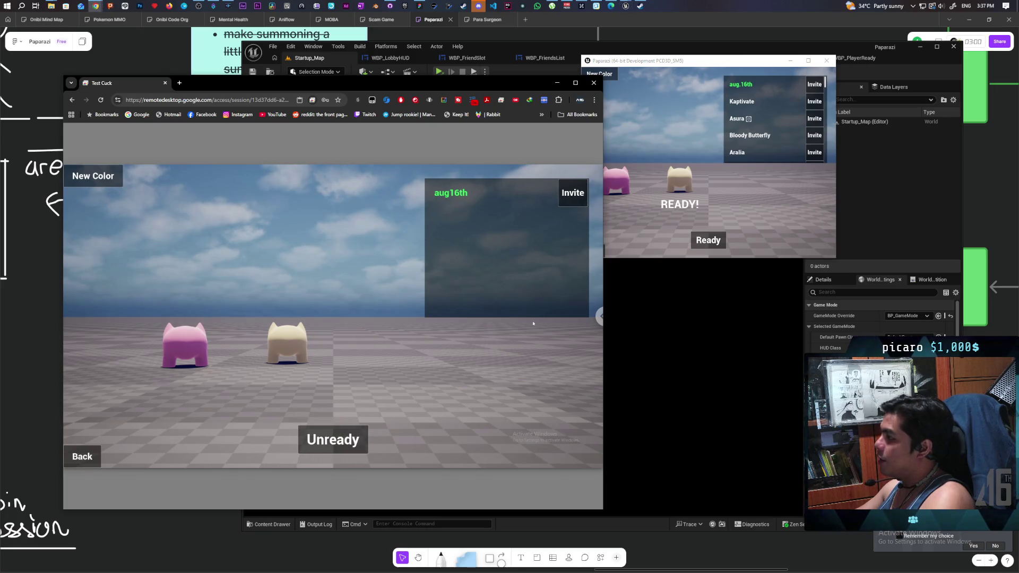
{"action": "left_click", "coordinate": [691, 64]}
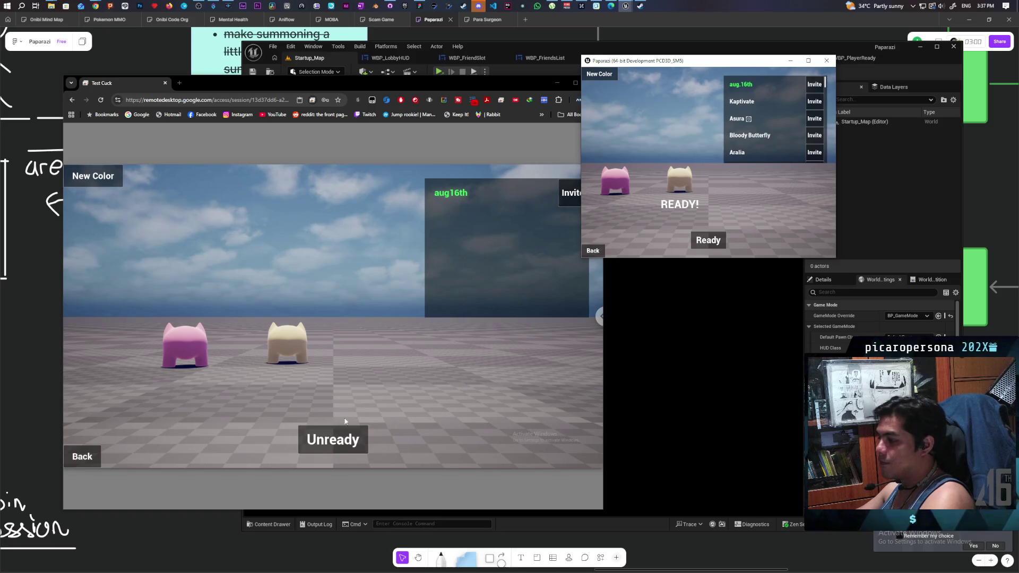
{"action": "left_click", "coordinate": [335, 441]}
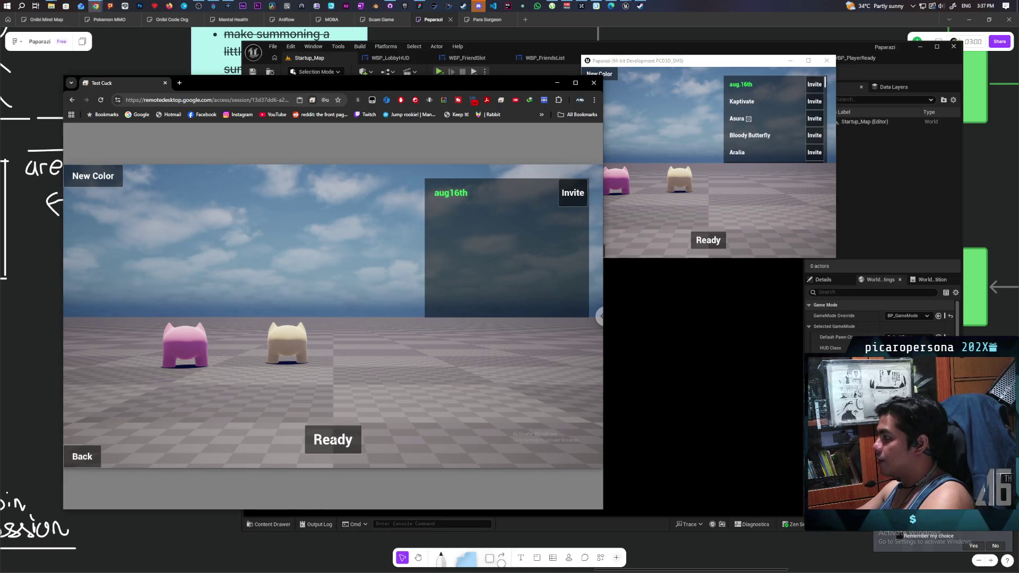
{"action": "left_click", "coordinate": [707, 240]}
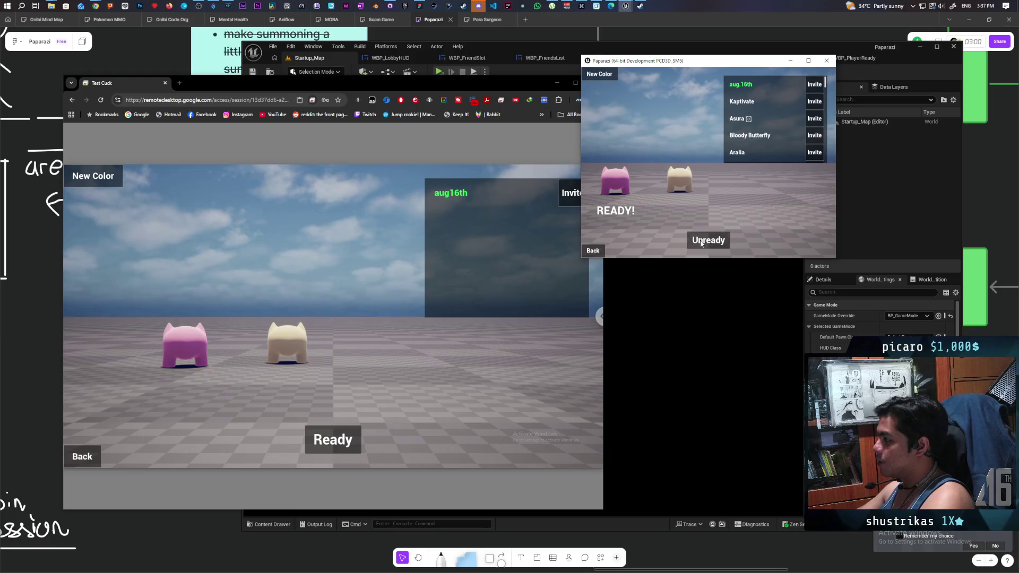
{"action": "left_click", "coordinate": [329, 447]}
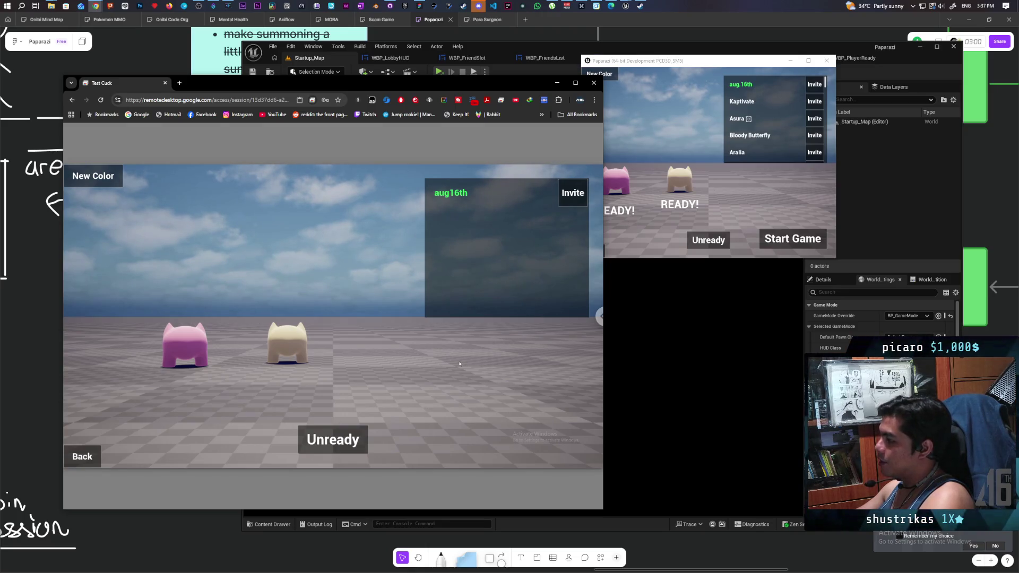
{"action": "left_click", "coordinate": [662, 67]}
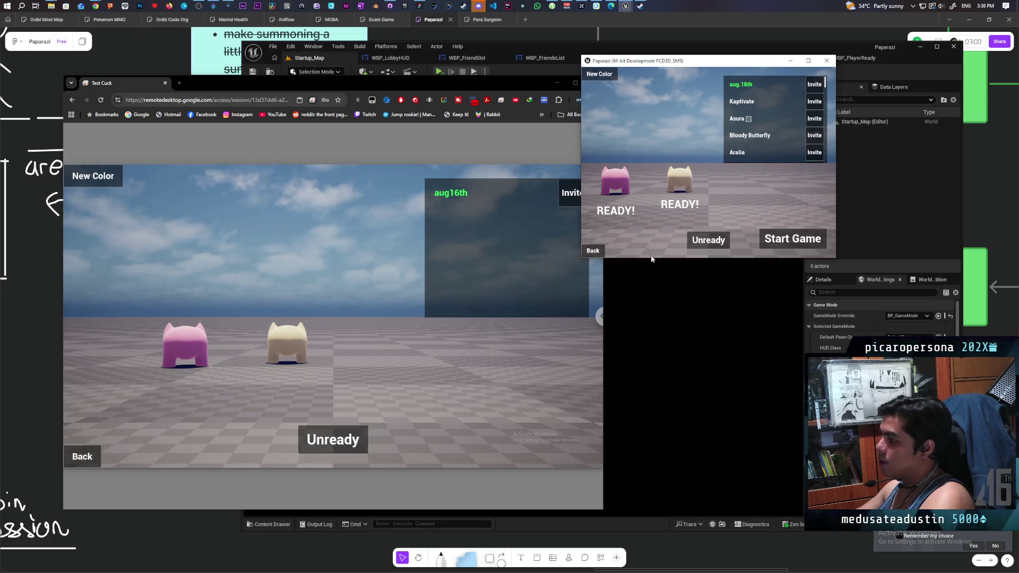
- Test Ready/Unready toggling for both players, leave both READY!, and start the match
{"action": "left_click", "coordinate": [700, 243]}
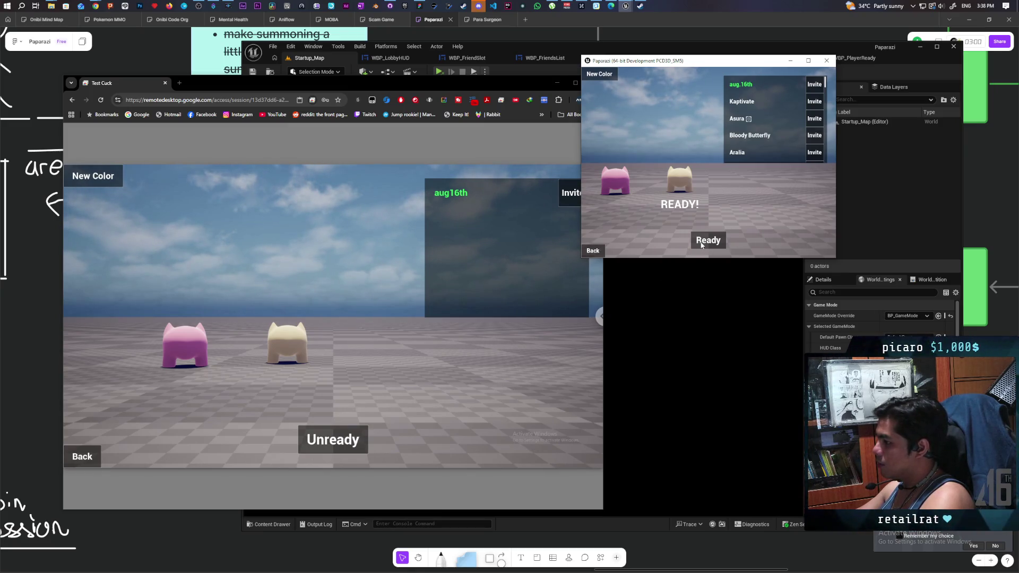
{"action": "left_click", "coordinate": [701, 243]}
{"action": "left_click", "coordinate": [335, 440]}
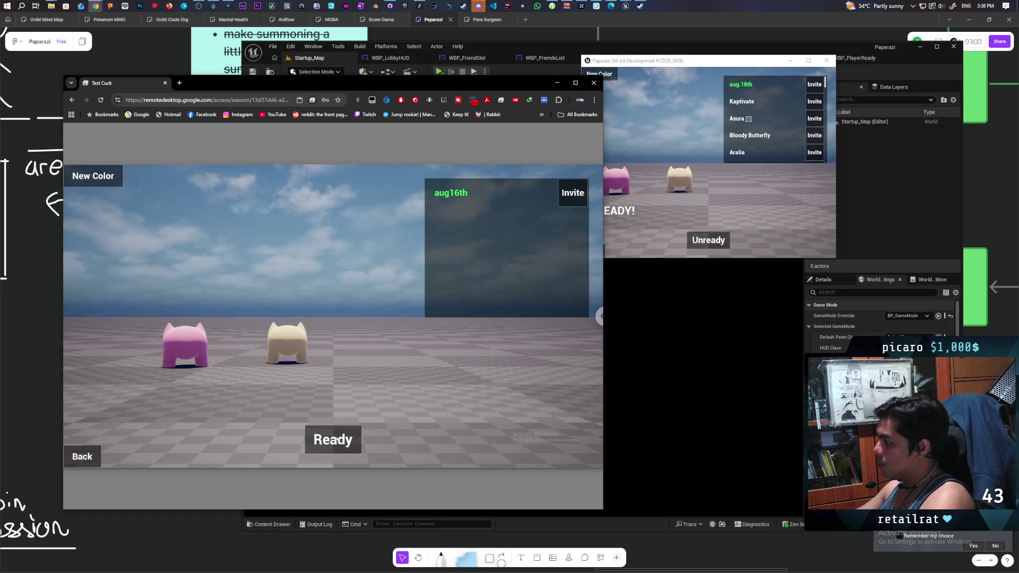
{"action": "left_click", "coordinate": [703, 243]}
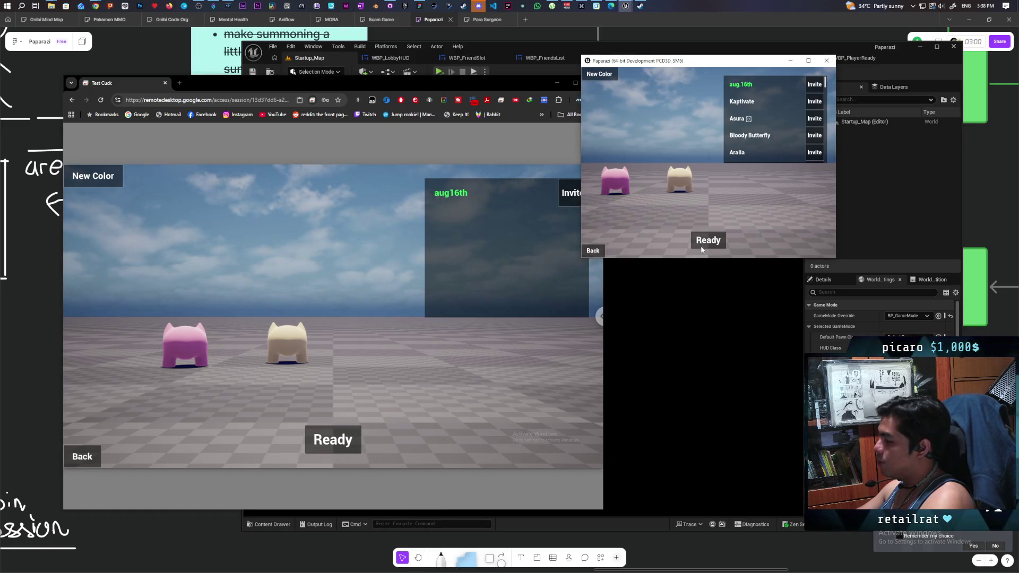
{"action": "left_click", "coordinate": [711, 243]}
{"action": "left_click", "coordinate": [333, 440]}
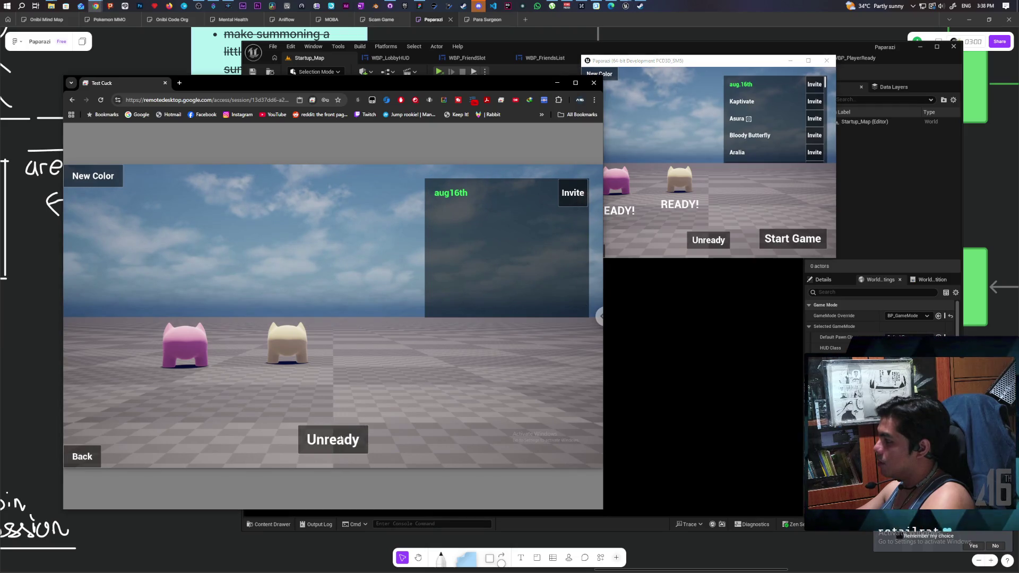
{"action": "left_click", "coordinate": [339, 440]}
{"action": "left_click", "coordinate": [708, 240]}
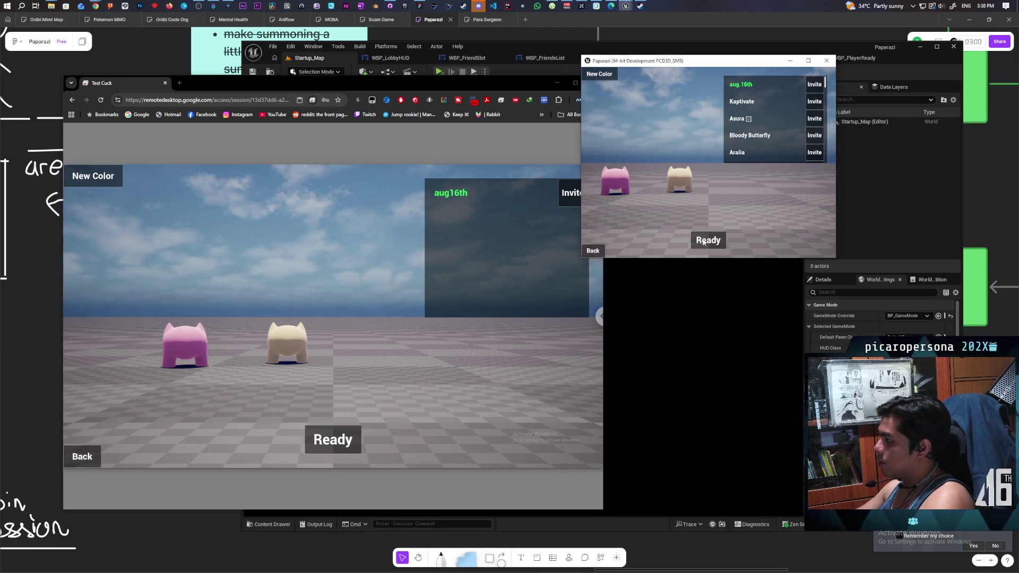
{"action": "left_click", "coordinate": [356, 433]}
{"action": "left_click", "coordinate": [706, 242]}
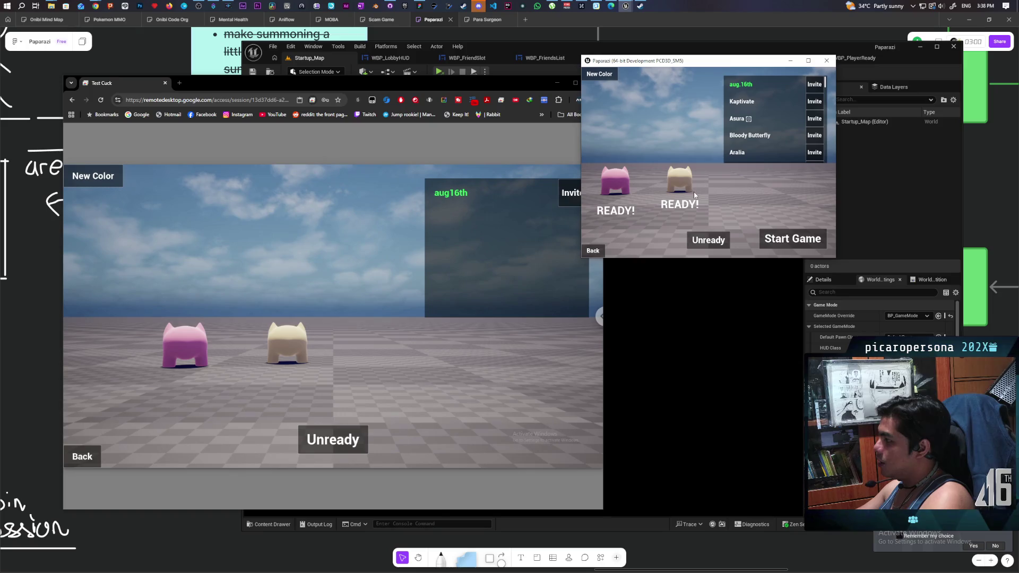
{"action": "left_click", "coordinate": [790, 240]}
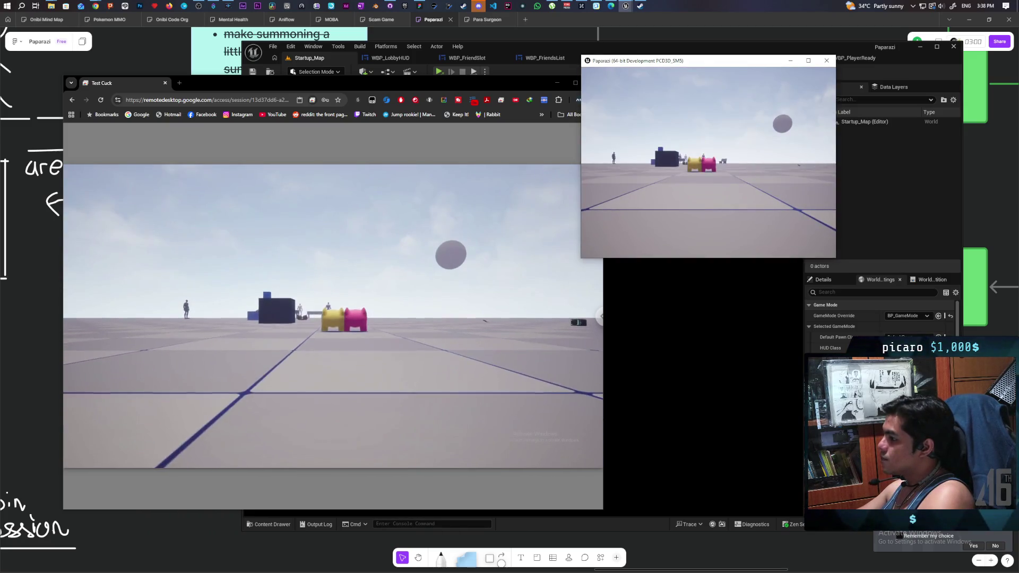
- Walk the local and remote characters around the level, then pause the remote game with Esc
{"action": "key", "text": "w"}
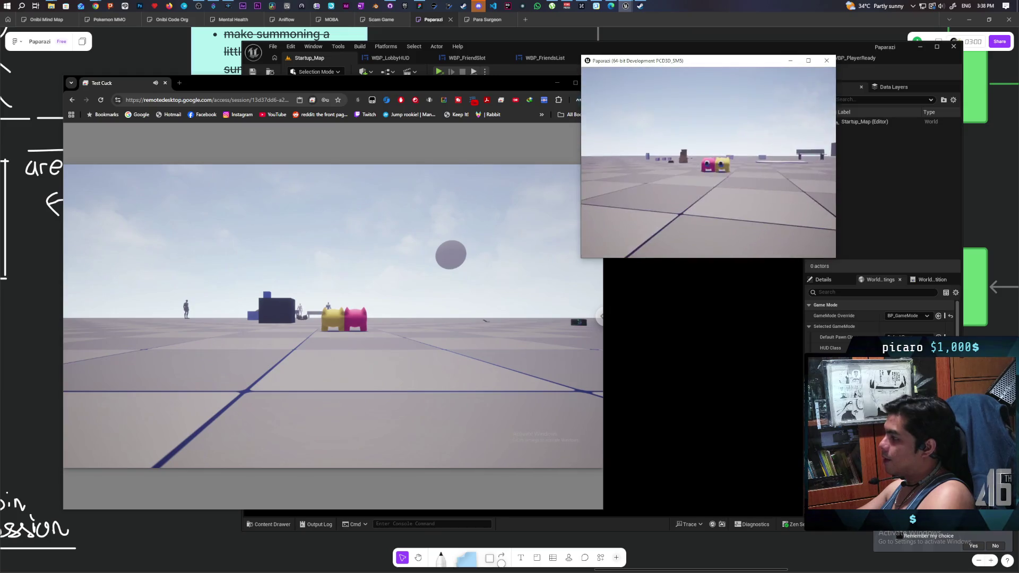
{"action": "key", "text": "w"}
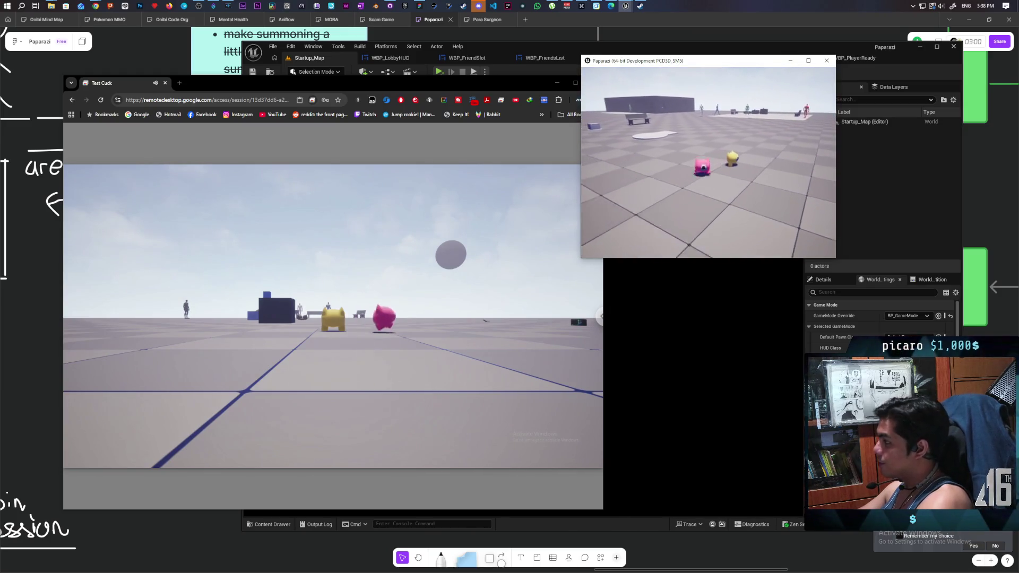
{"action": "left_click", "coordinate": [465, 368]}
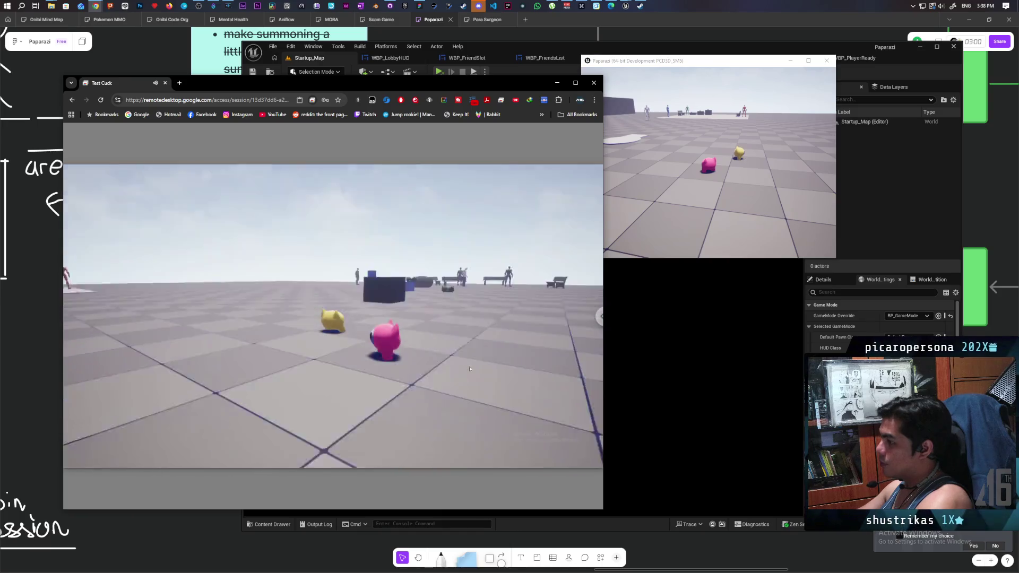
{"action": "key", "text": "w"}
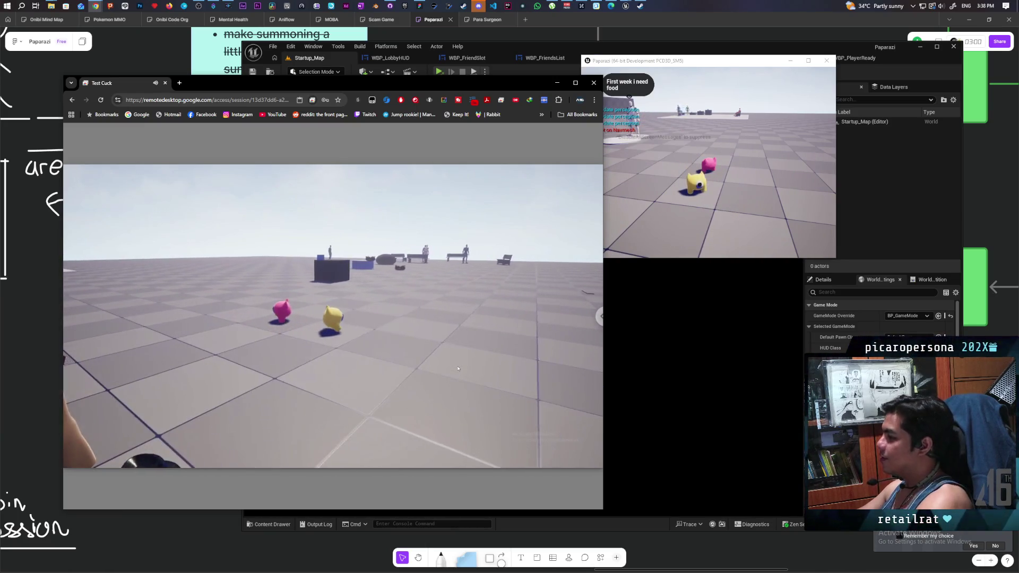
{"action": "key", "text": "Escape"}
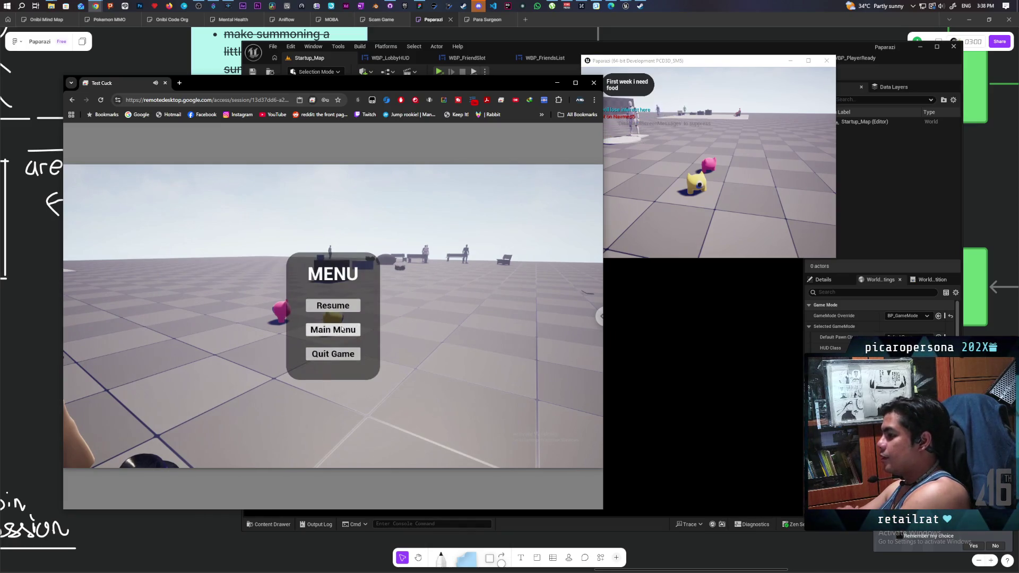
- Quit both the remote and local Paparazi copies and minimize the remote desktop window
{"action": "left_click", "coordinate": [342, 359]}
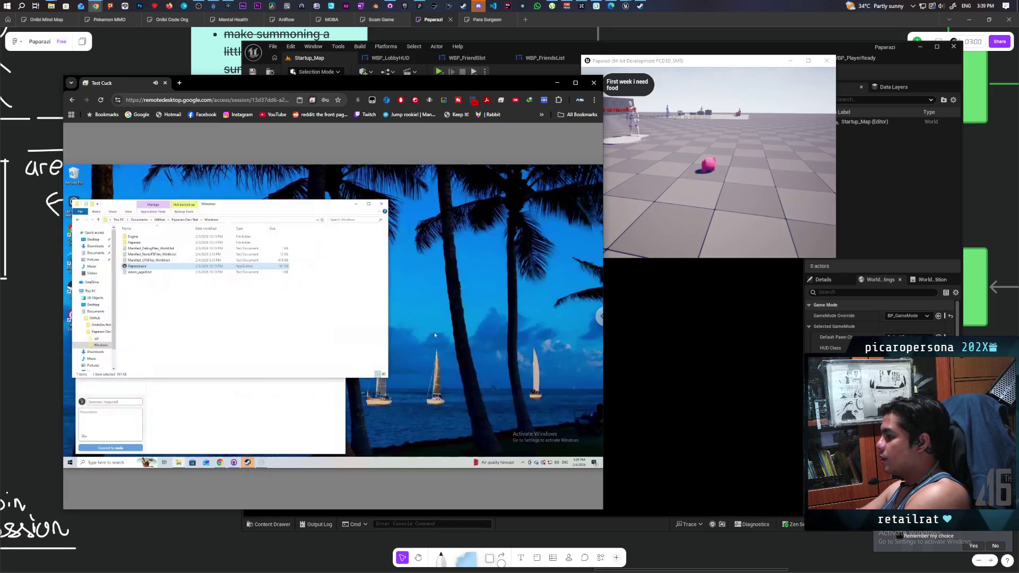
{"action": "left_click", "coordinate": [682, 119]}
{"action": "key", "text": "Escape"}
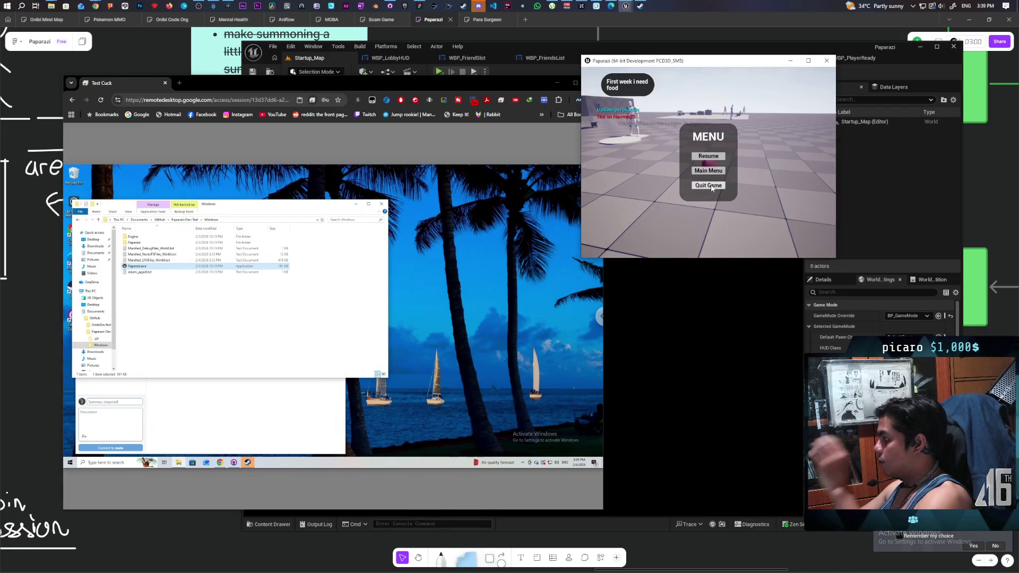
{"action": "left_click", "coordinate": [723, 187]}
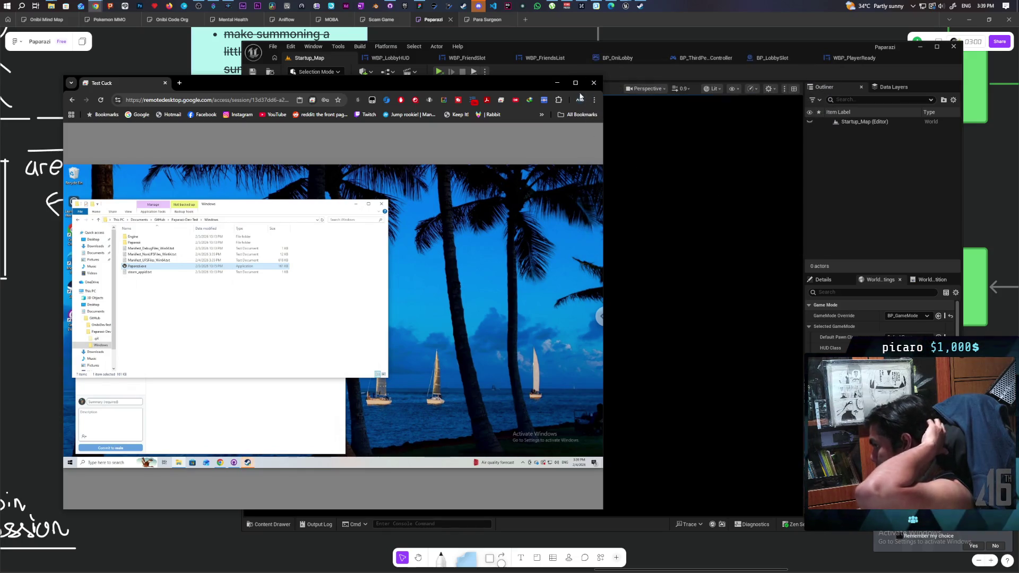
{"action": "left_click", "coordinate": [556, 84]}
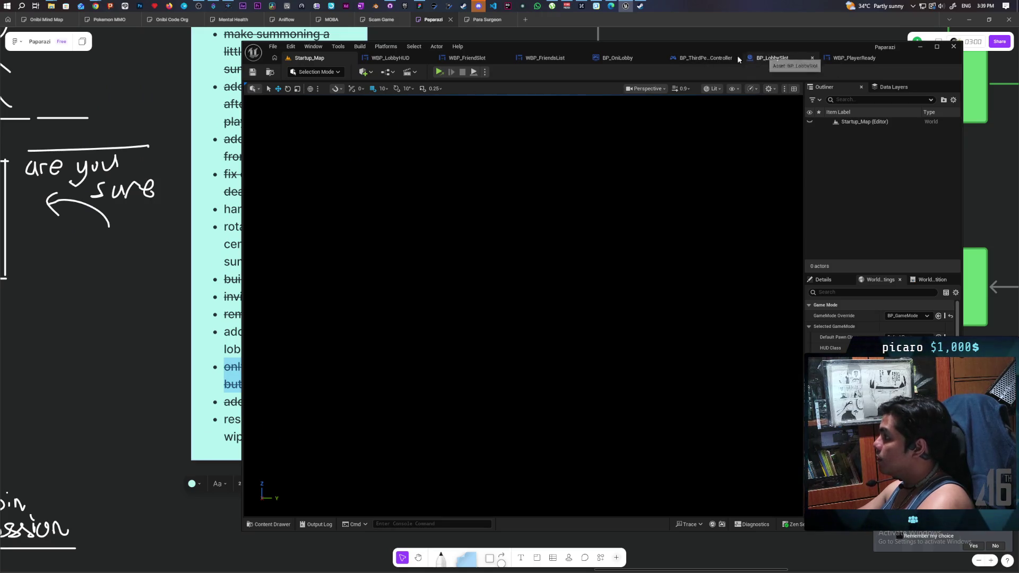
- Open the BP_LobbySlot blueprint and show its class defaults
{"action": "left_click", "coordinate": [705, 59]}
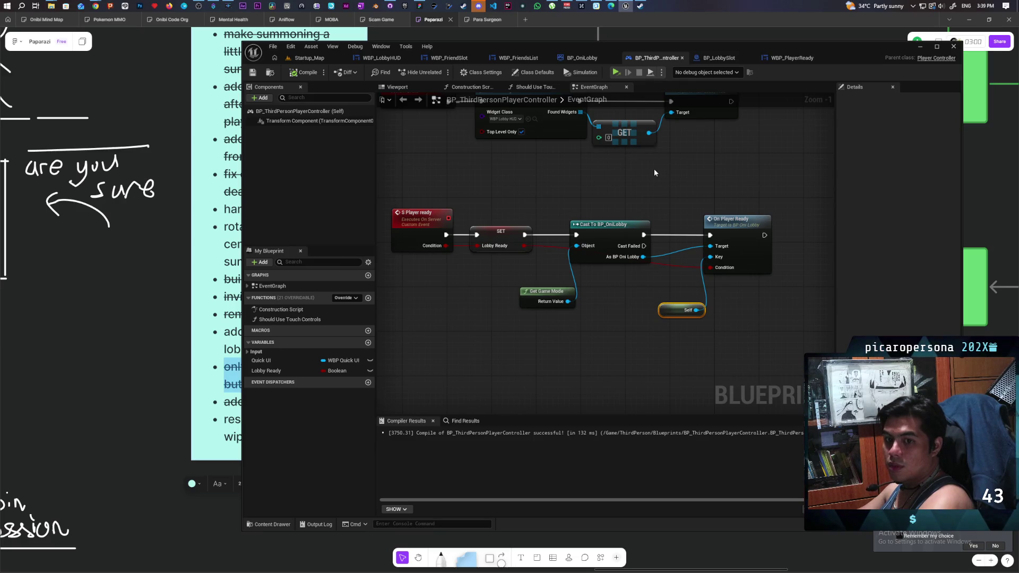
{"action": "left_click", "coordinate": [712, 61]}
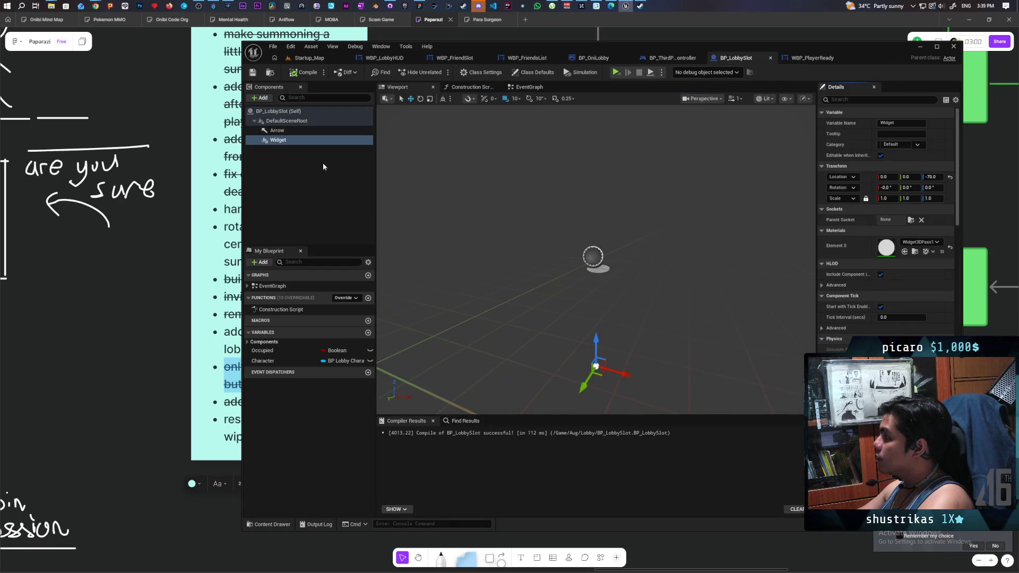
{"action": "left_click", "coordinate": [286, 121]}
{"action": "left_click", "coordinate": [283, 141]}
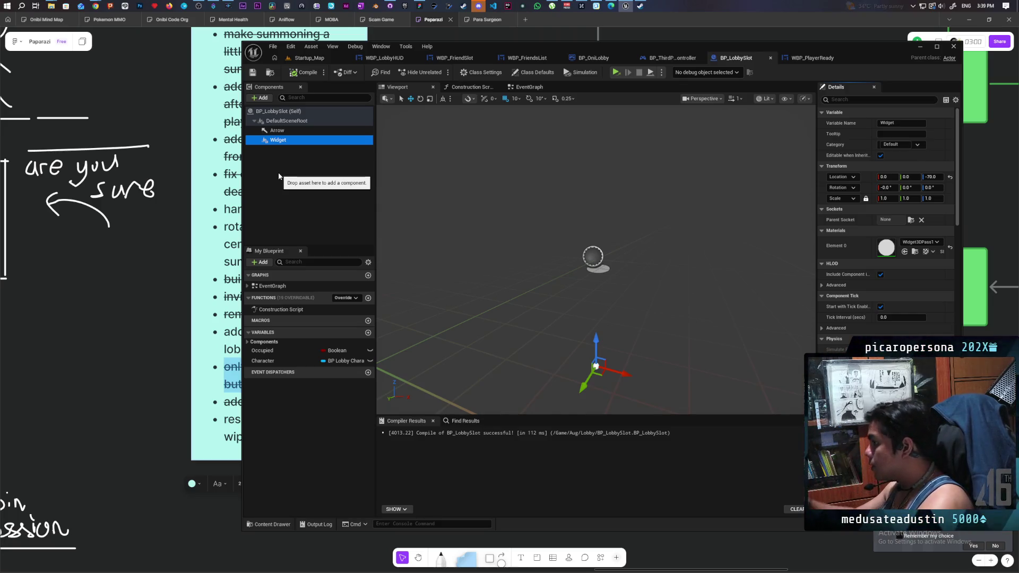
{"action": "left_click", "coordinate": [278, 111]}
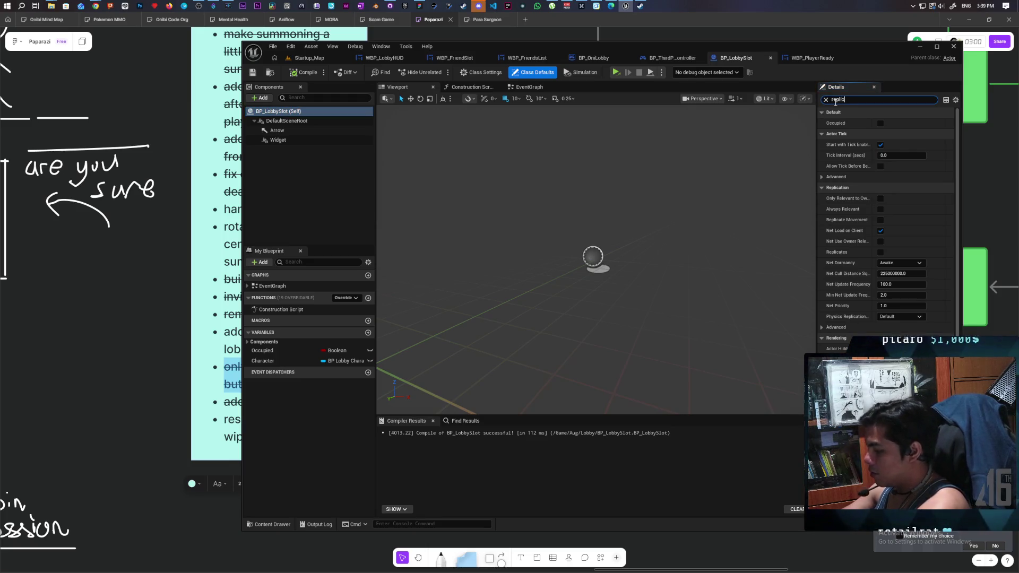
- Enable Replicates on BP_LobbySlot via a 'replica' Details search, then compile and save
{"action": "type", "text": "replica"}
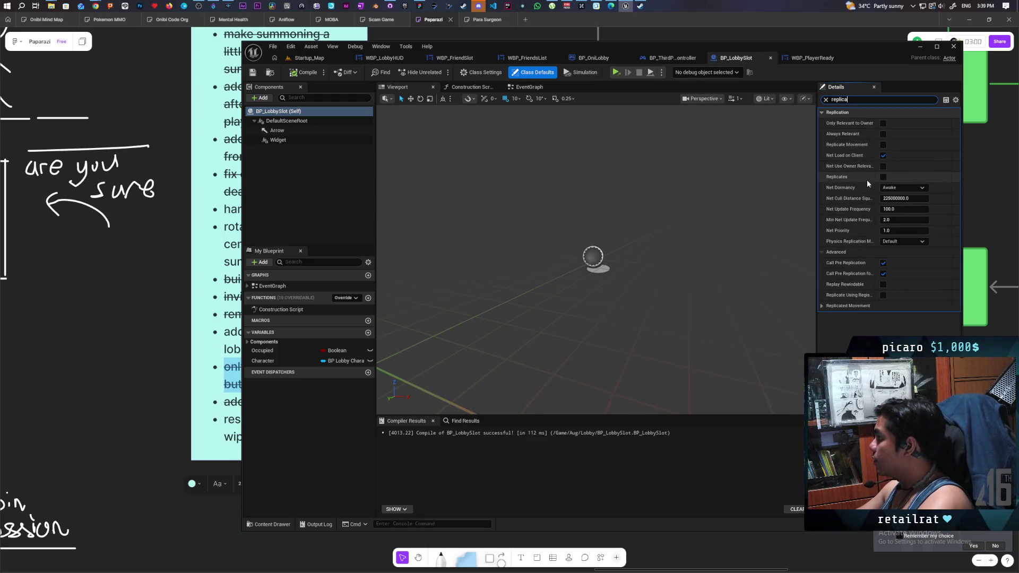
{"action": "left_click", "coordinate": [884, 176]}
{"action": "left_click", "coordinate": [304, 73]}
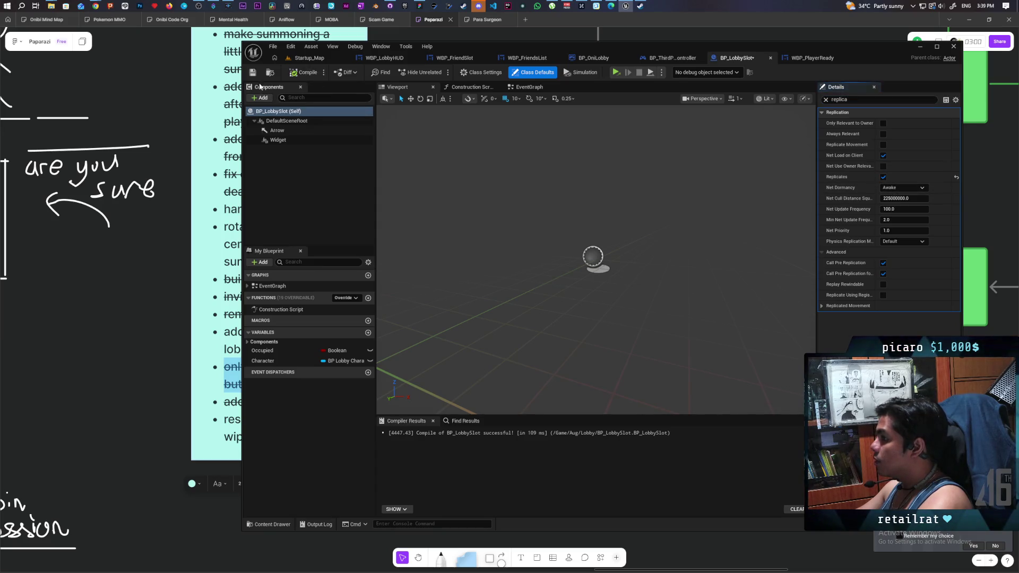
{"action": "key", "text": "ctrl+s"}
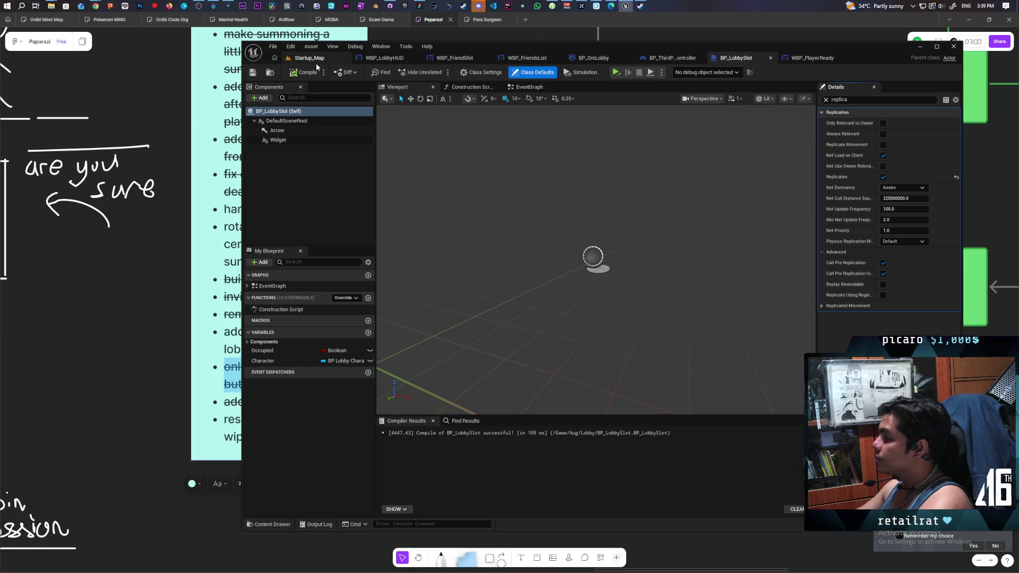
- Return to the Startup_Map level editor and open the Platforms menu
{"action": "left_click", "coordinate": [368, 49]}
{"action": "left_click", "coordinate": [273, 46]}
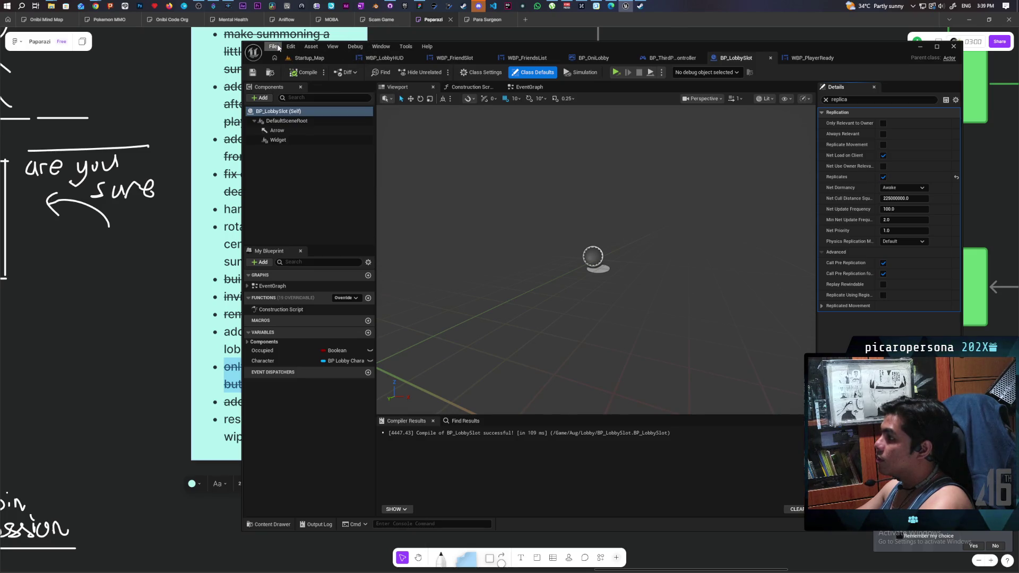
{"action": "left_click", "coordinate": [302, 205]}
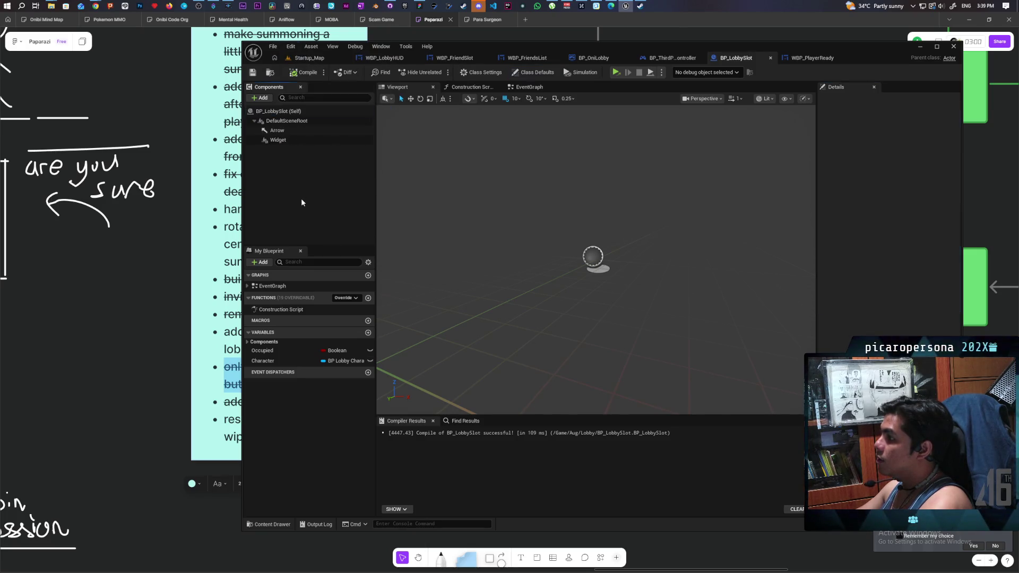
{"action": "left_click", "coordinate": [295, 60]}
{"action": "left_click", "coordinate": [398, 48]}
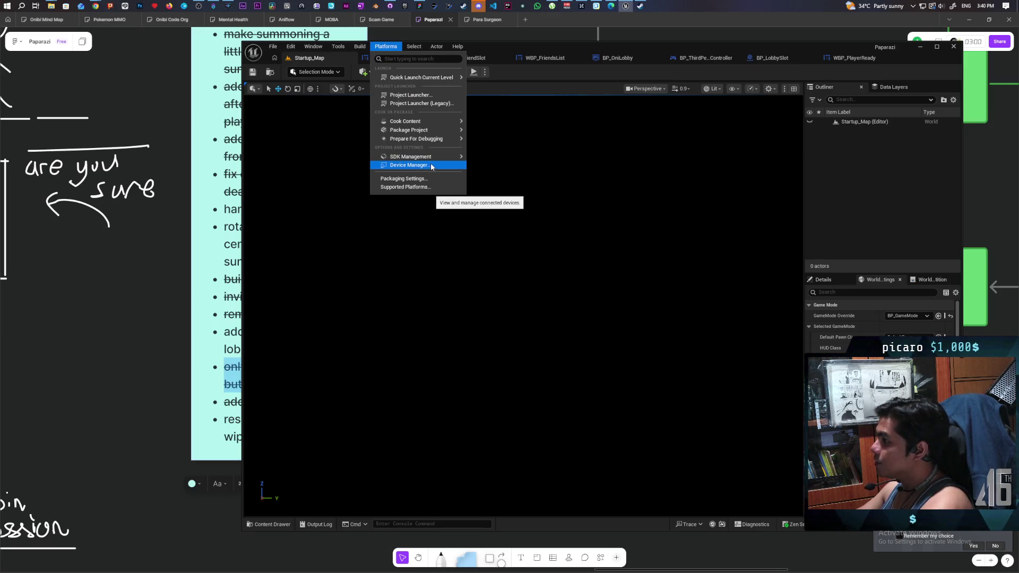
- Package the Paparazi project into the selected output folder, then minimize the editor
{"action": "mouse_move", "coordinate": [419, 130]}
{"action": "left_click", "coordinate": [500, 149]}
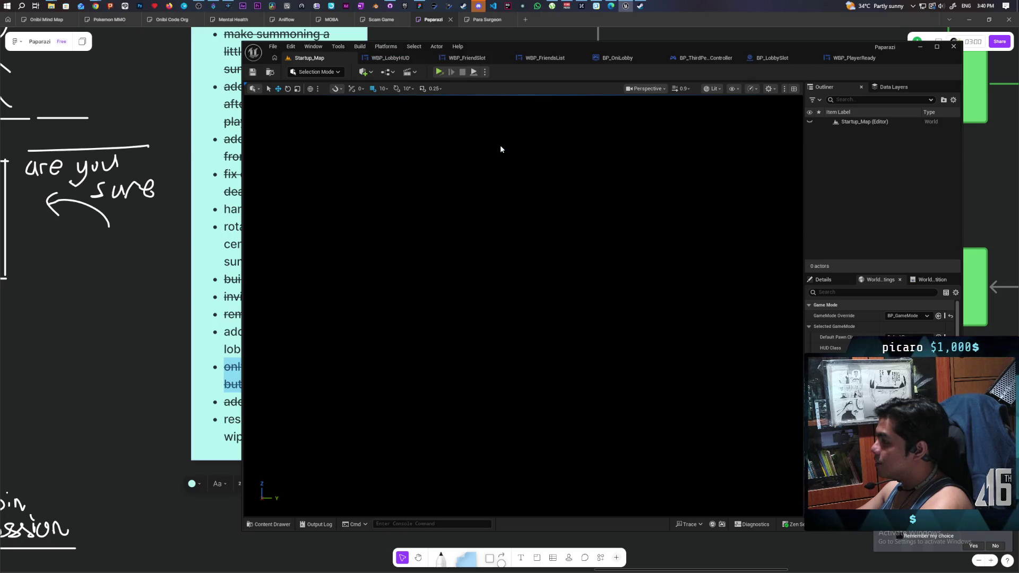
{"action": "left_click", "coordinate": [646, 314]}
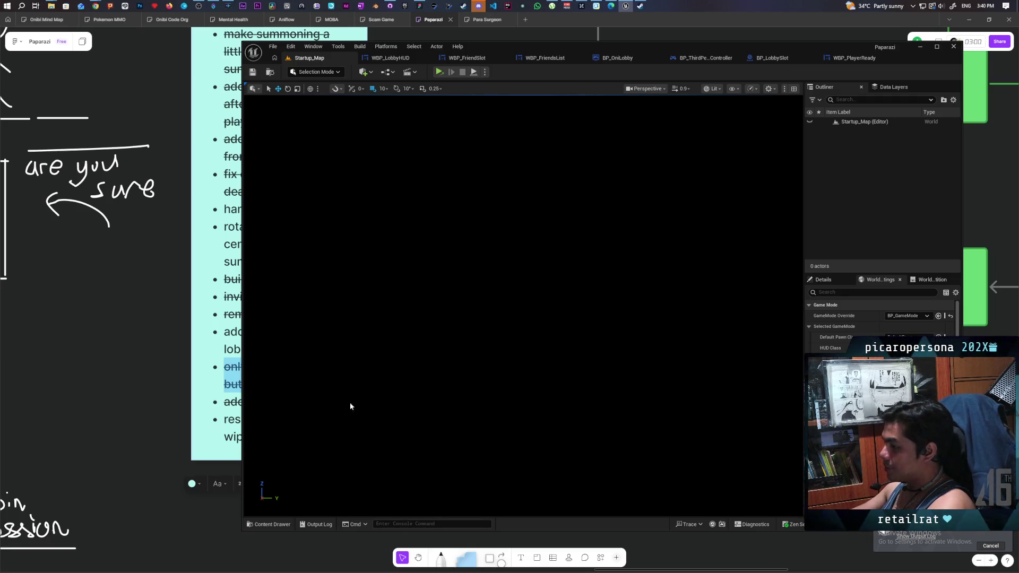
{"action": "left_click", "coordinate": [109, 405]}
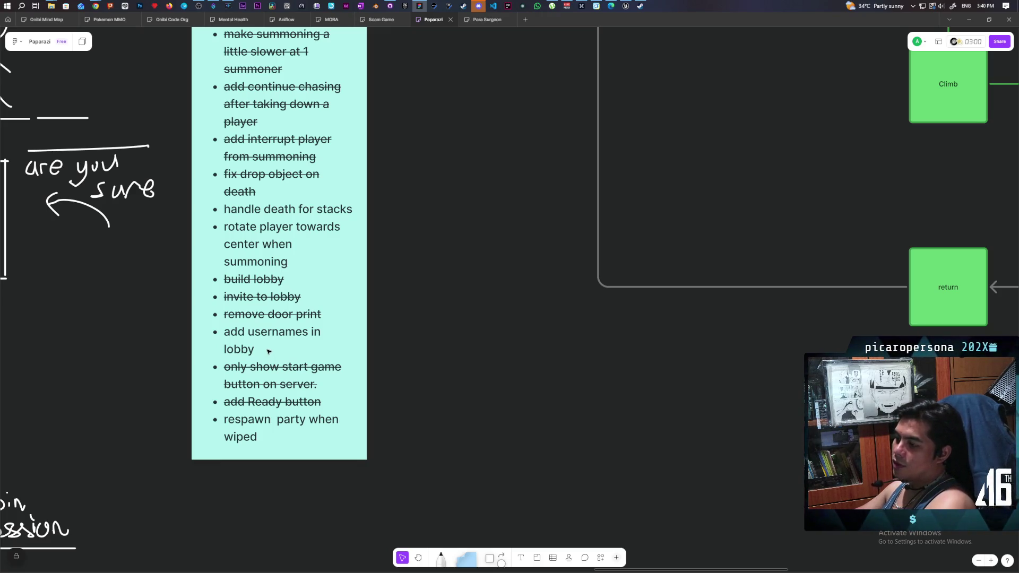
- Add a 'disable movement while summon' bullet below the summoning to-do item
{"action": "double_click", "coordinate": [294, 260]}
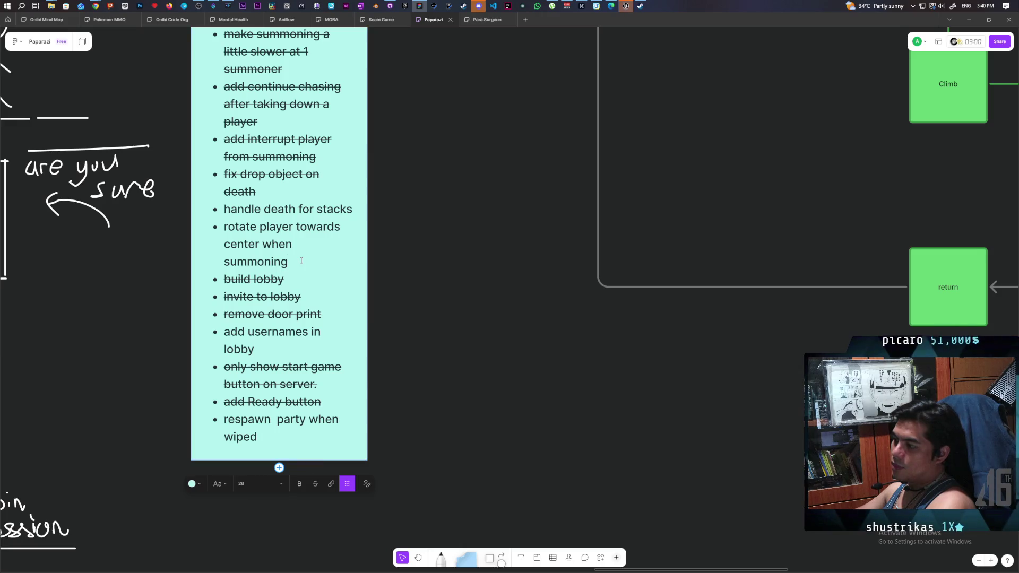
{"action": "key", "text": "Return"}
{"action": "type", "text": "di"}
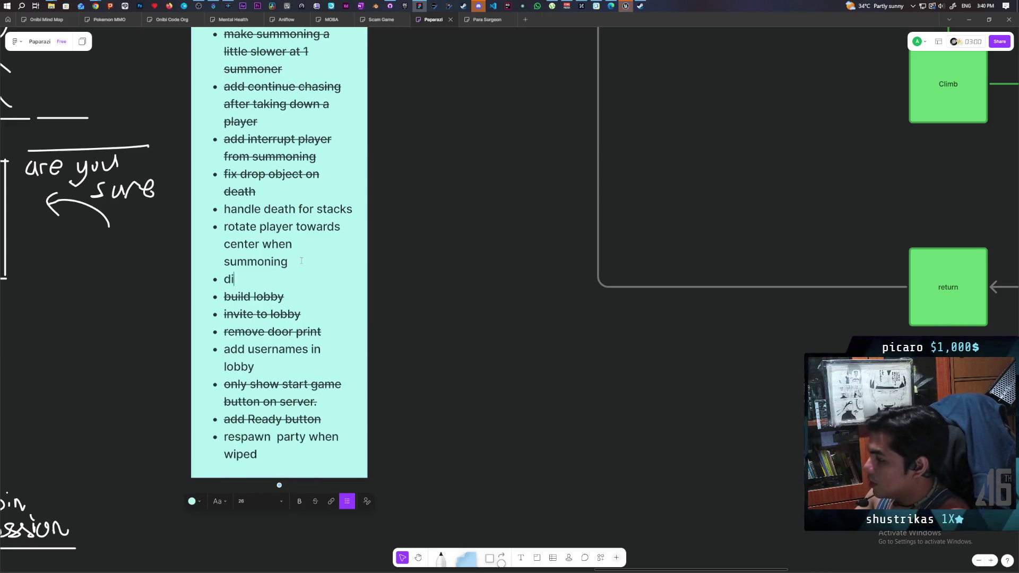
{"action": "type", "text": "sable movement while summon"}
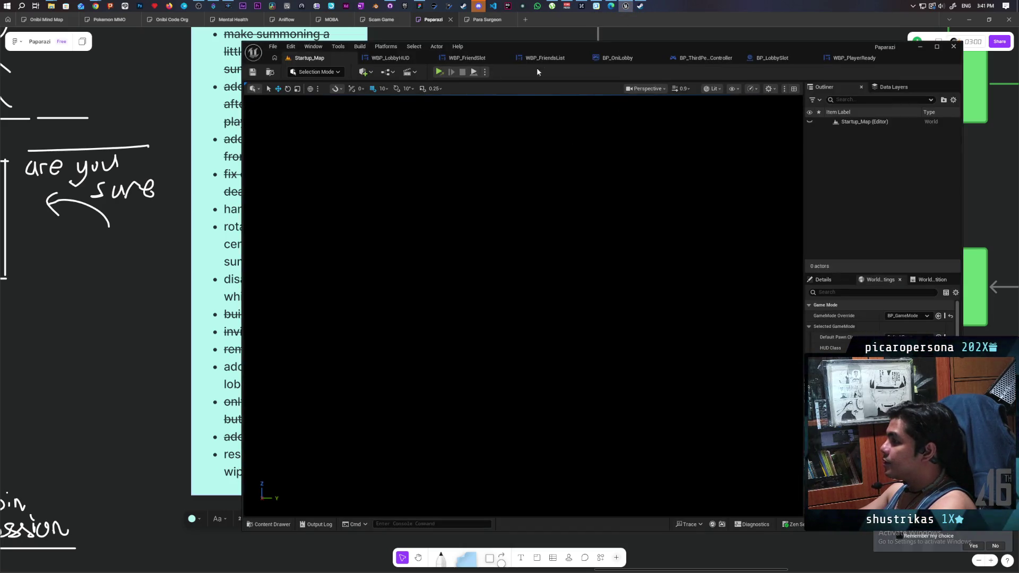
{"action": "left_click", "coordinate": [390, 6]}
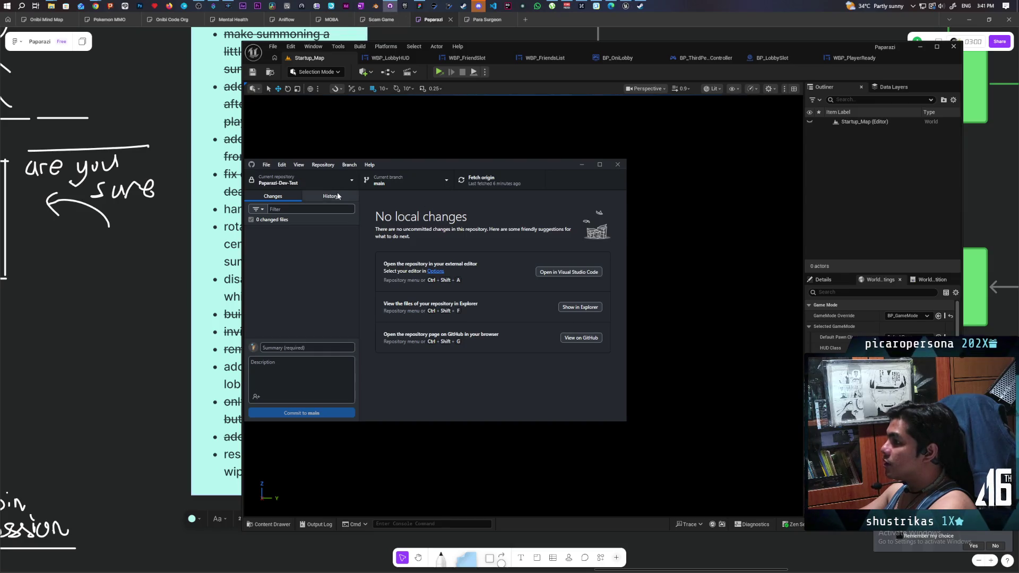
- Commit the 5 changed files to main as 'widget replication' and push to origin
{"action": "left_click", "coordinate": [314, 349]}
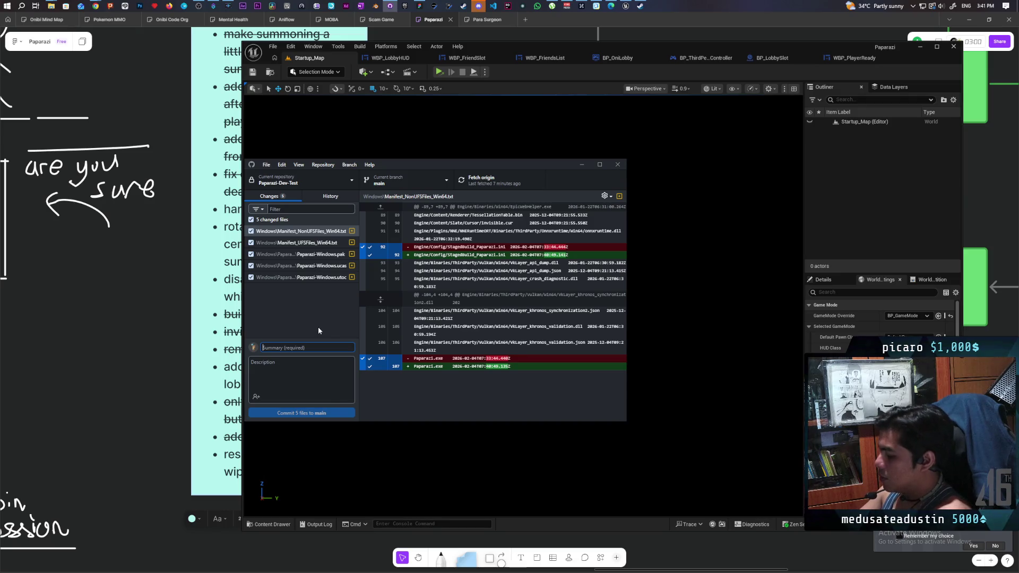
{"action": "type", "text": "widget"}
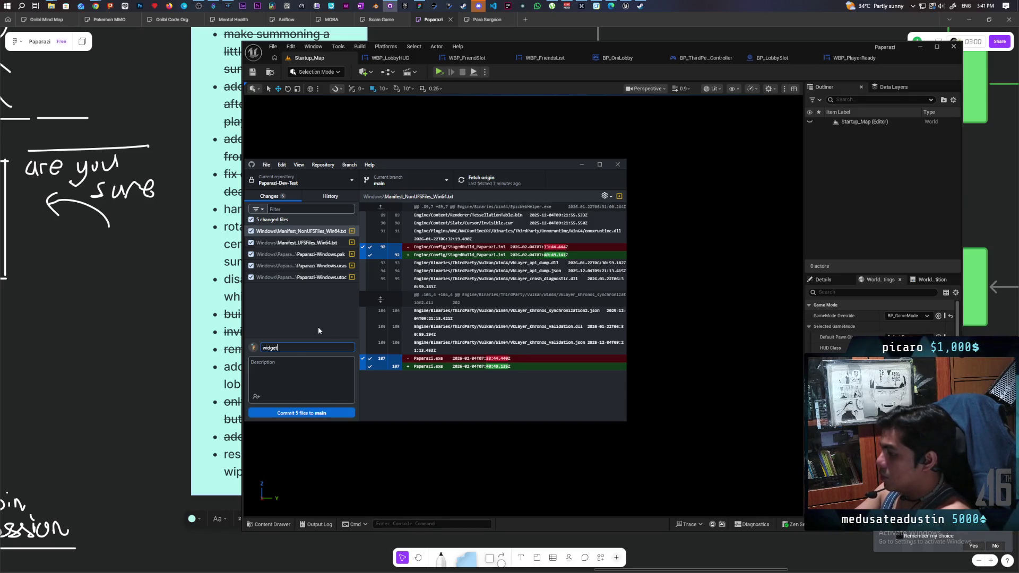
{"action": "type", "text": " replica"}
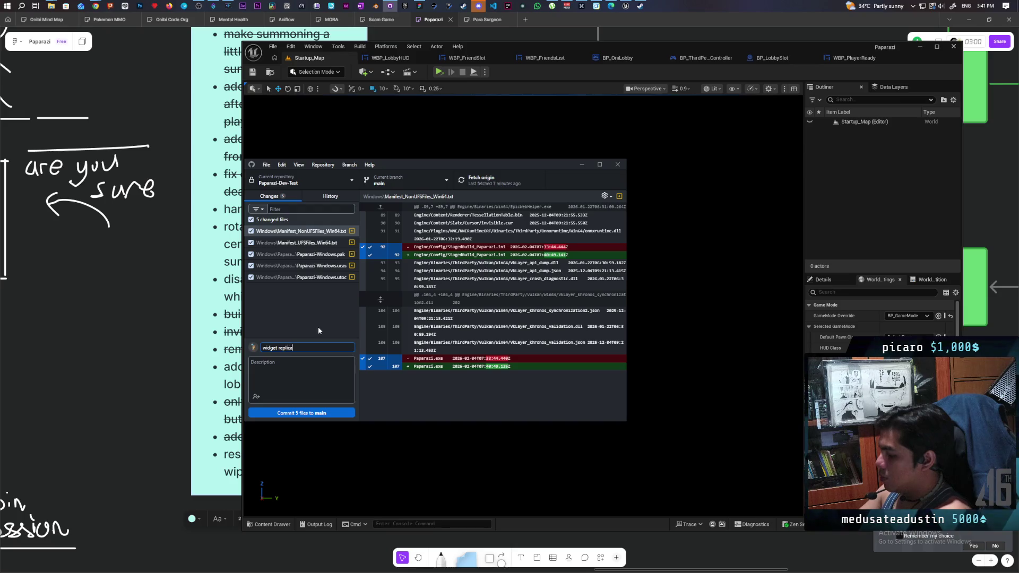
{"action": "type", "text": "tion"}
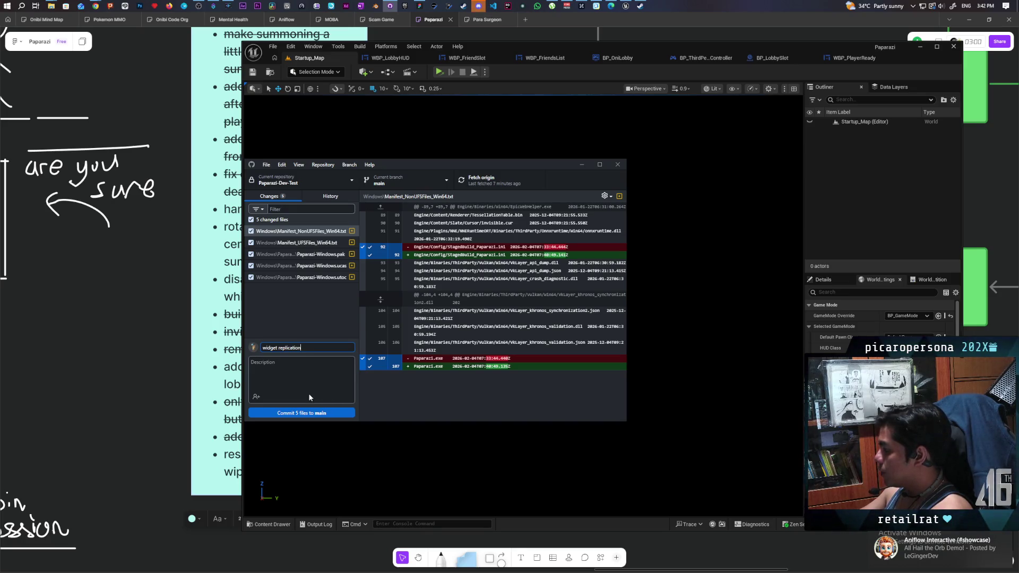
{"action": "left_click", "coordinate": [305, 412]}
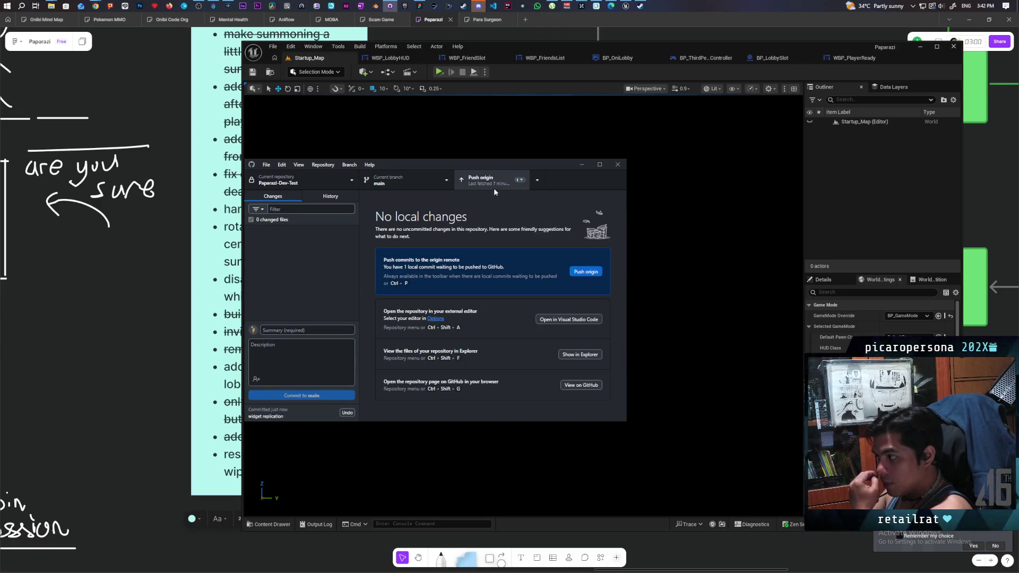
{"action": "left_click", "coordinate": [494, 185]}
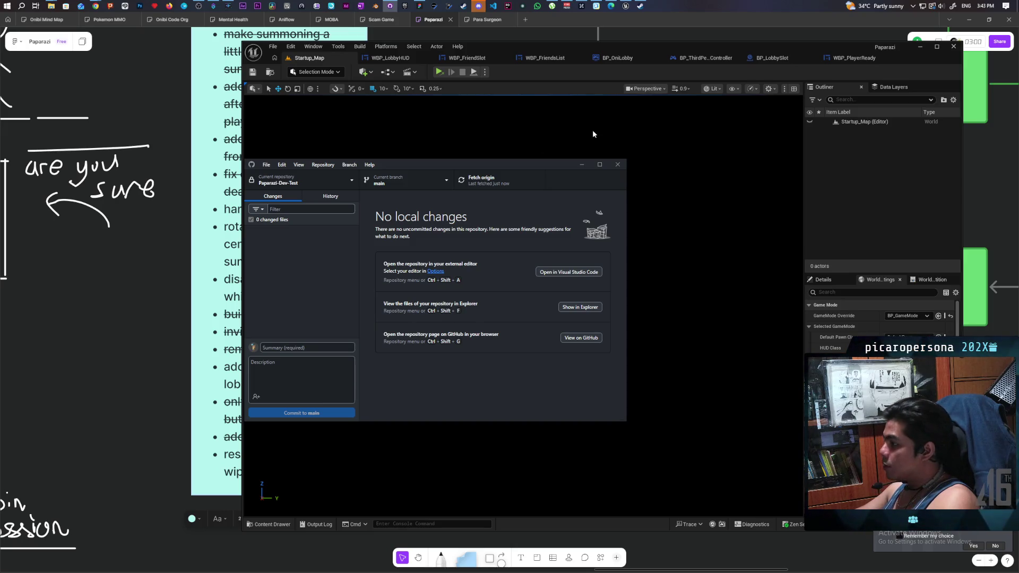
- Wait until the push to origin completes and GitHub Desktop shows Fetch origin
{"action": "mouse_move", "coordinate": [482, 8]}
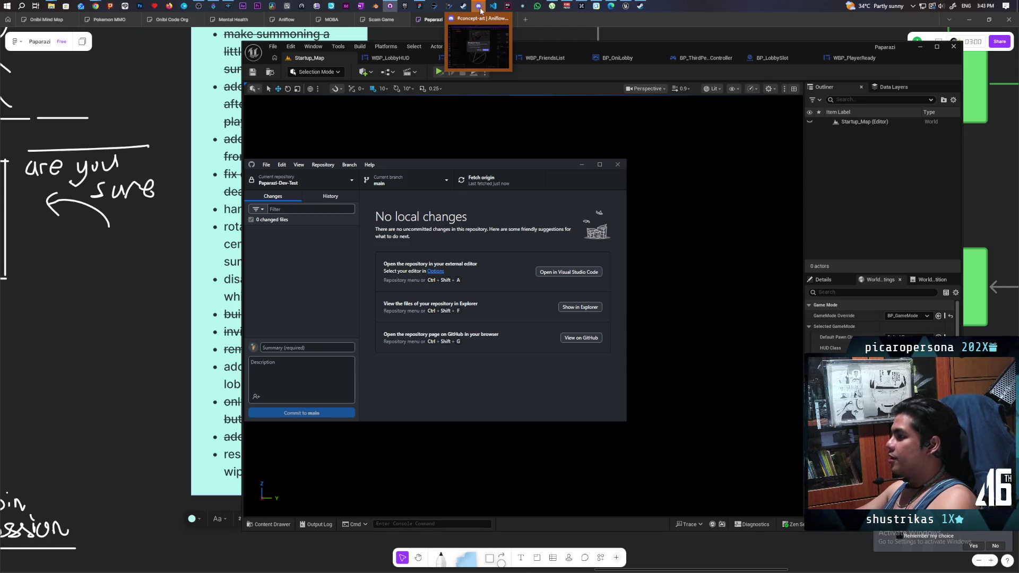
- Glance at the Twitch stream, minimise it, then bring Chrome Remote Desktop back in front
{"action": "mouse_move", "coordinate": [612, 7]}
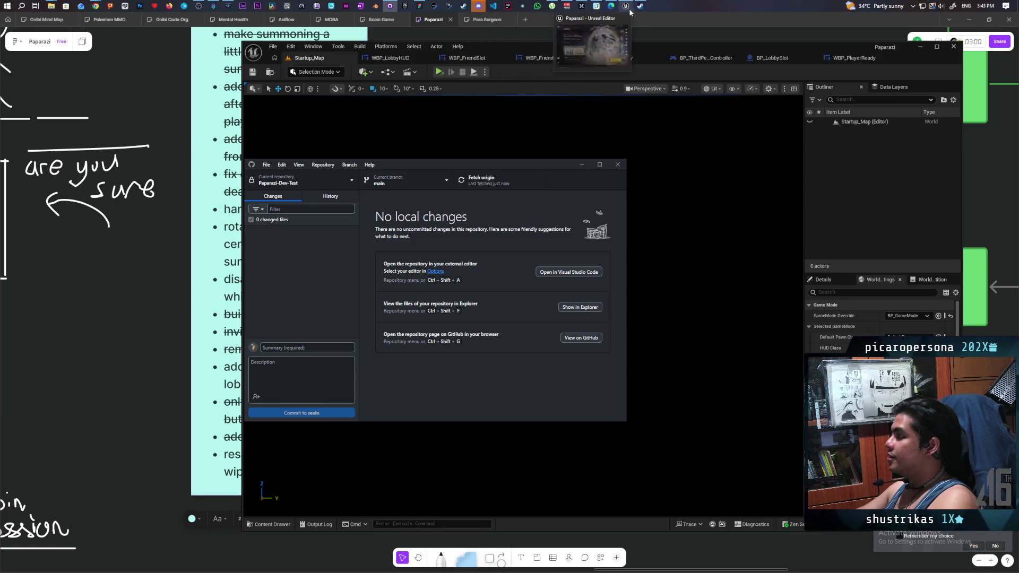
{"action": "left_click", "coordinate": [615, 6]}
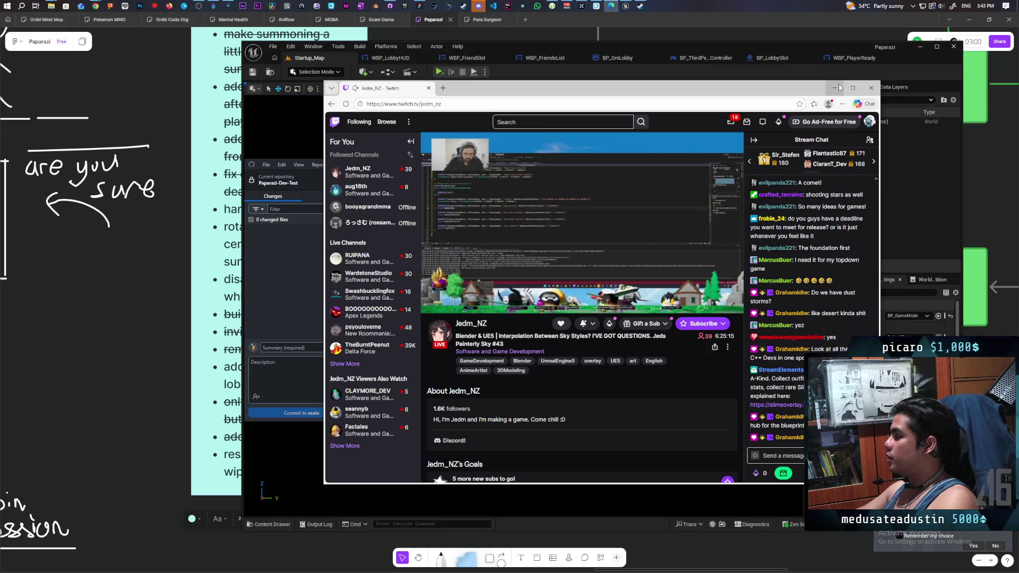
{"action": "left_click", "coordinate": [836, 88]}
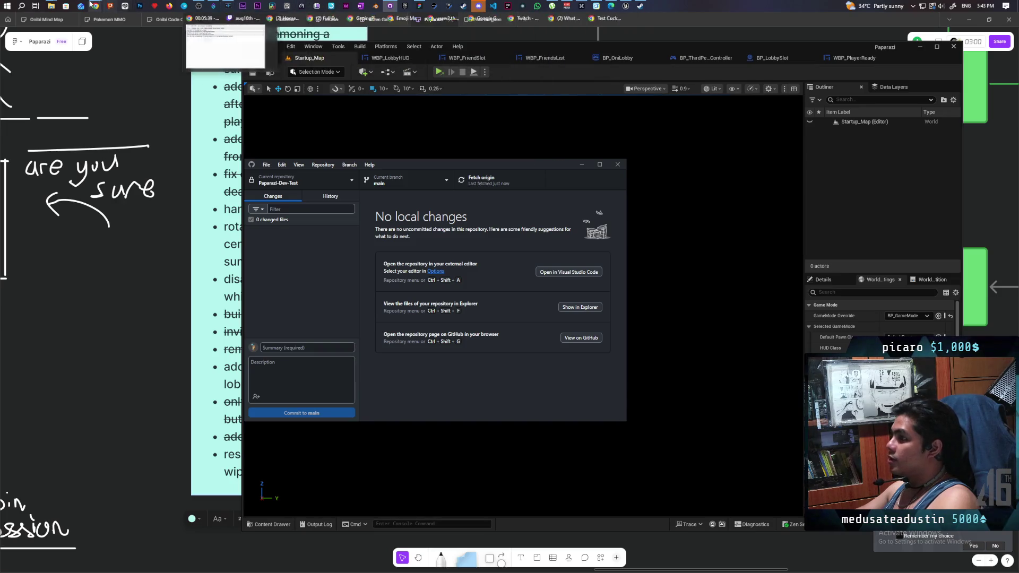
{"action": "mouse_move", "coordinate": [95, 6]}
{"action": "left_click", "coordinate": [672, 41]}
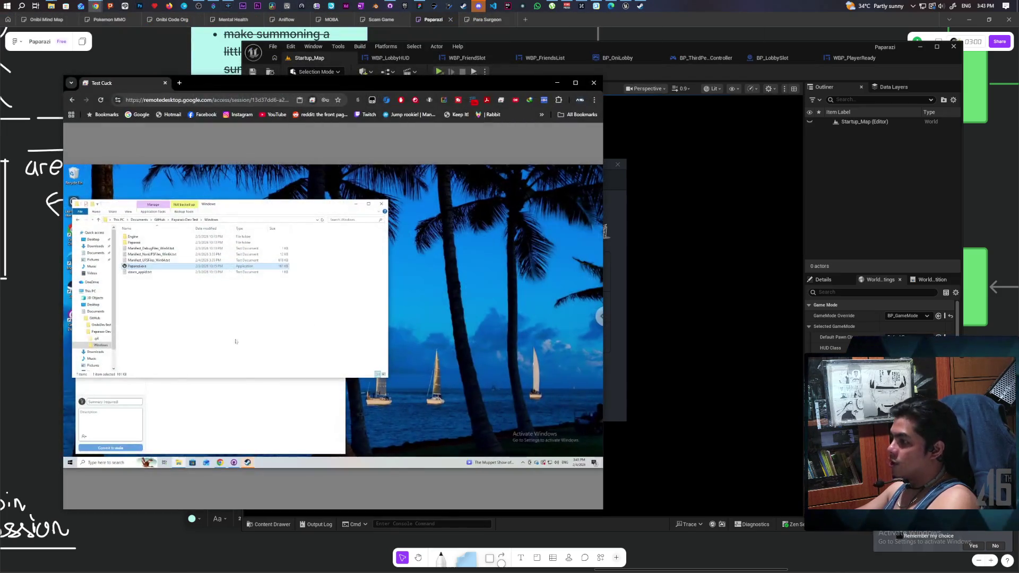
- Pull origin in the remote GitHub Desktop, then launch Paparazi.exe remotely plus a local copy
{"action": "left_click", "coordinate": [229, 422]}
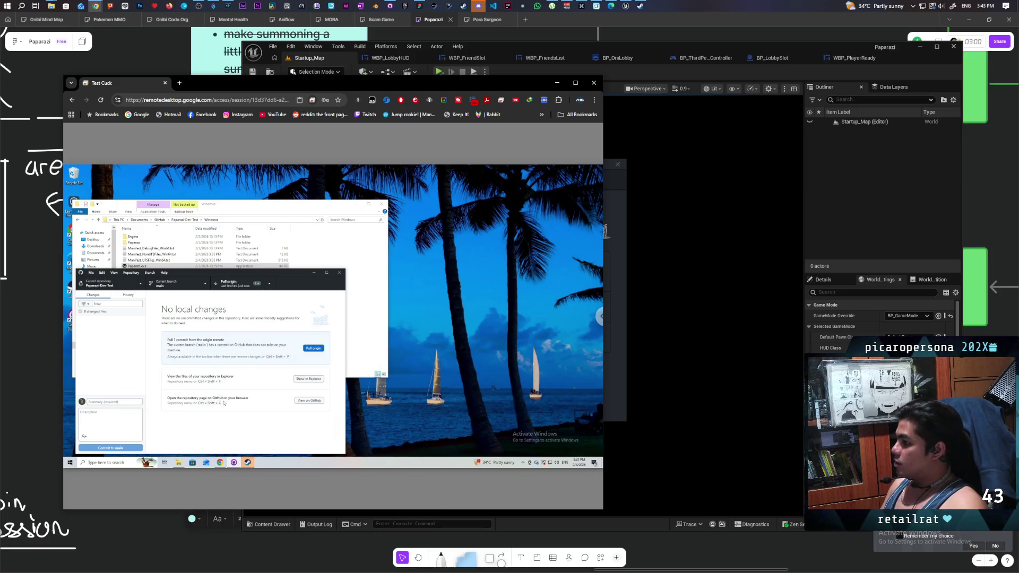
{"action": "left_click", "coordinate": [228, 285]}
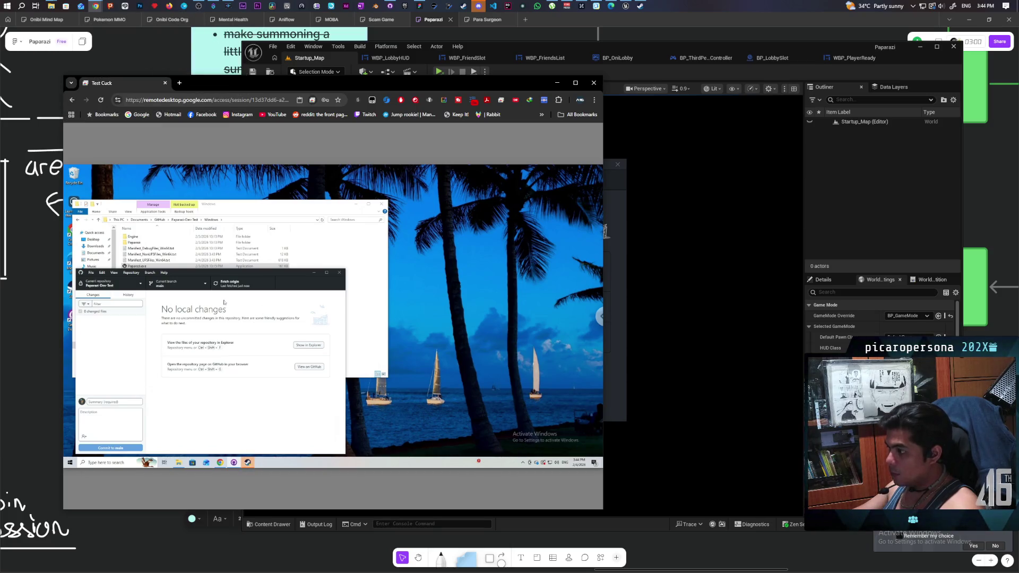
{"action": "left_click", "coordinate": [372, 290]}
{"action": "double_click", "coordinate": [138, 266]}
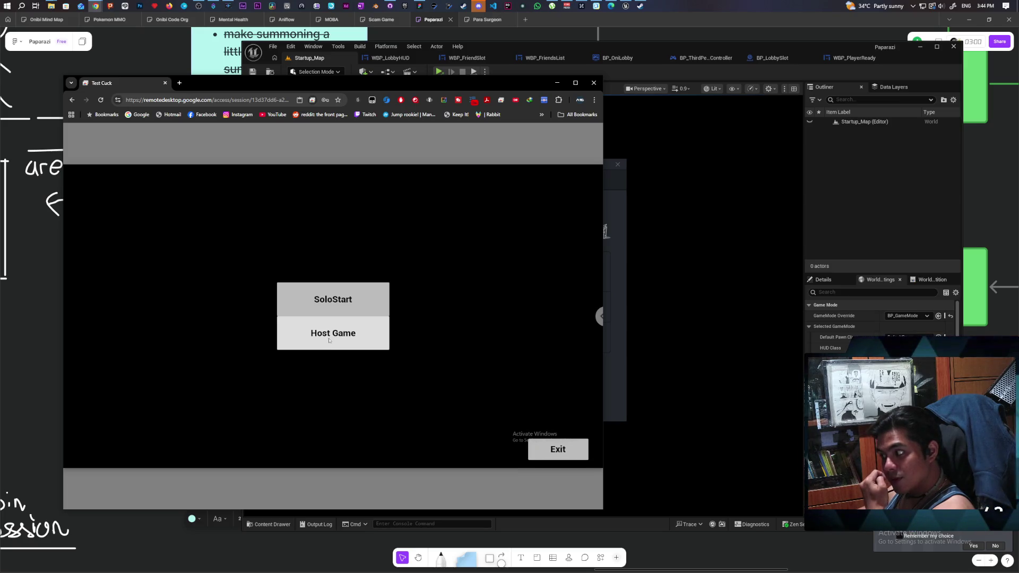
{"action": "left_click", "coordinate": [575, 74]}
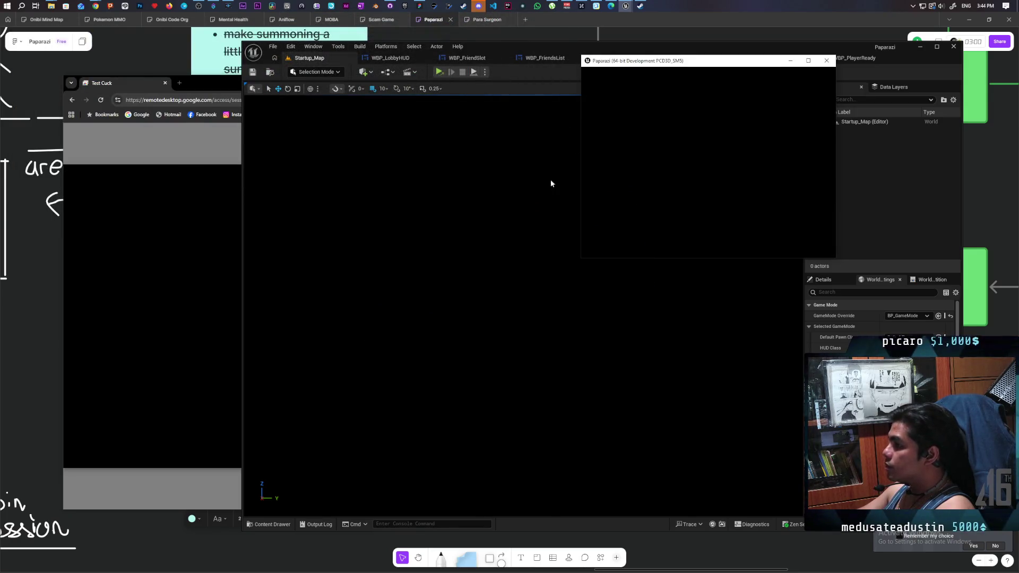
- Host a session, invite the top friend, and accept the lobby invite on the test PC
{"action": "left_click", "coordinate": [688, 160]}
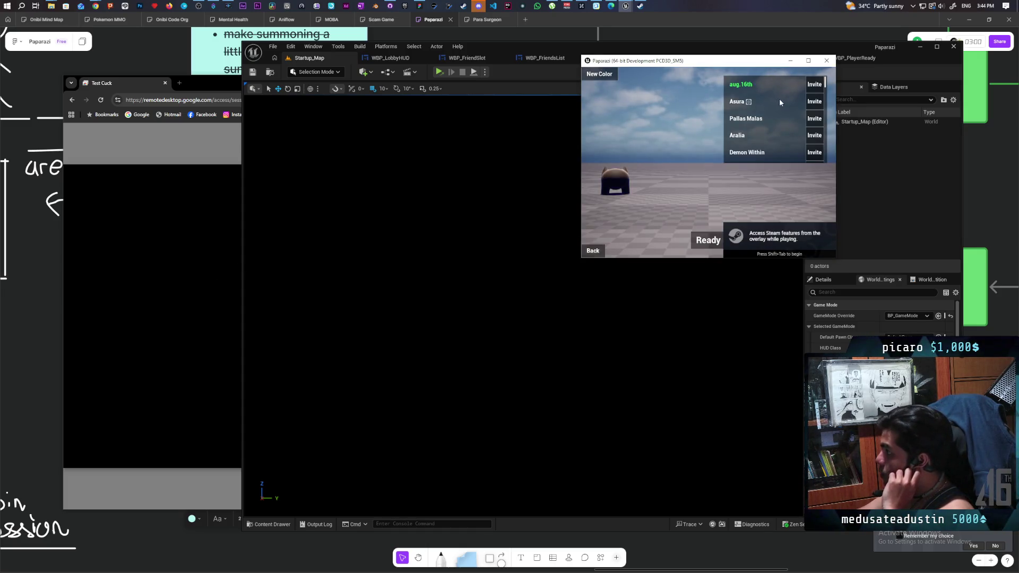
{"action": "left_click", "coordinate": [814, 86]}
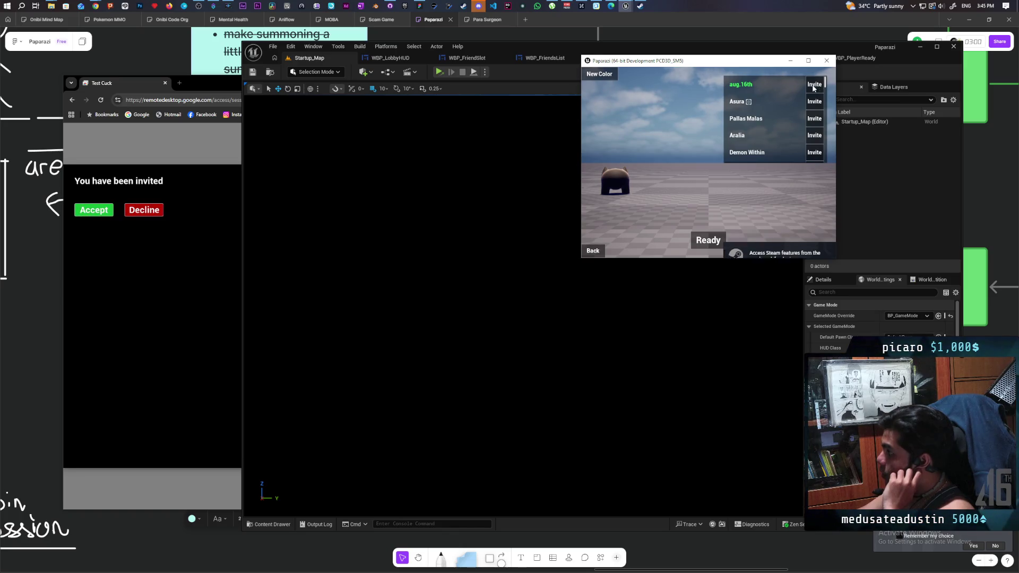
{"action": "left_click", "coordinate": [93, 211]}
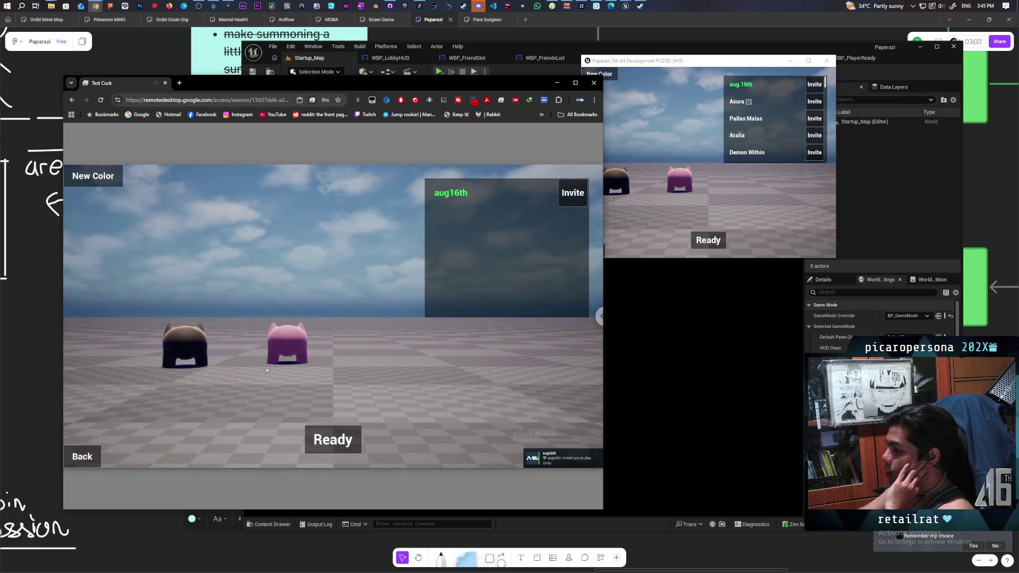
- Mark the host and remote players ready, re-toggling the remote player until both show READY!
{"action": "left_click", "coordinate": [708, 240]}
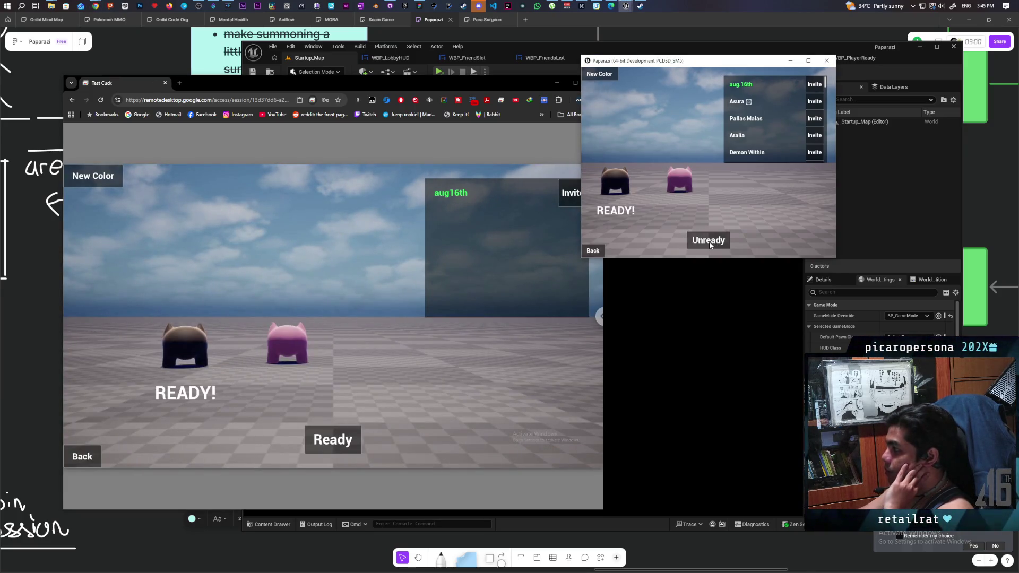
{"action": "left_click", "coordinate": [354, 440]}
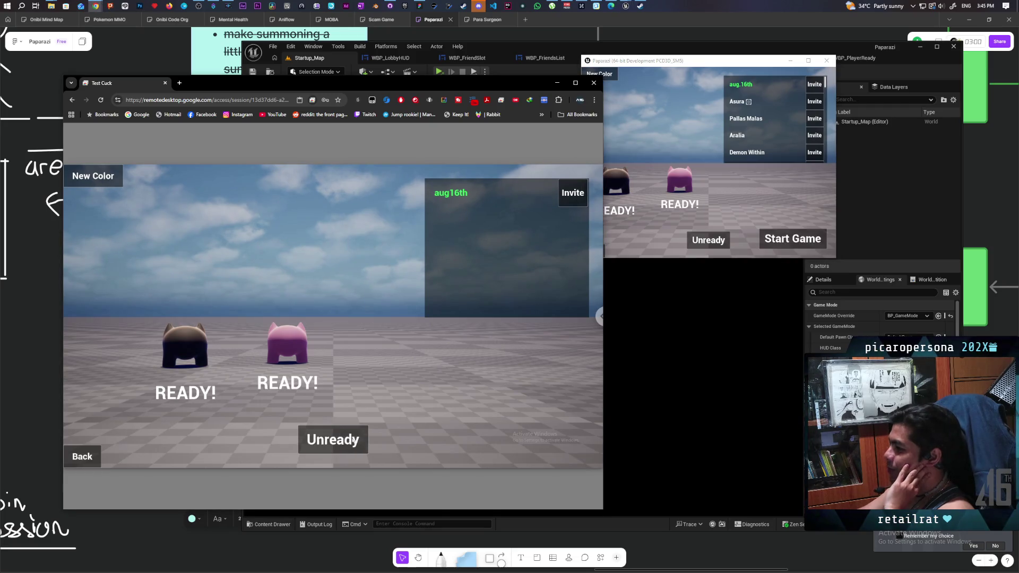
{"action": "left_click", "coordinate": [327, 434]}
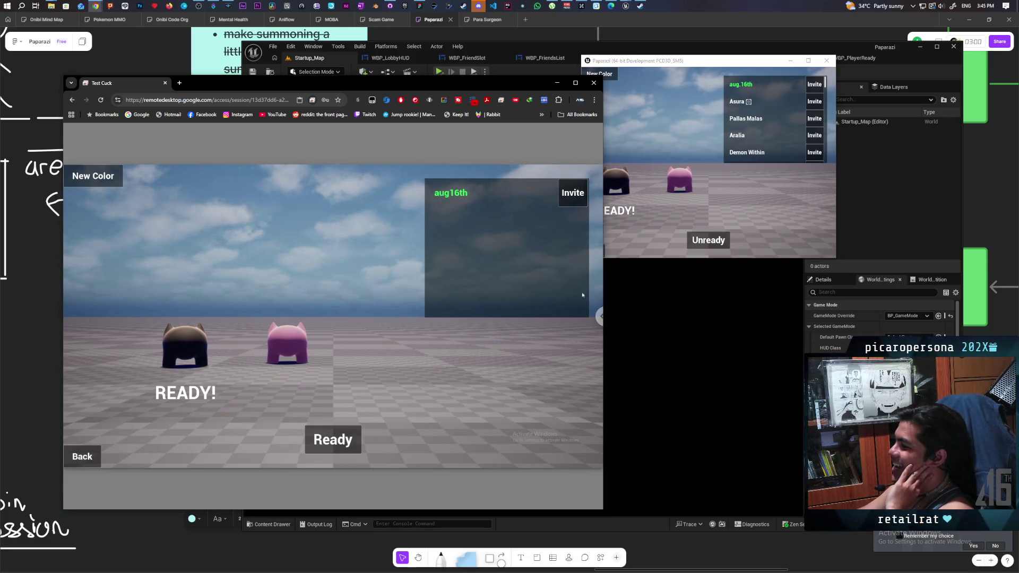
{"action": "left_click", "coordinate": [708, 243]}
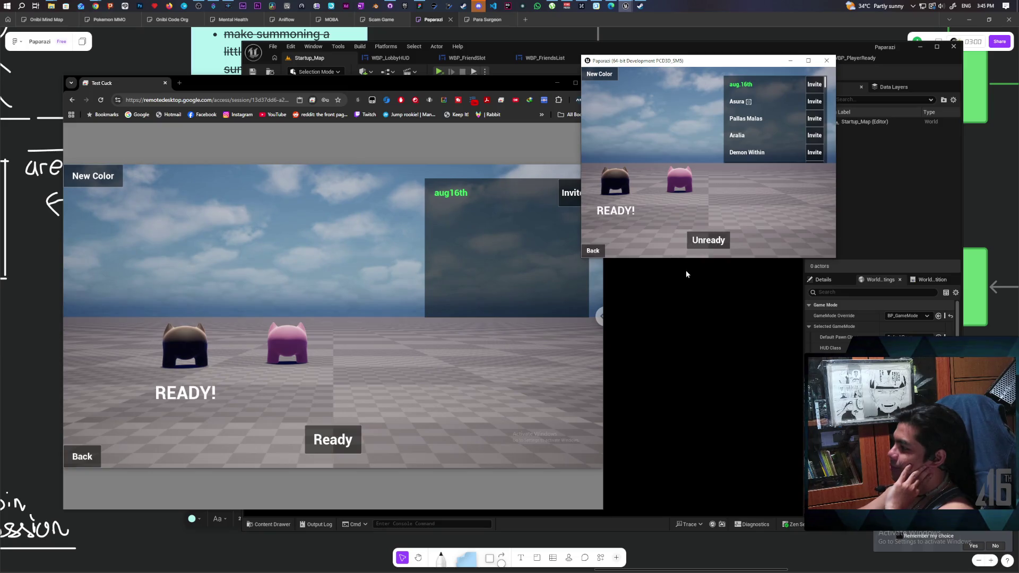
{"action": "left_click", "coordinate": [353, 438]}
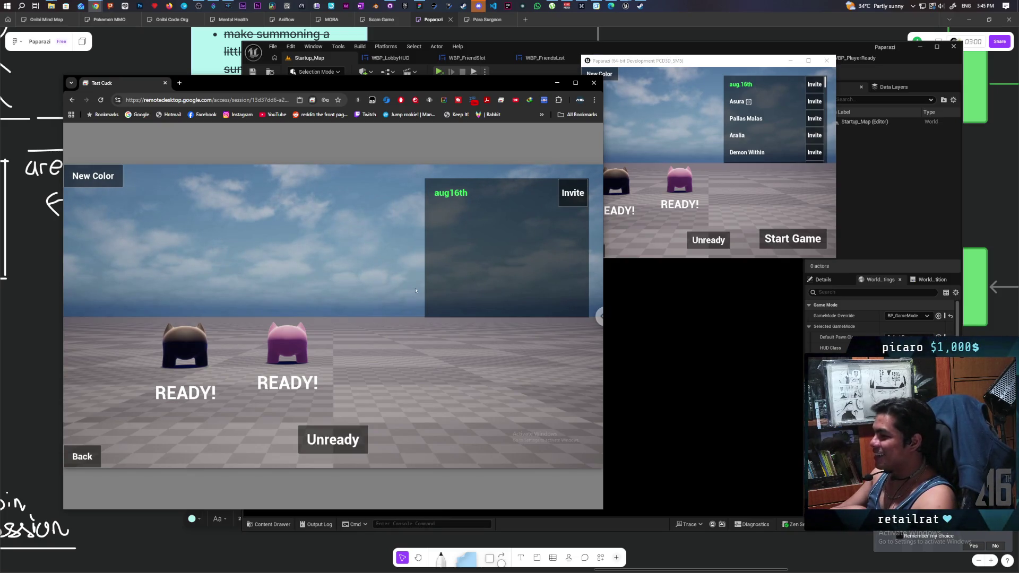
- Cycle the remote player's colour back to pink, unready, and leave the lobby to the title menu
{"action": "left_click", "coordinate": [107, 182]}
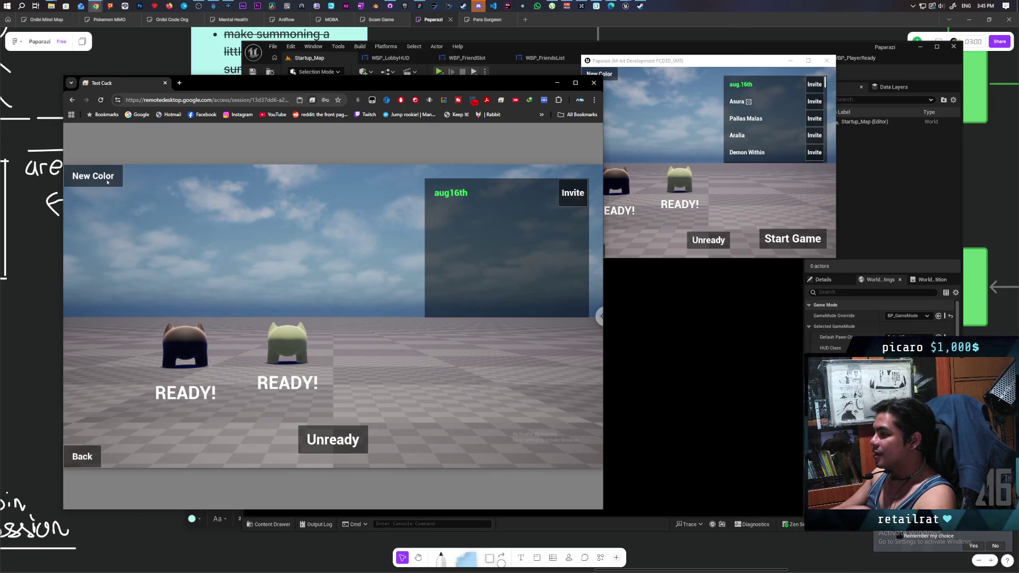
{"action": "left_click", "coordinate": [107, 183]}
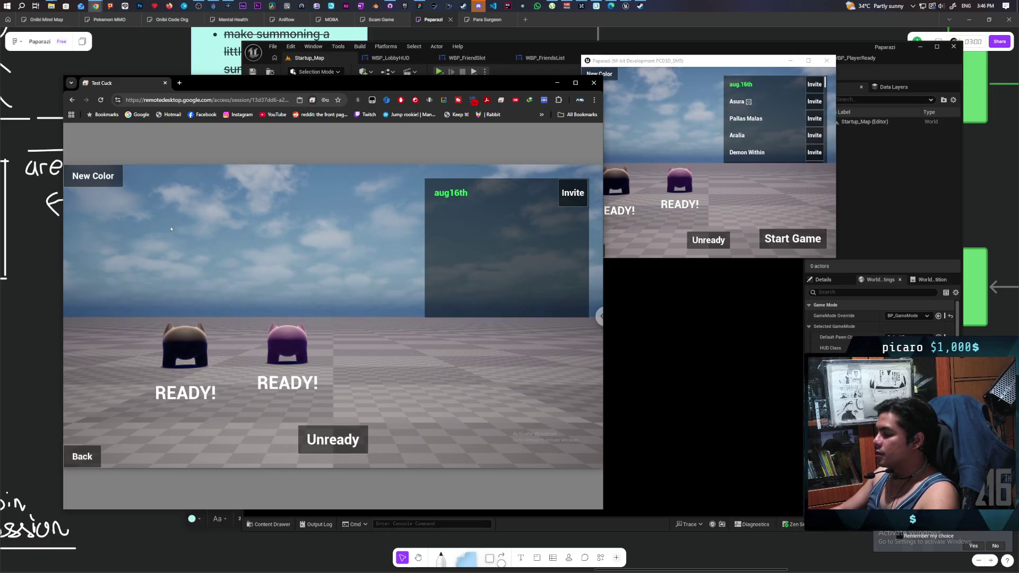
{"action": "left_click", "coordinate": [333, 439]}
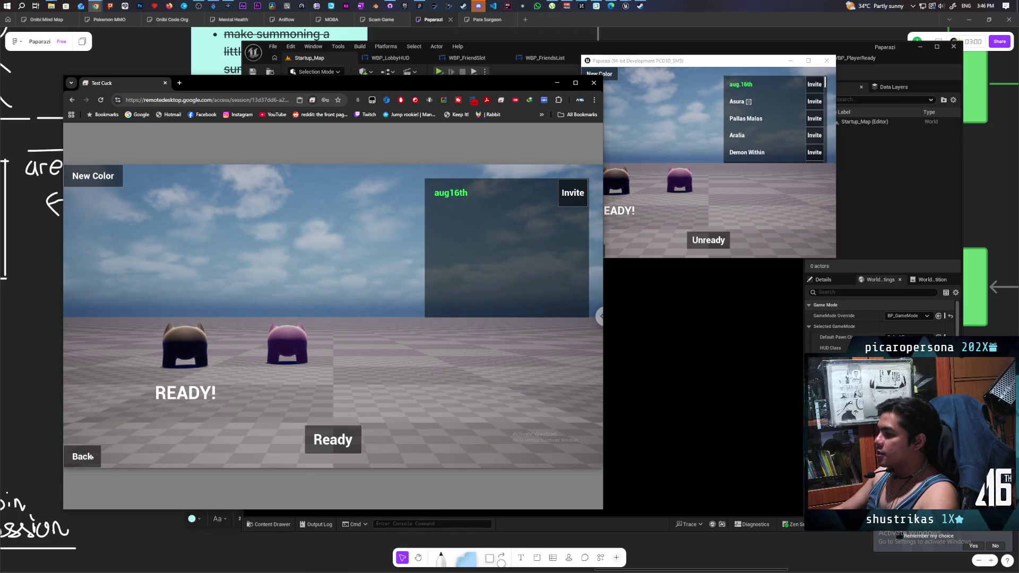
{"action": "left_click", "coordinate": [101, 177]}
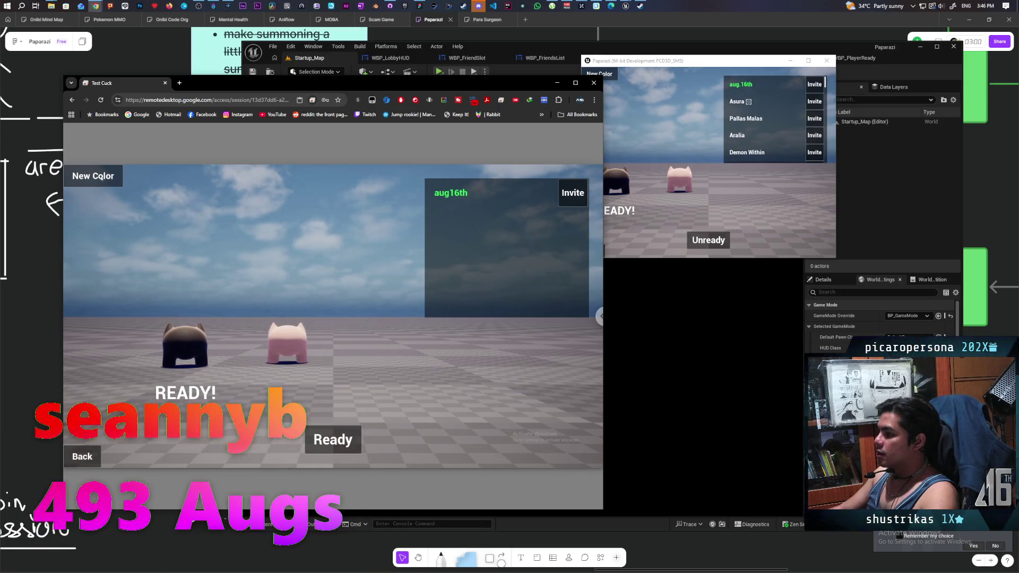
{"action": "left_click", "coordinate": [83, 457]}
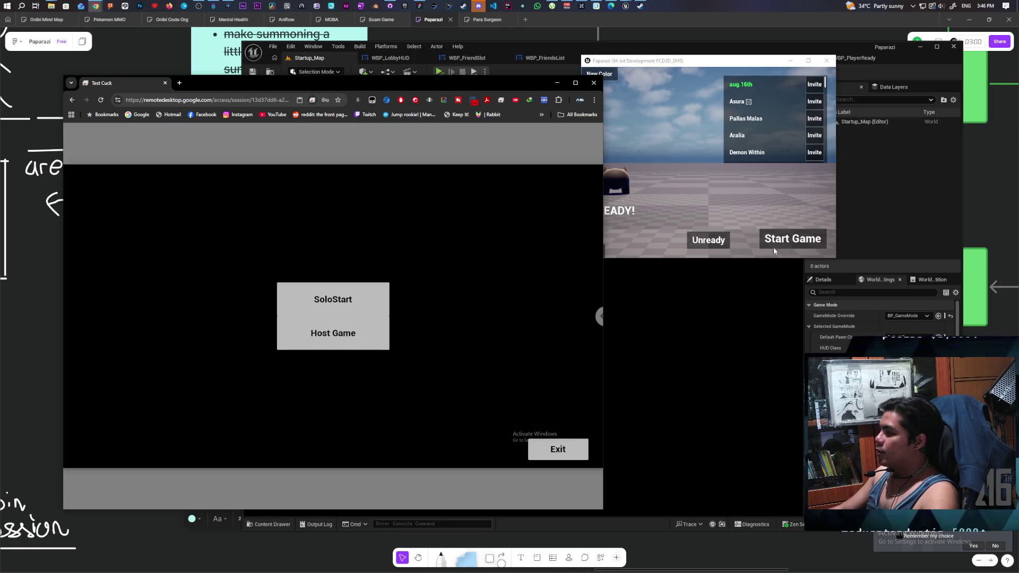
- Unready the host player and back out to the SoloStart/Host Game menu
{"action": "left_click", "coordinate": [709, 240]}
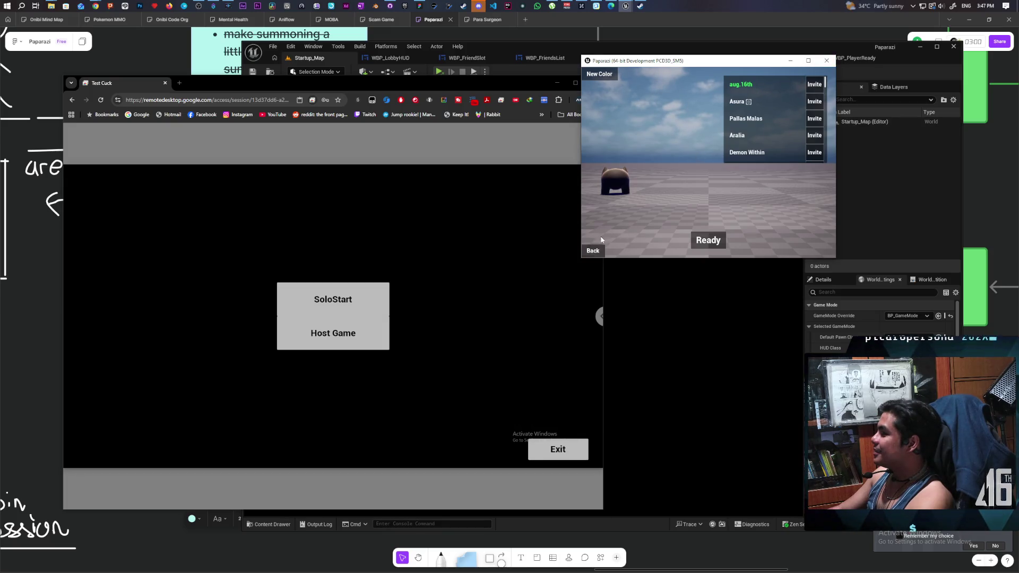
{"action": "left_click", "coordinate": [594, 251]}
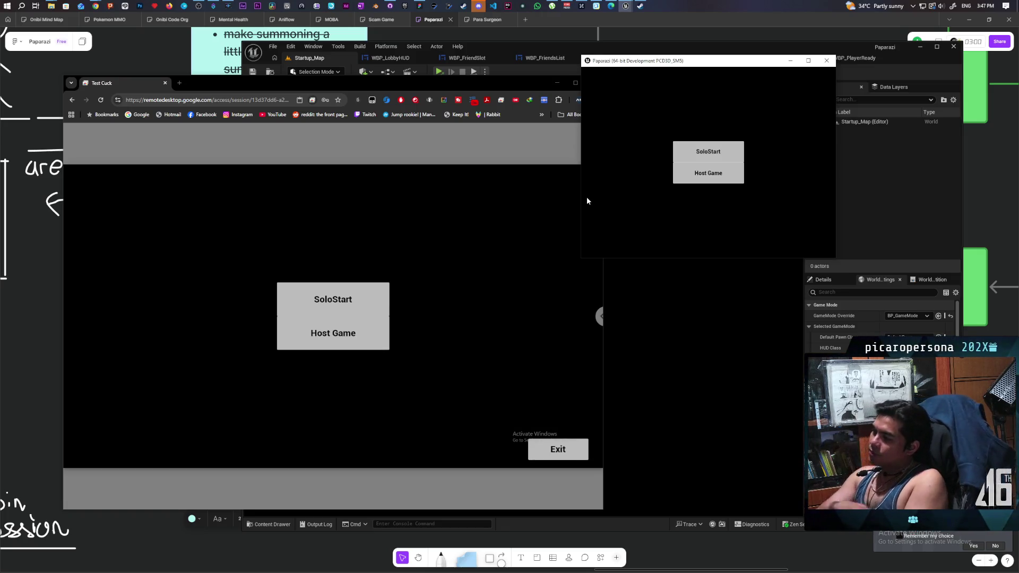
- Close the local game window, quit the remote game, and minimise Chrome Remote Desktop
{"action": "left_click", "coordinate": [827, 60]}
{"action": "left_click", "coordinate": [557, 449]}
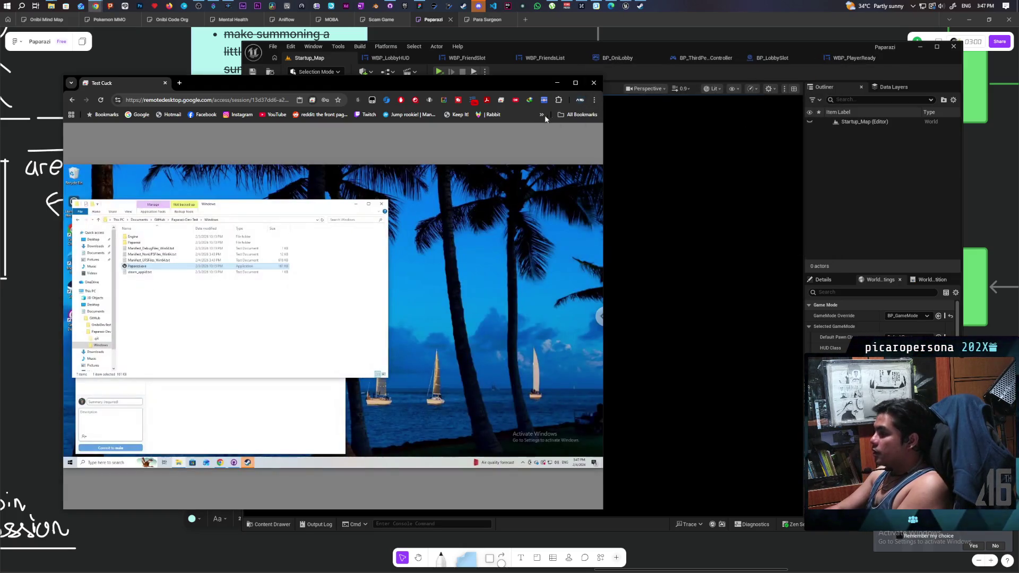
{"action": "left_click", "coordinate": [557, 83]}
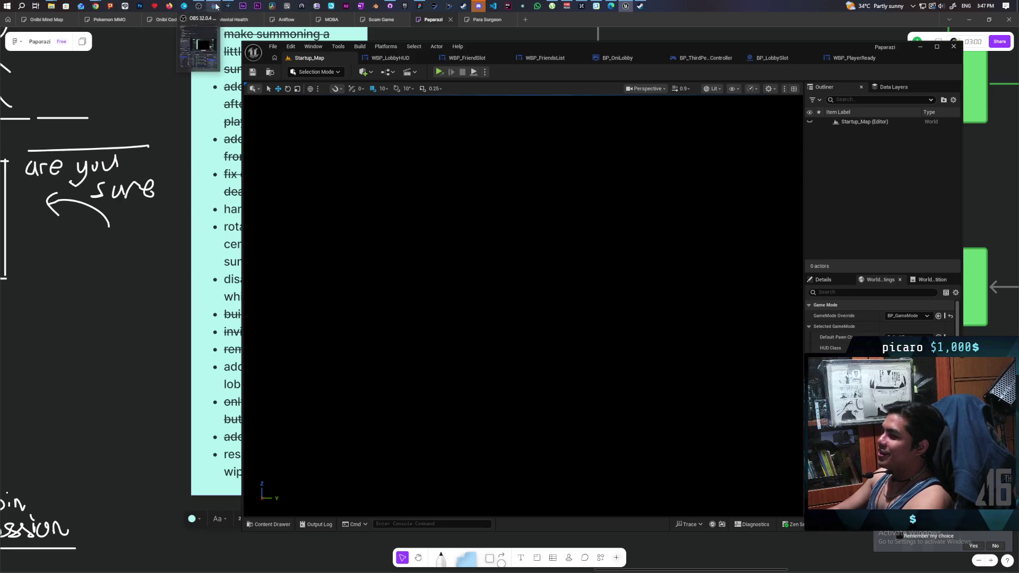
{"action": "mouse_move", "coordinate": [219, 9]}
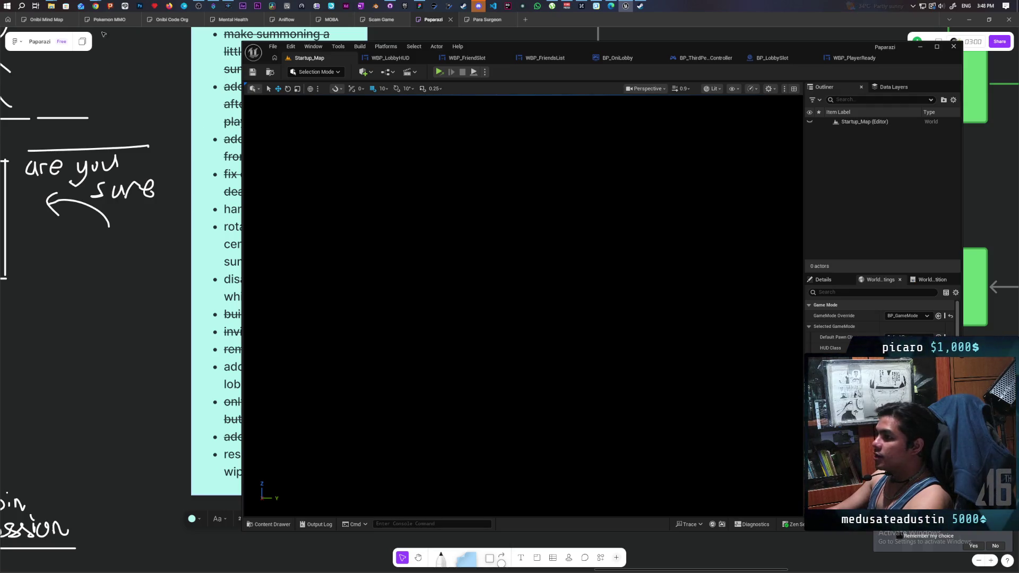
{"action": "mouse_move", "coordinate": [95, 6]}
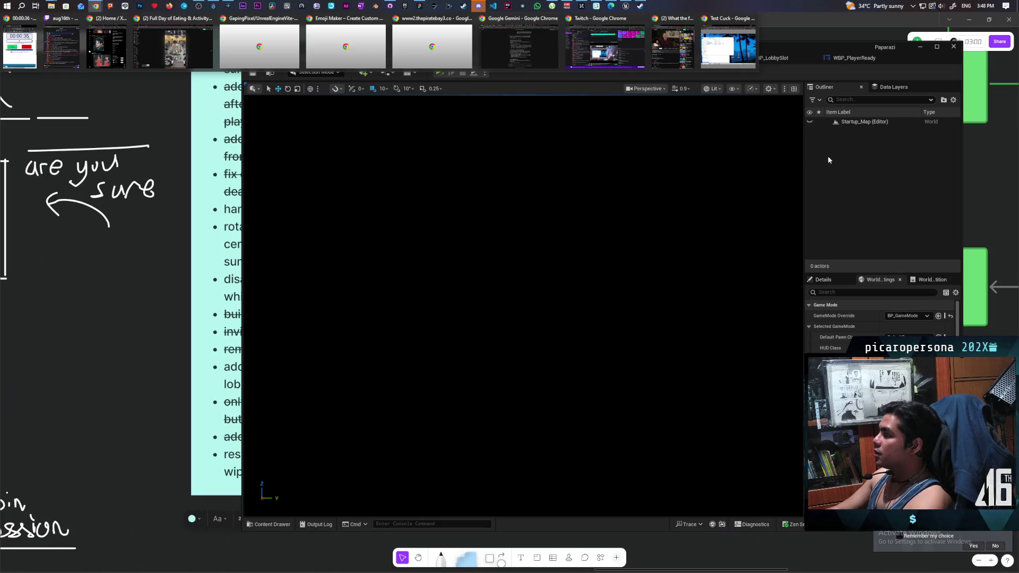
- Search 'lobby invite game ui' in a new Chrome tab and show the image results
{"action": "left_click", "coordinate": [519, 42]}
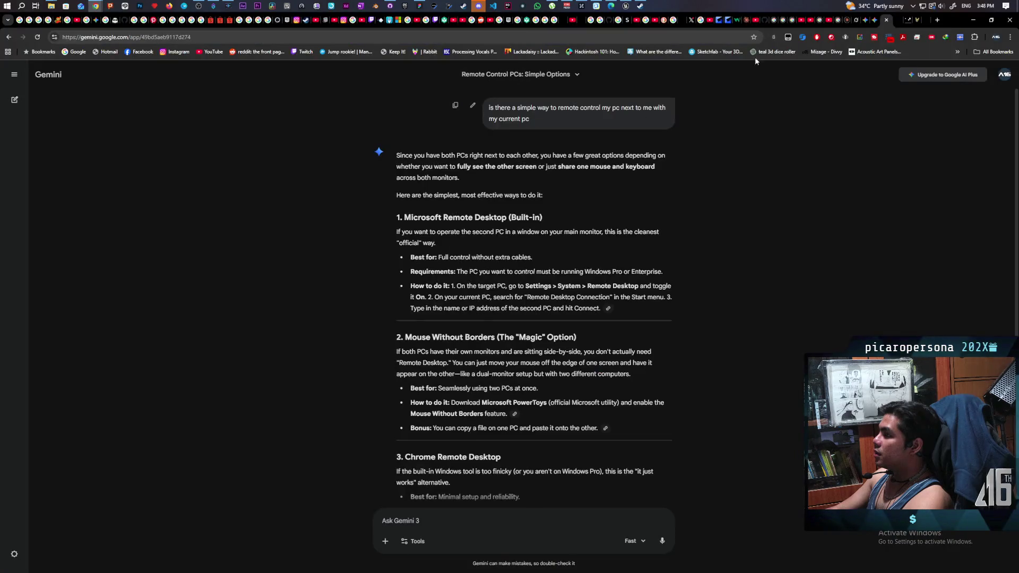
{"action": "left_click", "coordinate": [938, 21]}
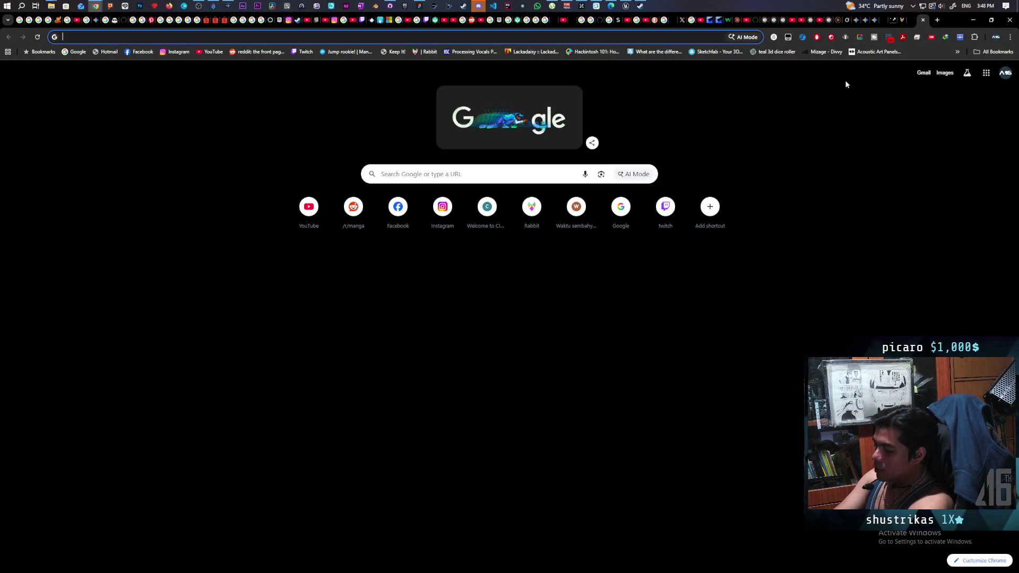
{"action": "type", "text": "lobby "}
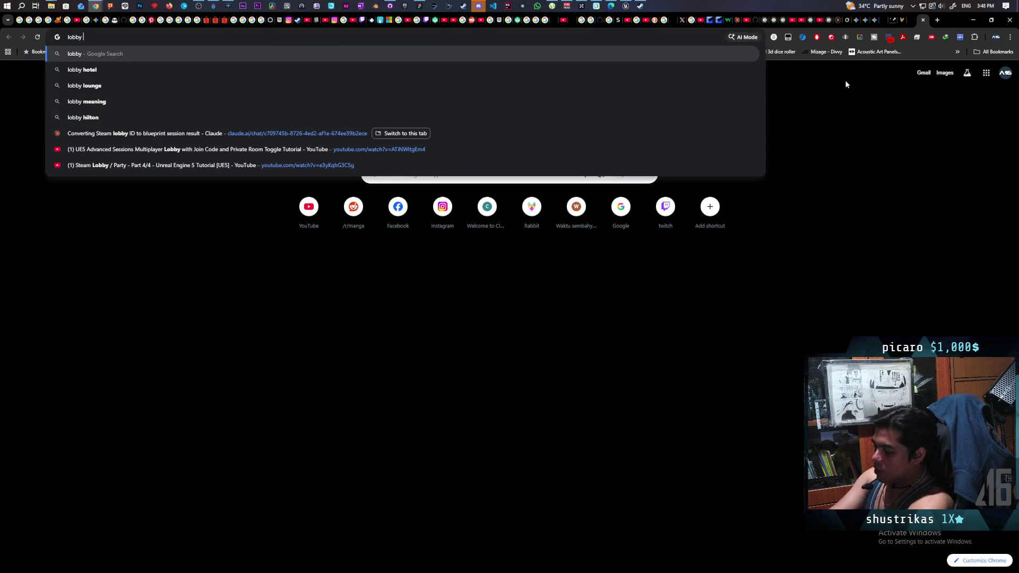
{"action": "type", "text": "invite game ui"}
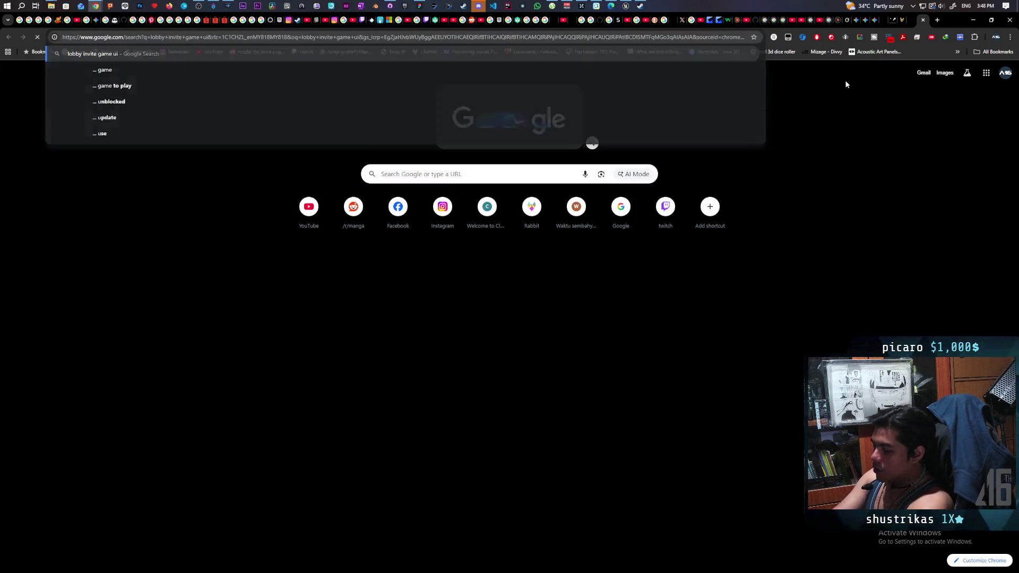
{"action": "key", "text": "Return"}
{"action": "left_click", "coordinate": [148, 106]}
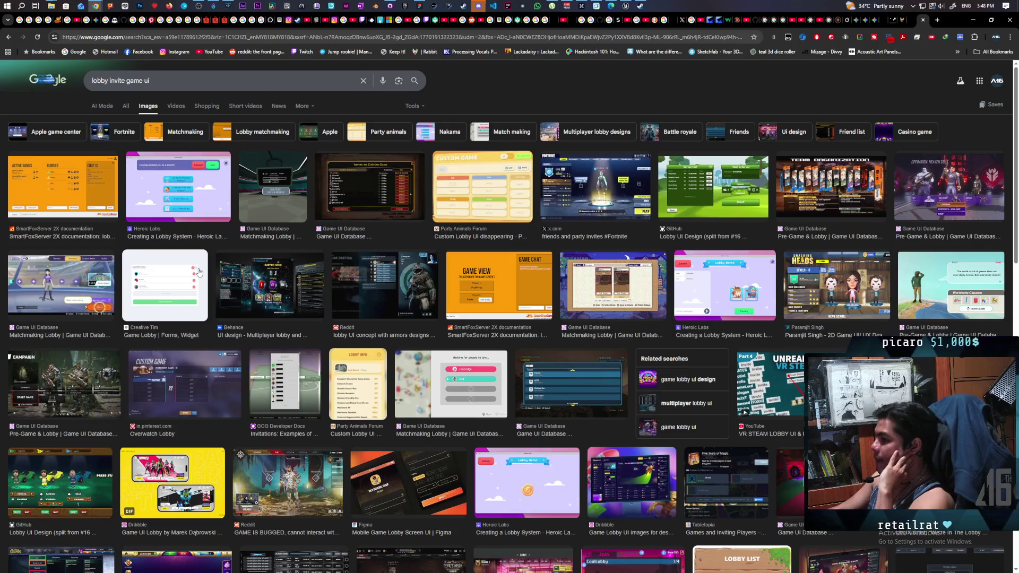
- Browse 'lobby invitation game ui' previews from the SmartFoxServer screenshot, then return to the whiteboard
{"action": "key", "text": "alt+Left"}
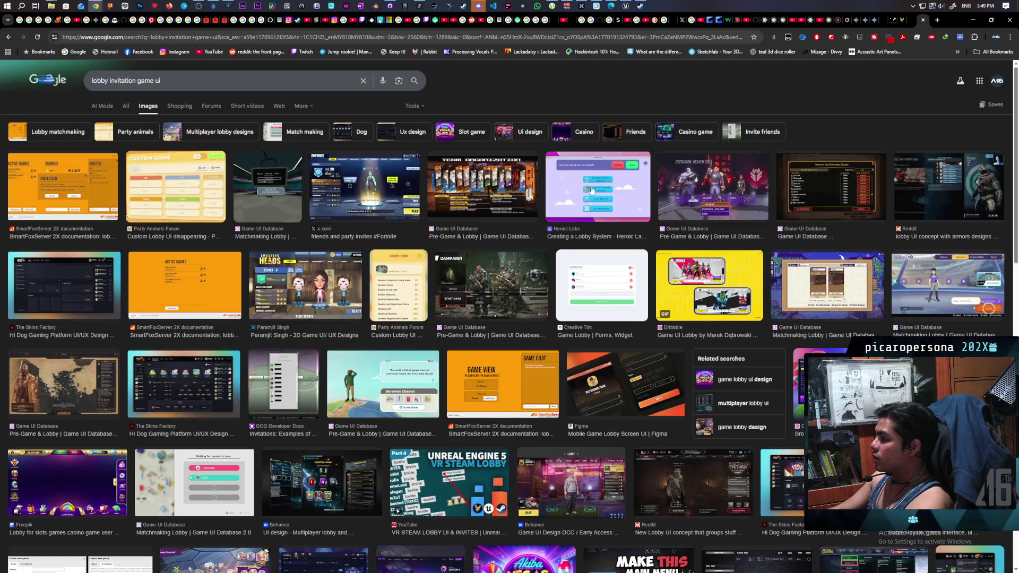
{"action": "left_click", "coordinate": [55, 180]}
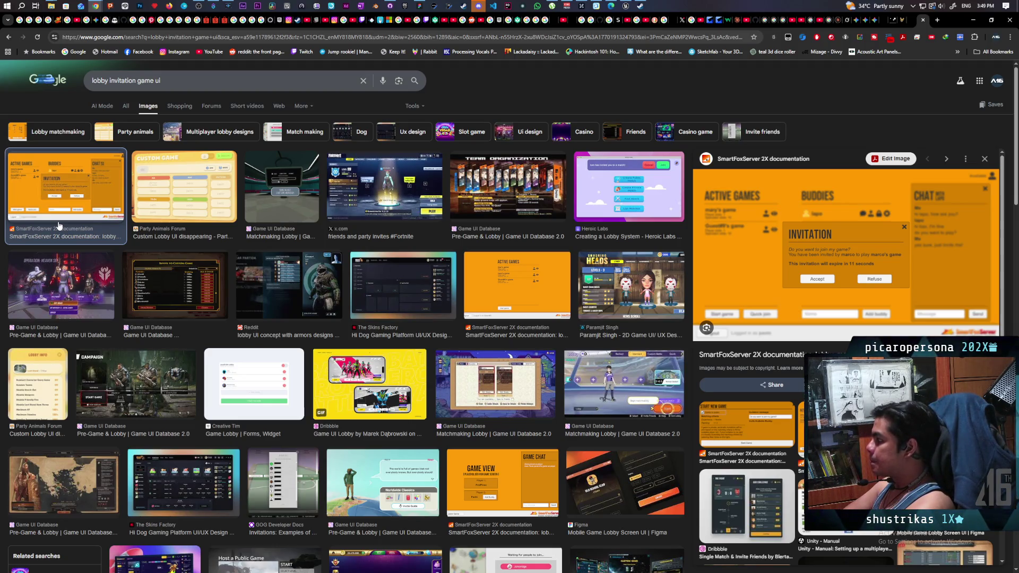
{"action": "key", "text": "Right"}
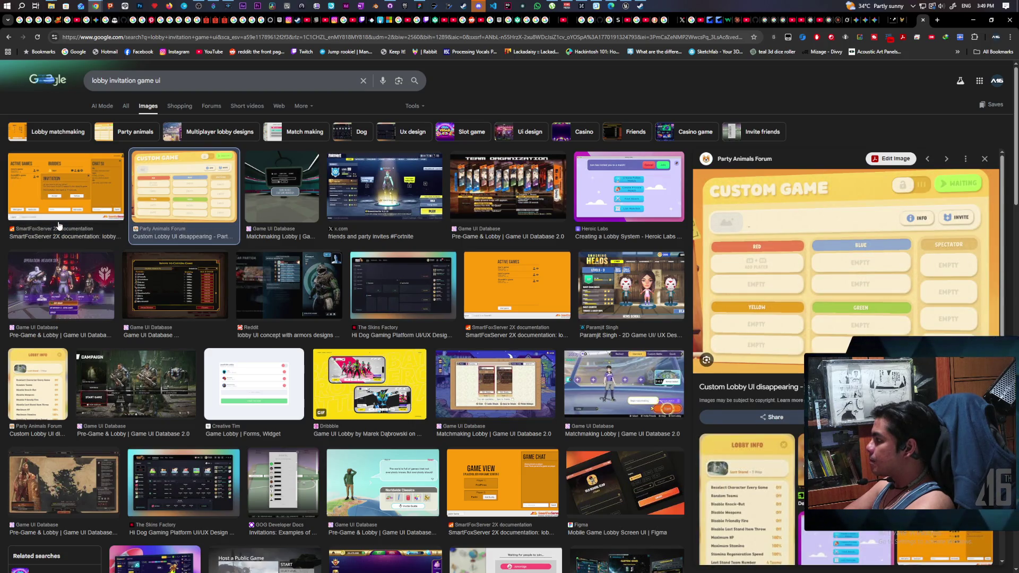
{"action": "key", "text": "Right"}
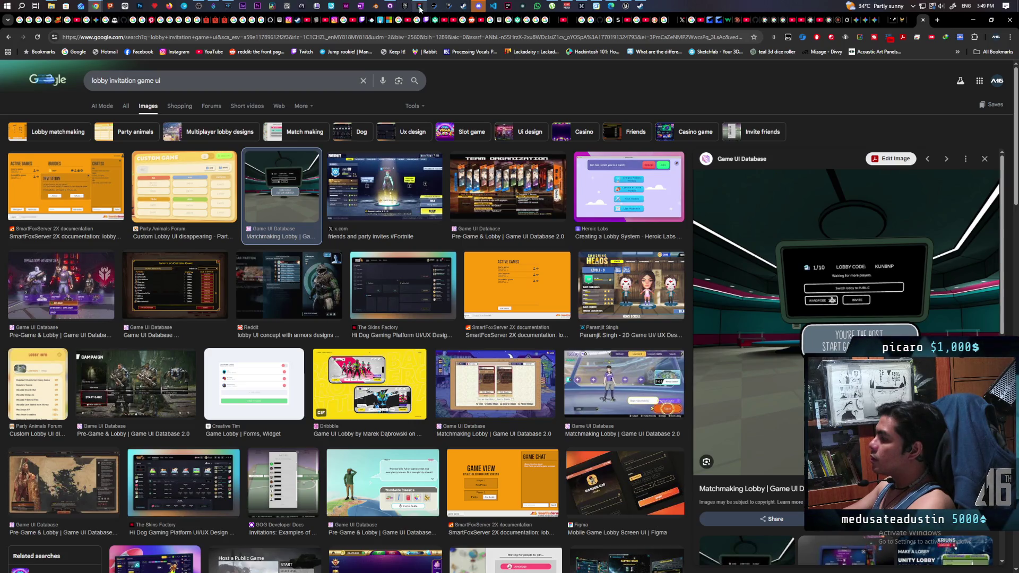
{"action": "left_click", "coordinate": [410, 9]}
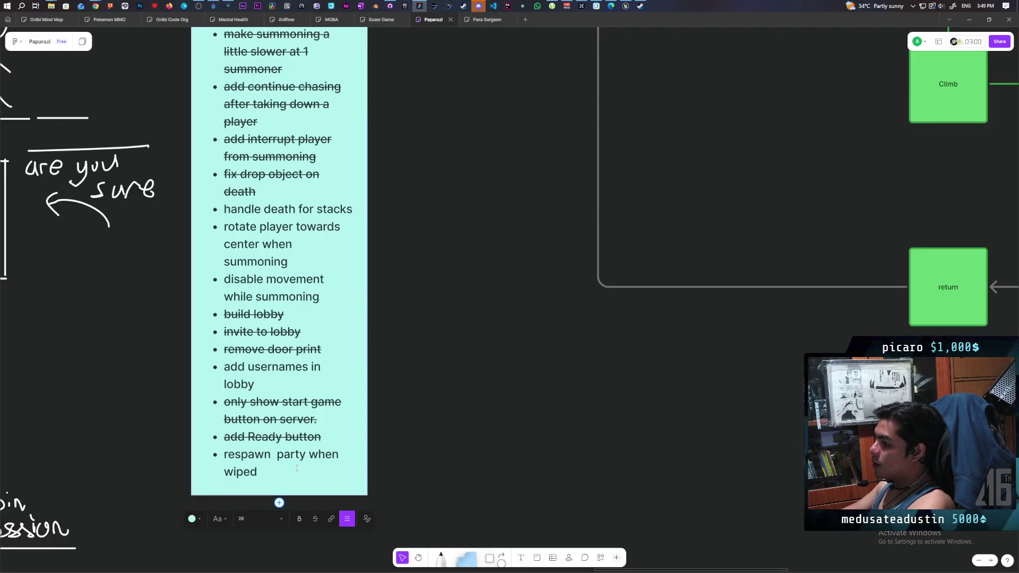
- Add the to-do 'add failed to join case when accepting invite', then return to the image search
{"action": "key", "text": "Return"}
{"action": "type", "text": "add failed"}
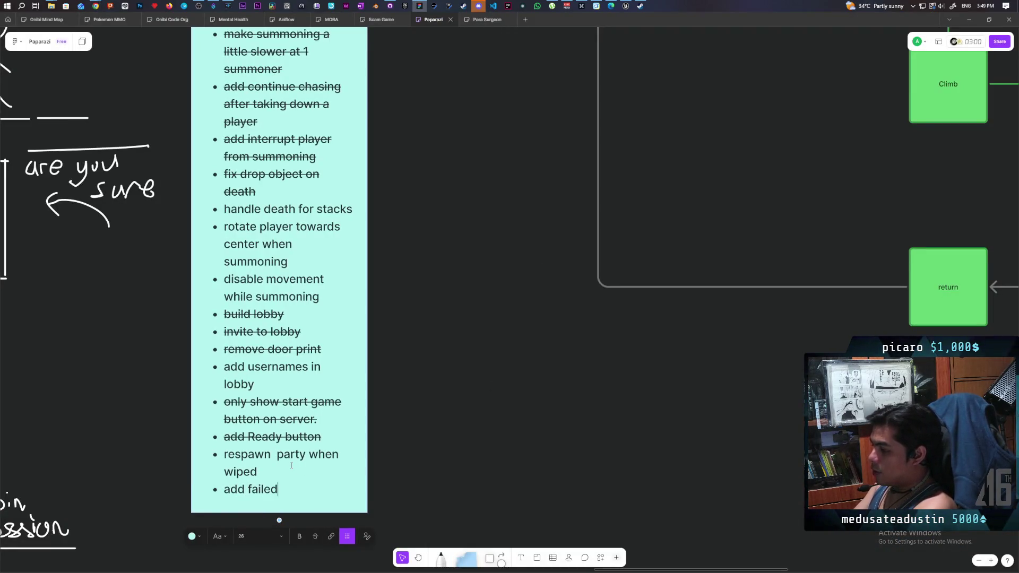
{"action": "type", "text": "to join "}
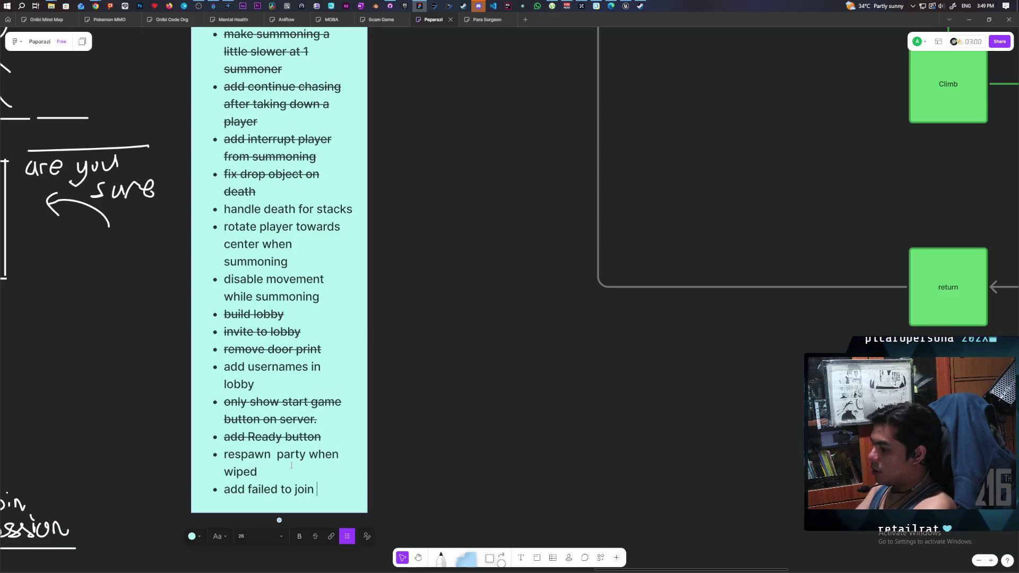
{"action": "type", "text": "case "}
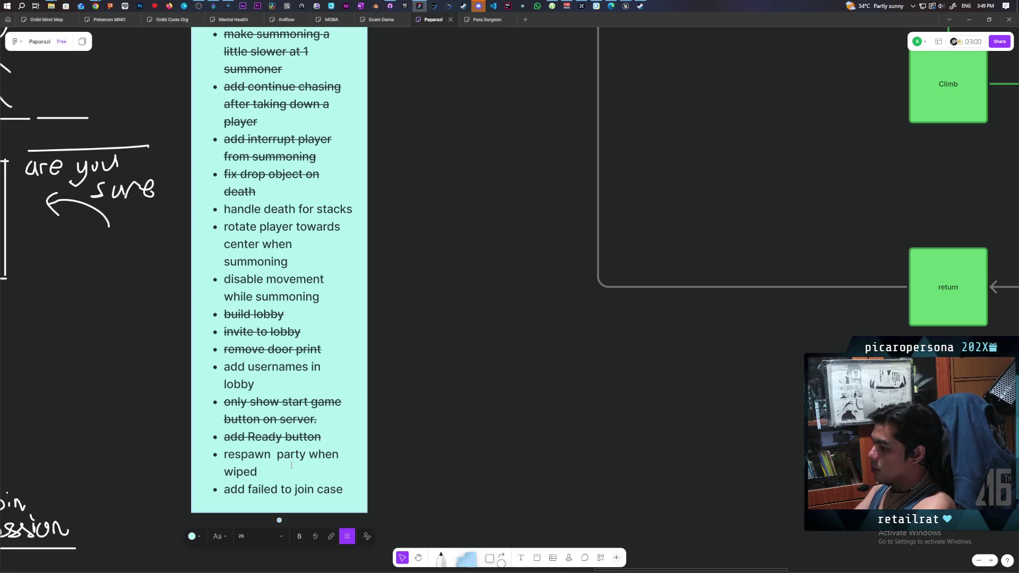
{"action": "type", "text": "when accepting invite"}
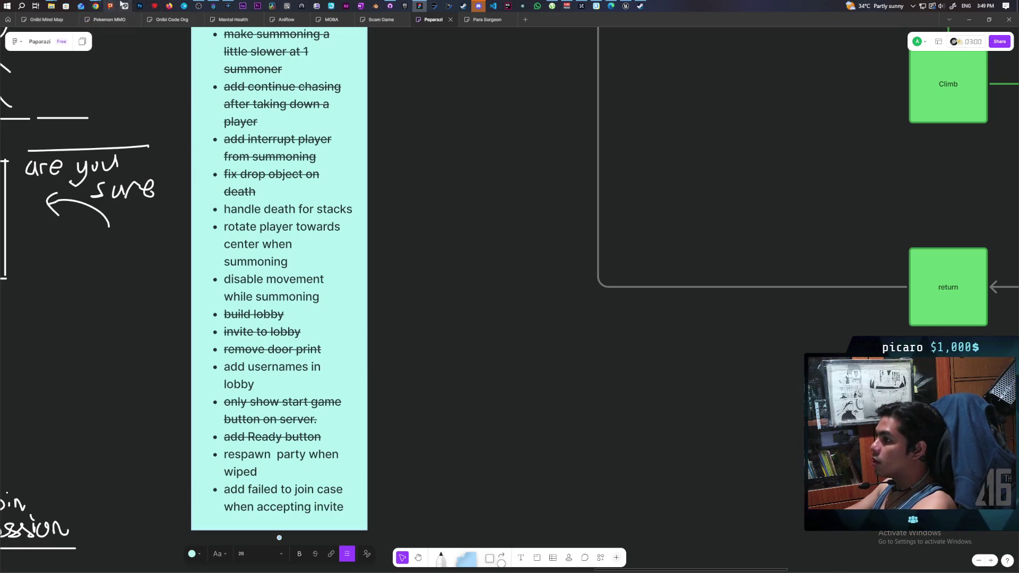
{"action": "mouse_move", "coordinate": [97, 6]}
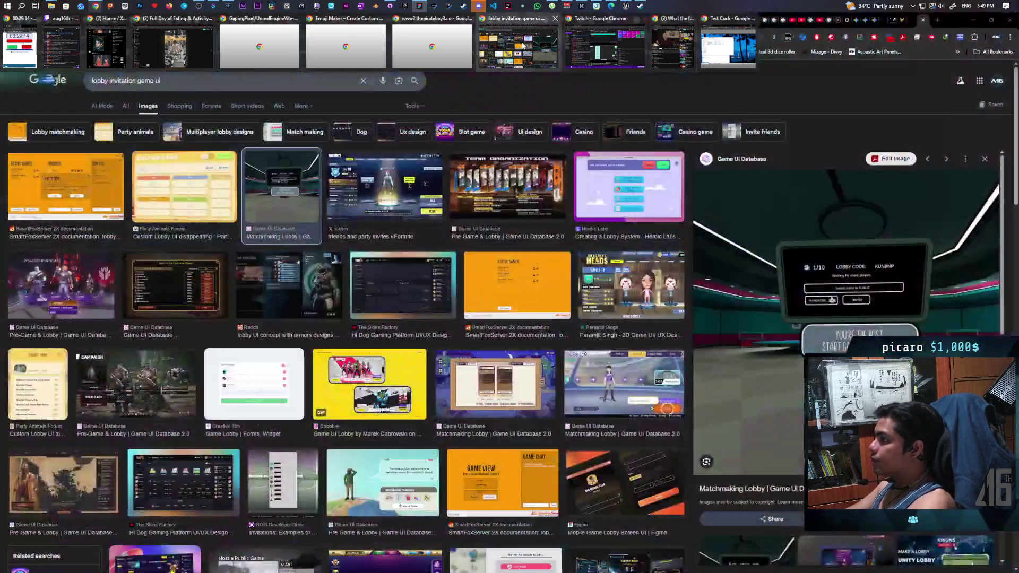
{"action": "left_click", "coordinate": [517, 47]}
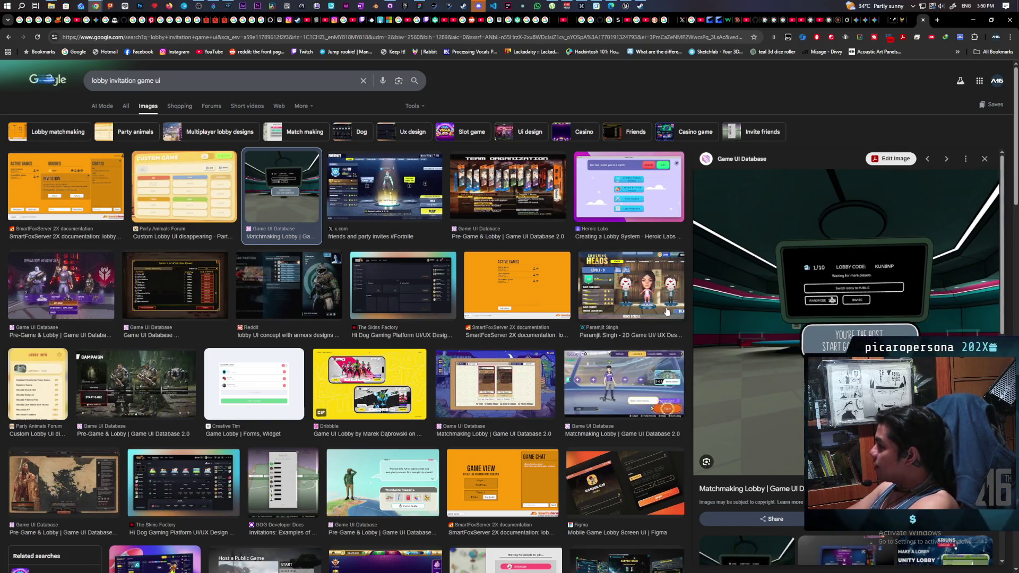
- Step through several lobby UI image previews, then select the search query to replace it
{"action": "key", "text": "Right"}
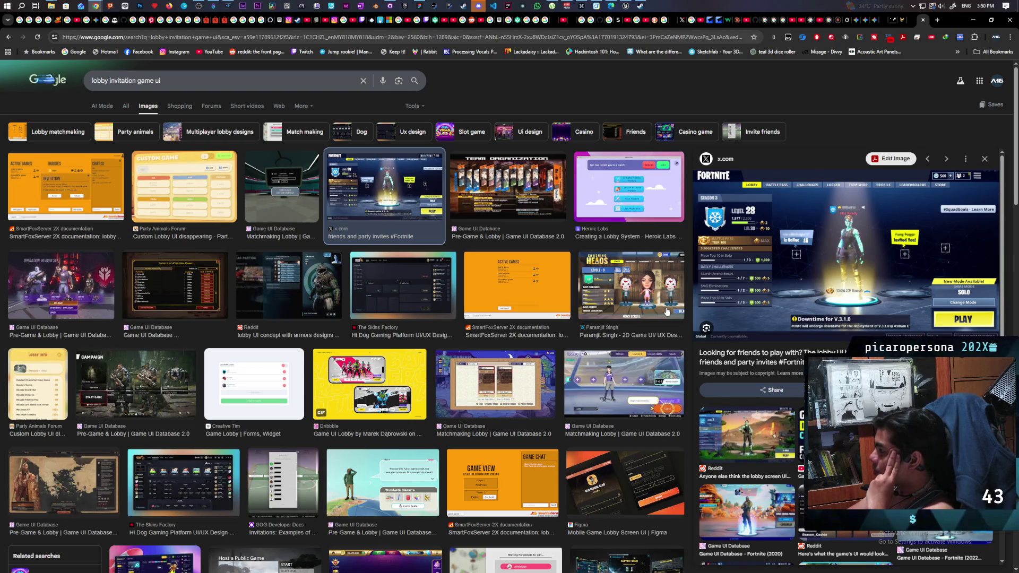
{"action": "key", "text": "Right"}
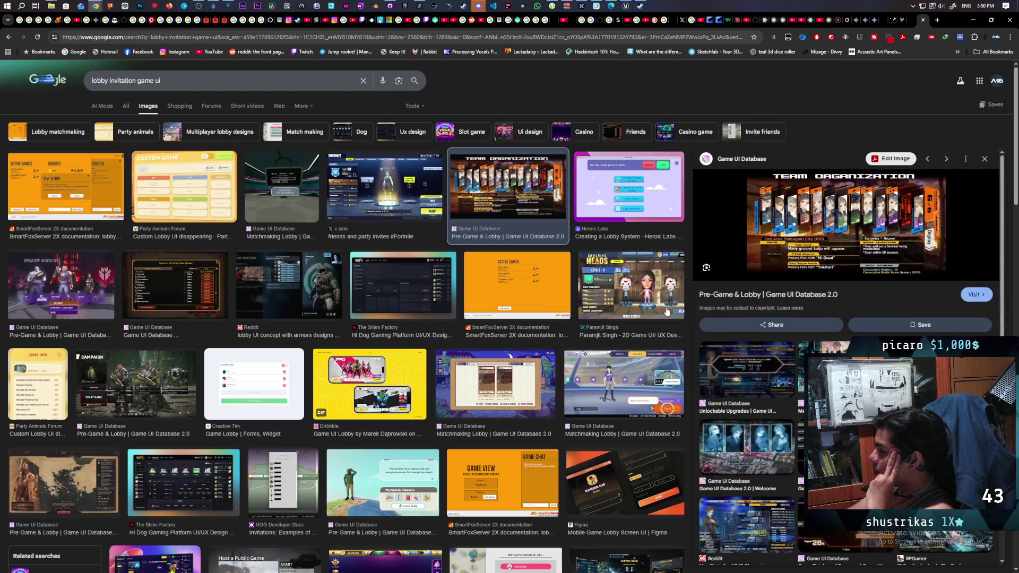
{"action": "key", "text": "Right"}
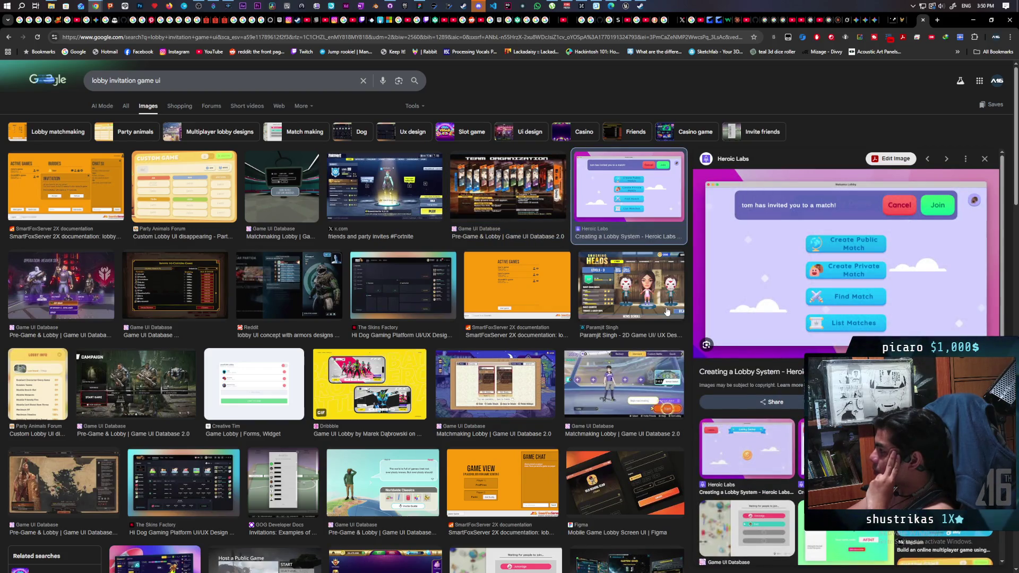
{"action": "key", "text": "Right"}
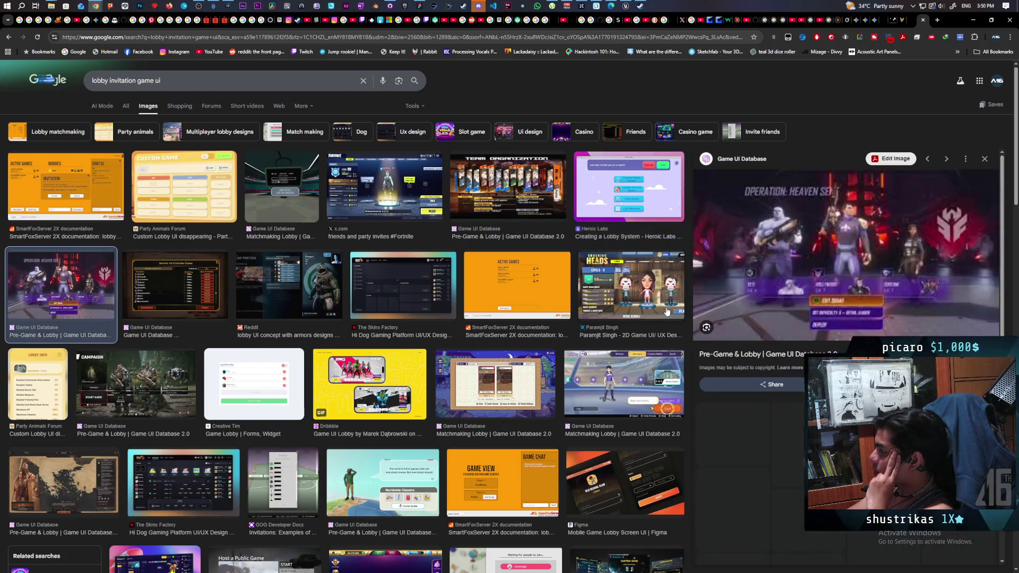
{"action": "key", "text": "Left"}
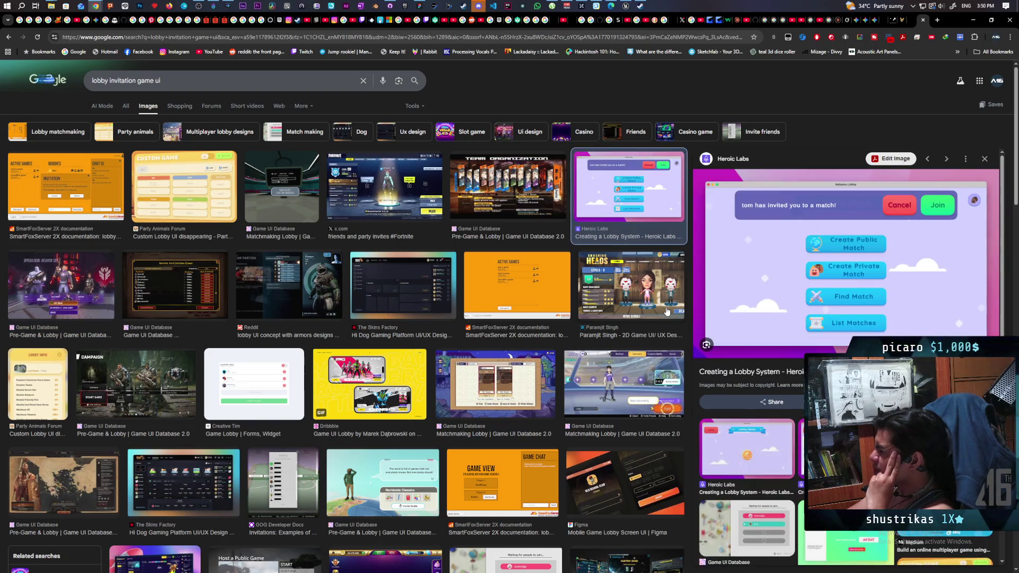
{"action": "key", "text": "Right"}
{"action": "key", "text": "Right"}
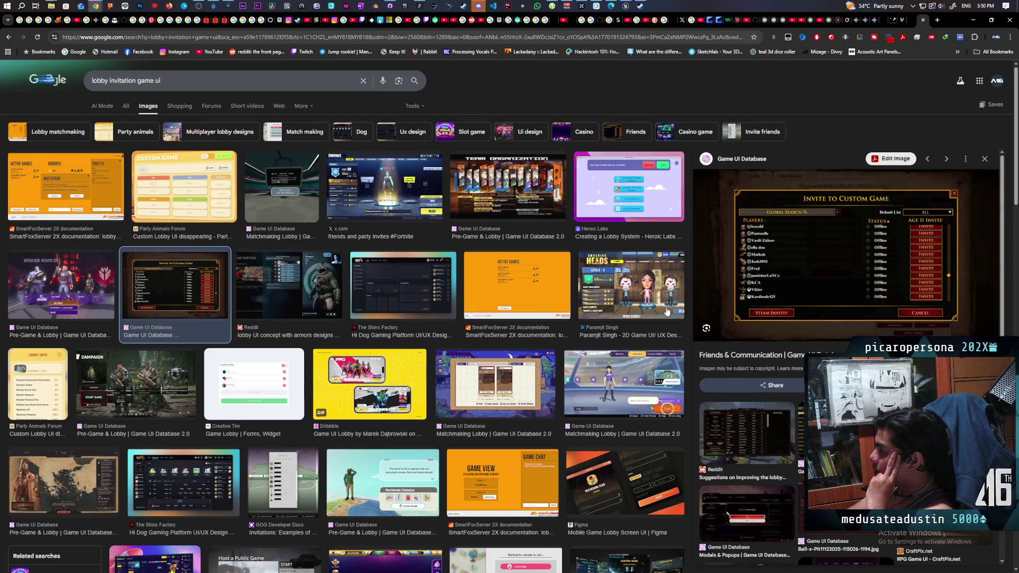
{"action": "key", "text": "Right"}
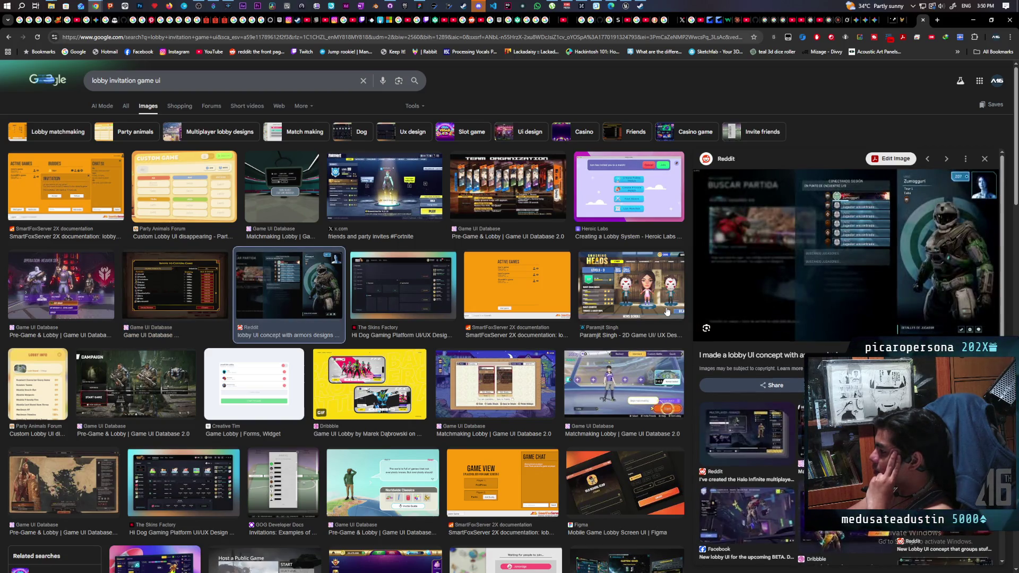
{"action": "left_click_drag", "start_coordinate": [170, 81], "coordinate": [33, 88]}
- Search Google Images for 'dota party invite' and preview the Reddit and Steam Community results
{"action": "type", "text": "dota po"}
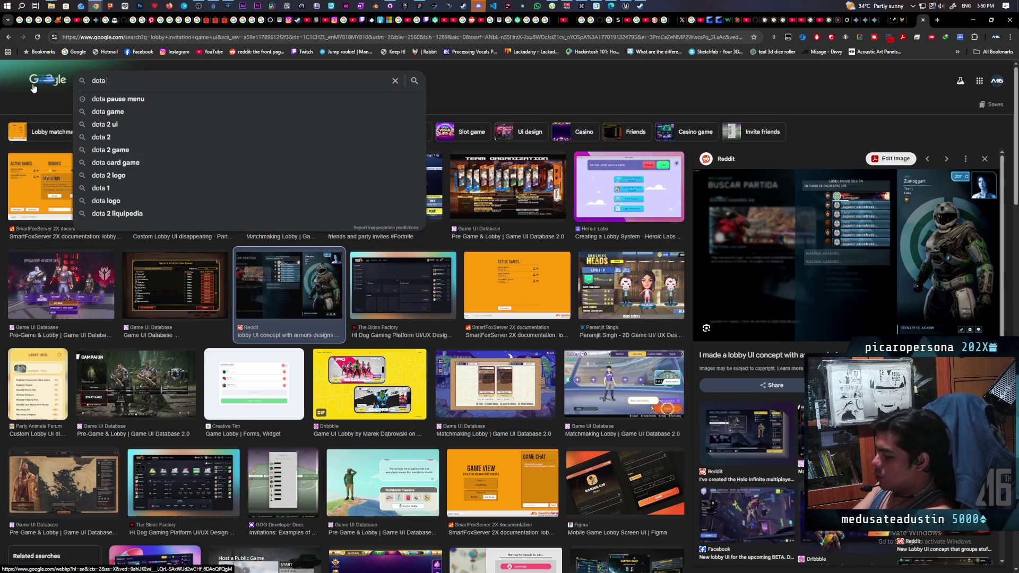
{"action": "key", "text": "BackSpace"}
{"action": "type", "text": "arty"}
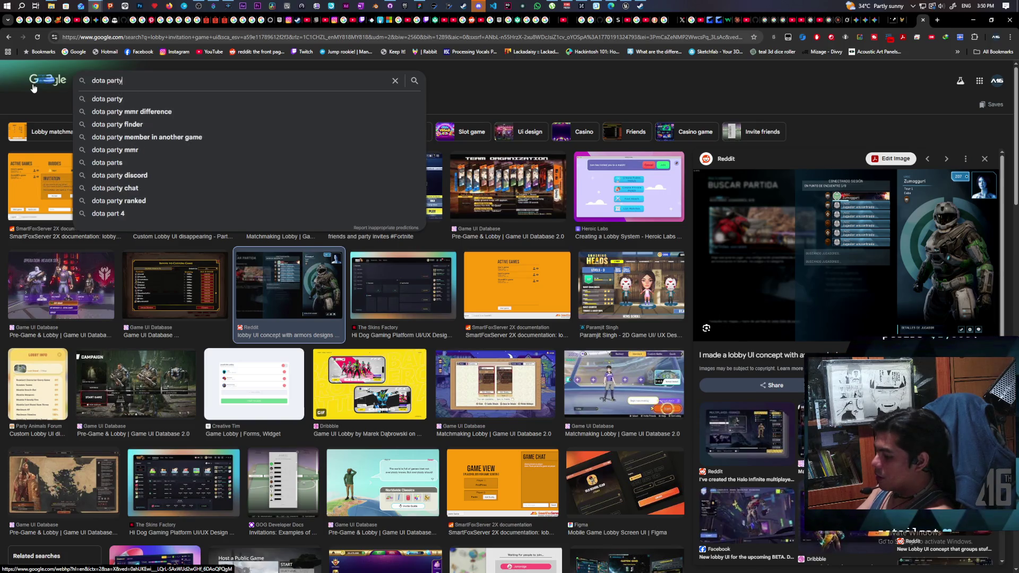
{"action": "type", "text": " invite"}
{"action": "key", "text": "Return"}
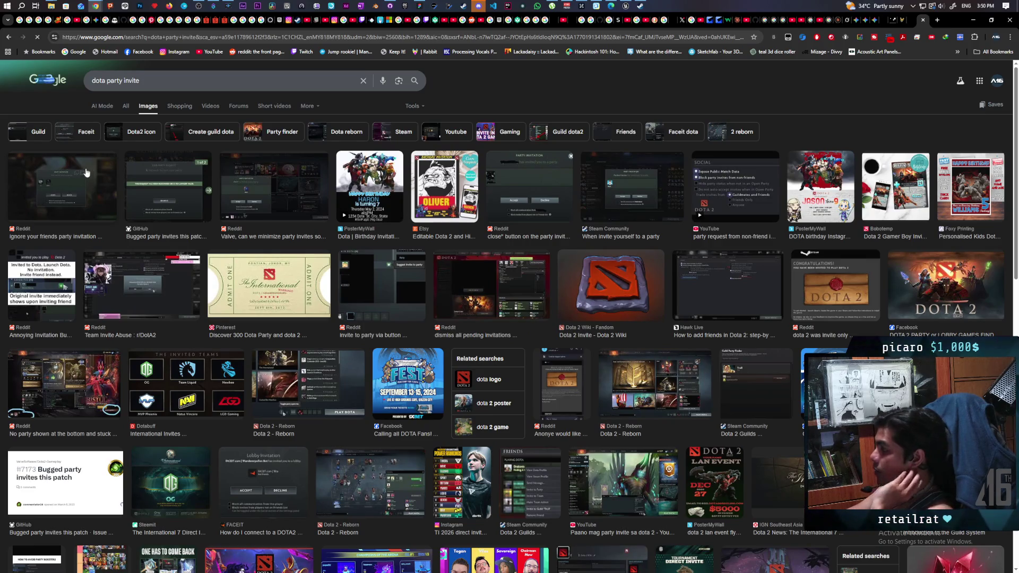
{"action": "left_click", "coordinate": [85, 174]}
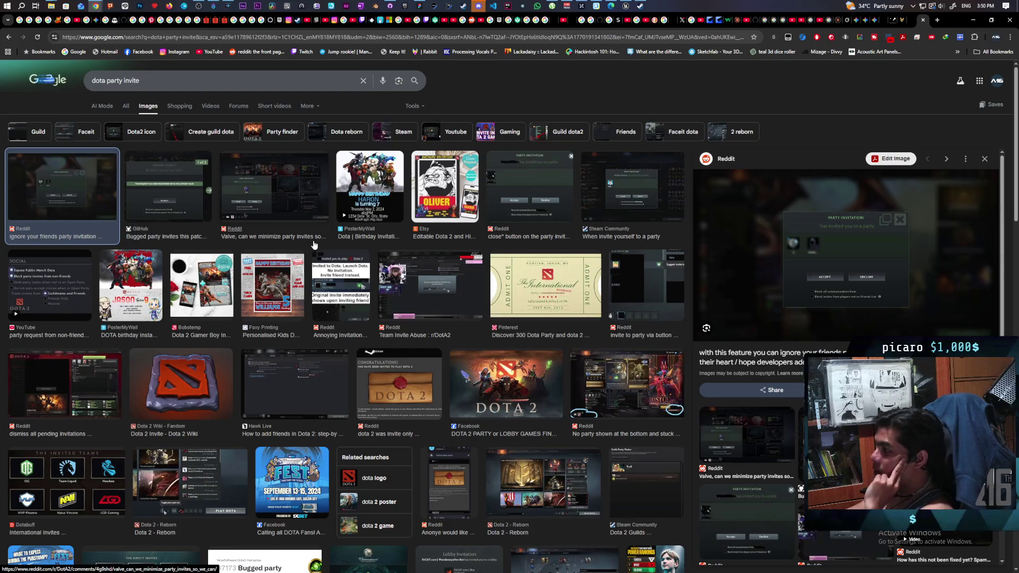
{"action": "left_click", "coordinate": [631, 194]}
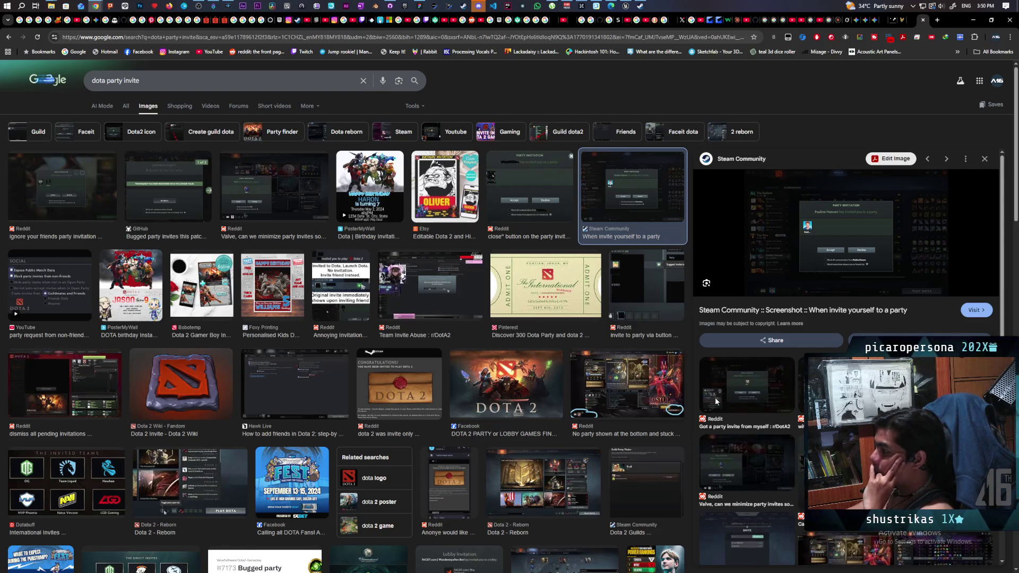
{"action": "left_click", "coordinate": [745, 385]}
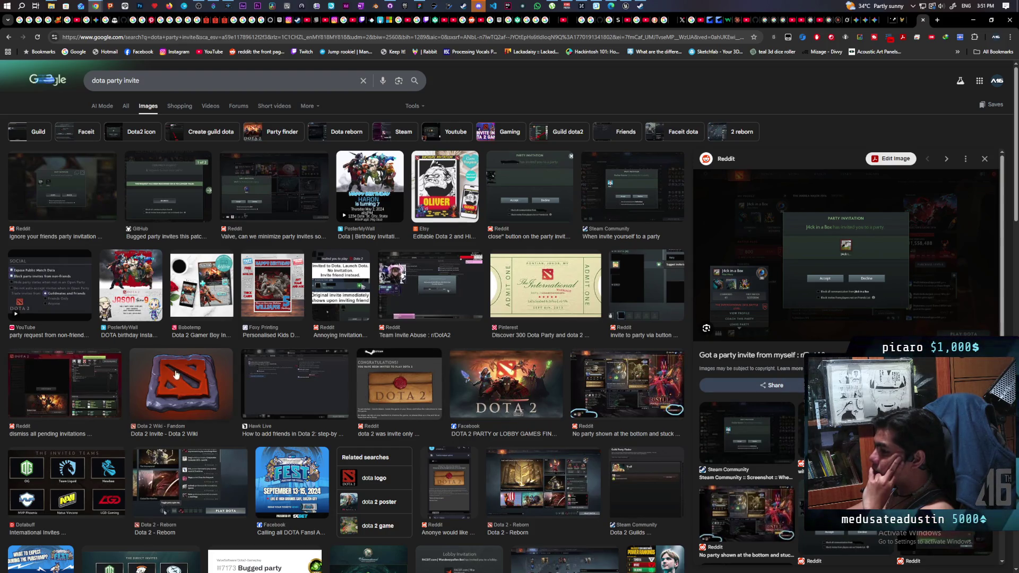
- Scroll the results, then search for 'deadlock party invite' instead
{"action": "scroll", "coordinate": [366, 348], "scroll_direction": "down", "scroll_amount": 3}
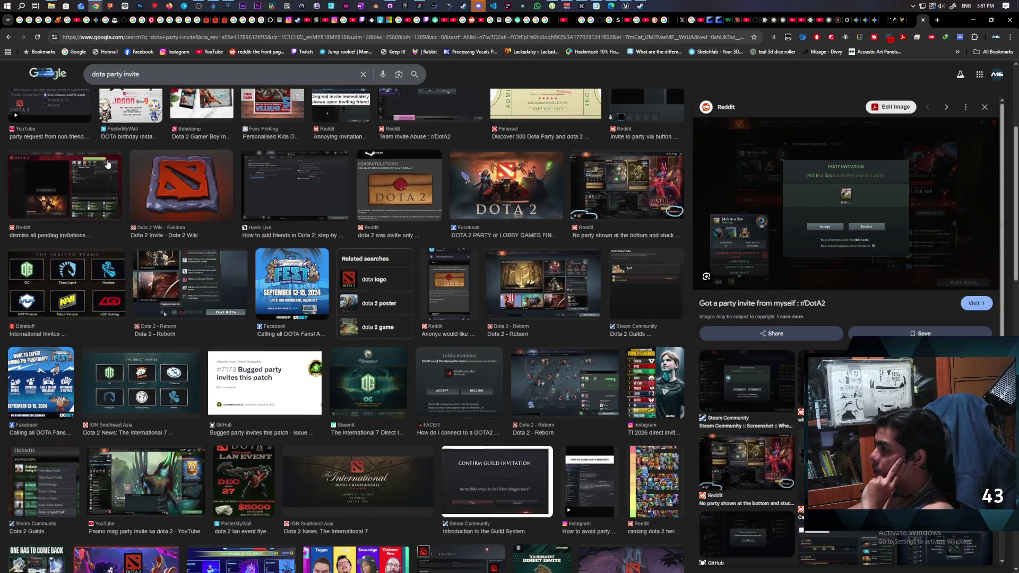
{"action": "scroll", "coordinate": [107, 163], "scroll_direction": "up", "scroll_amount": 2}
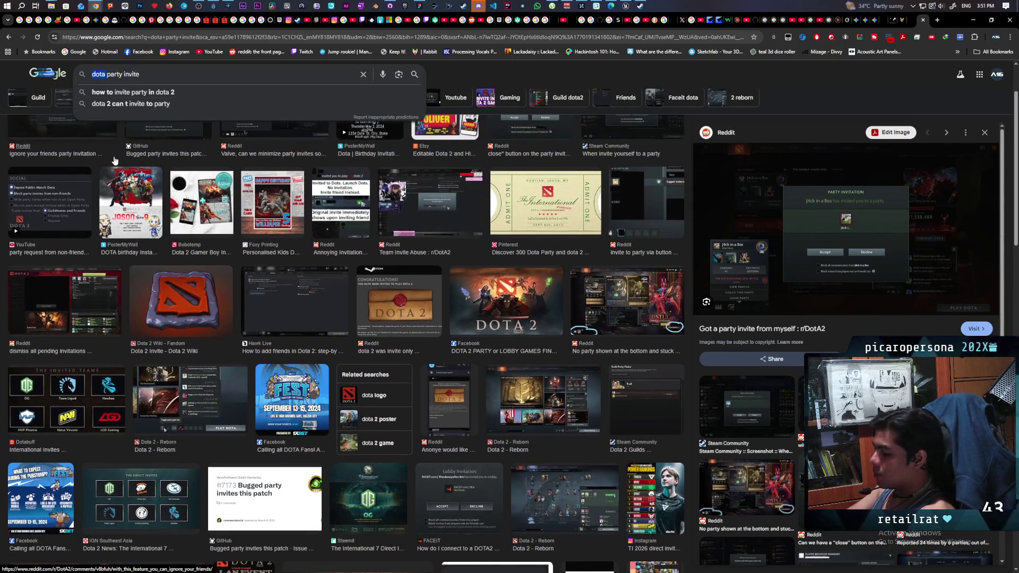
{"action": "type", "text": "deadlock"}
{"action": "key", "text": "Return"}
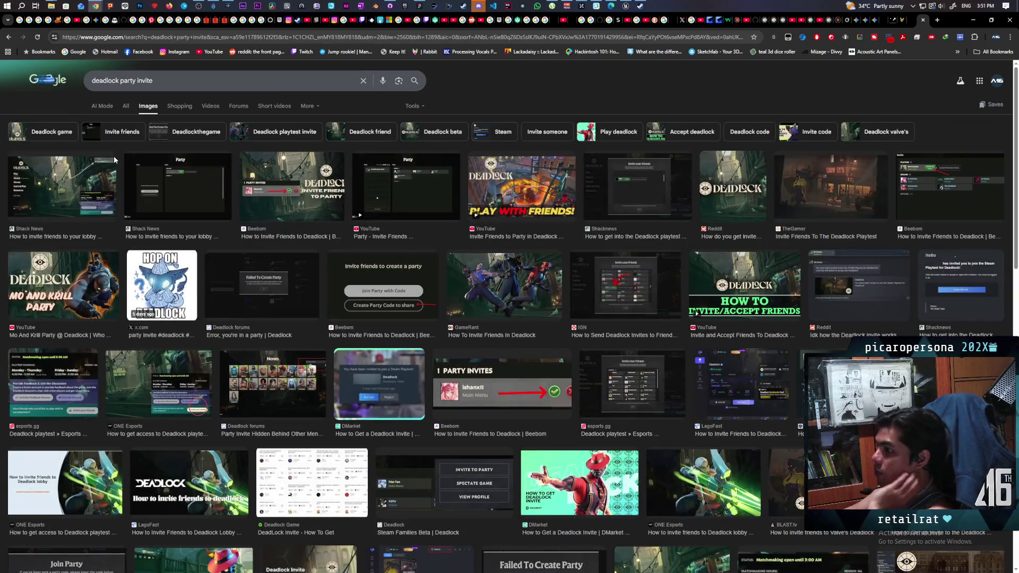
- Preview the Shacknews and Beebom Deadlock invite images, then minimize Chrome
{"action": "left_click", "coordinate": [633, 190]}
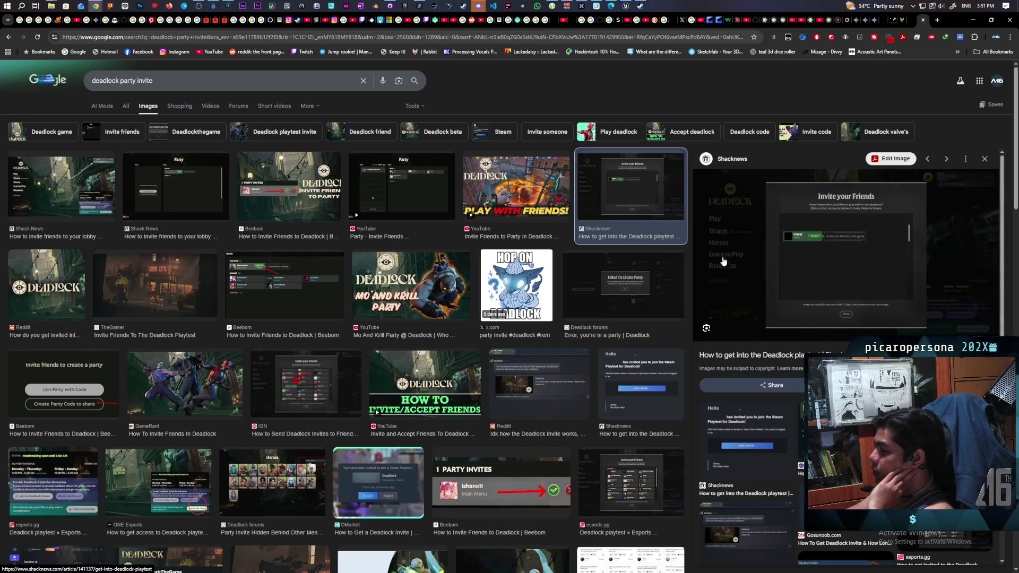
{"action": "scroll", "coordinate": [419, 301], "scroll_direction": "down", "scroll_amount": 4}
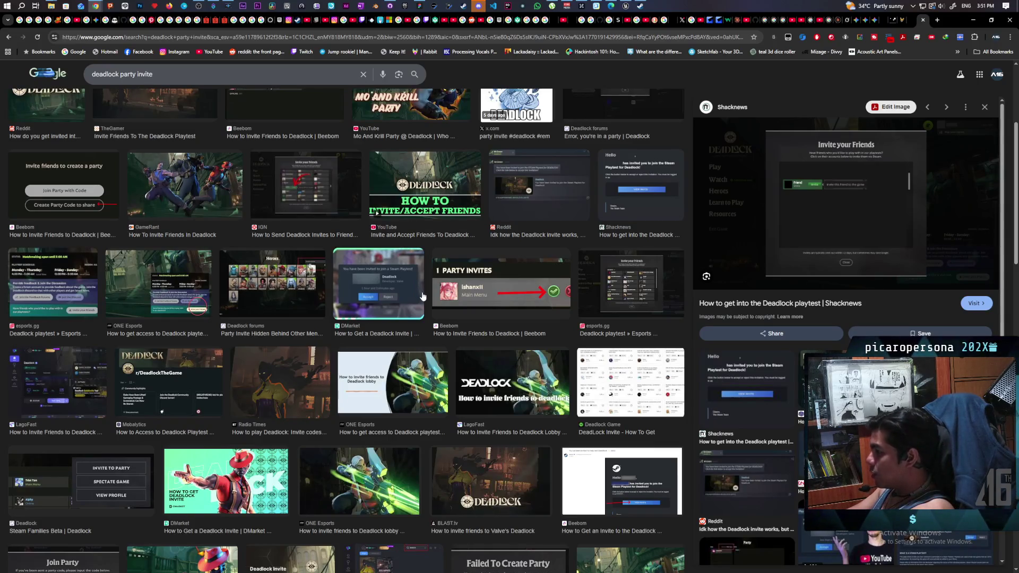
{"action": "left_click", "coordinate": [513, 289]}
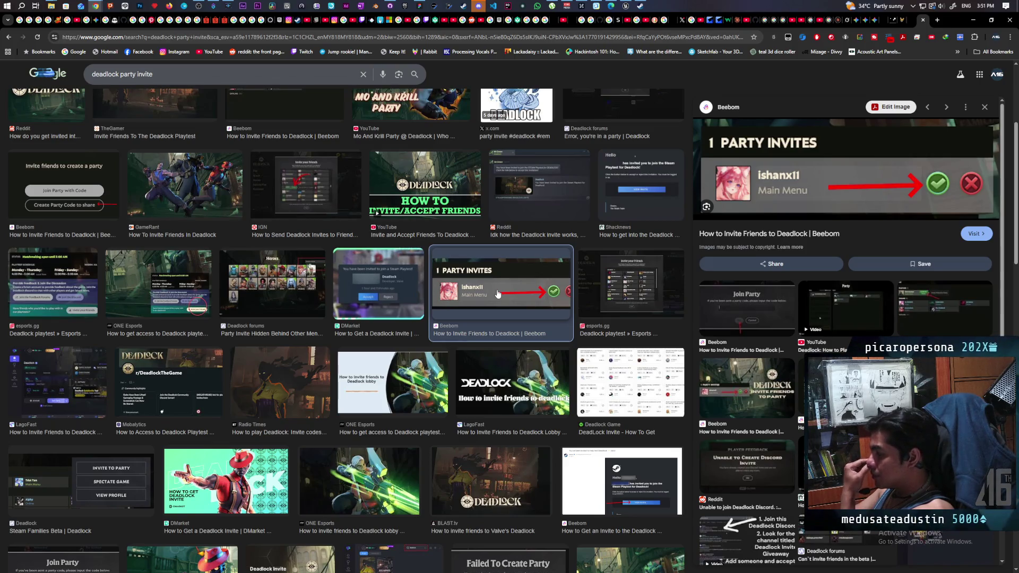
{"action": "left_click", "coordinate": [940, 323]}
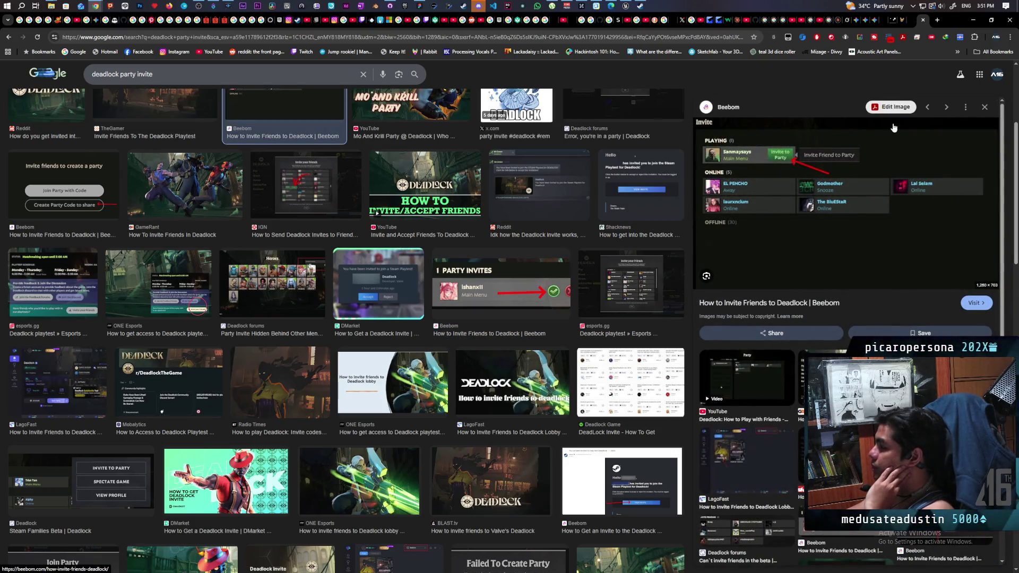
{"action": "left_click", "coordinate": [974, 19]}
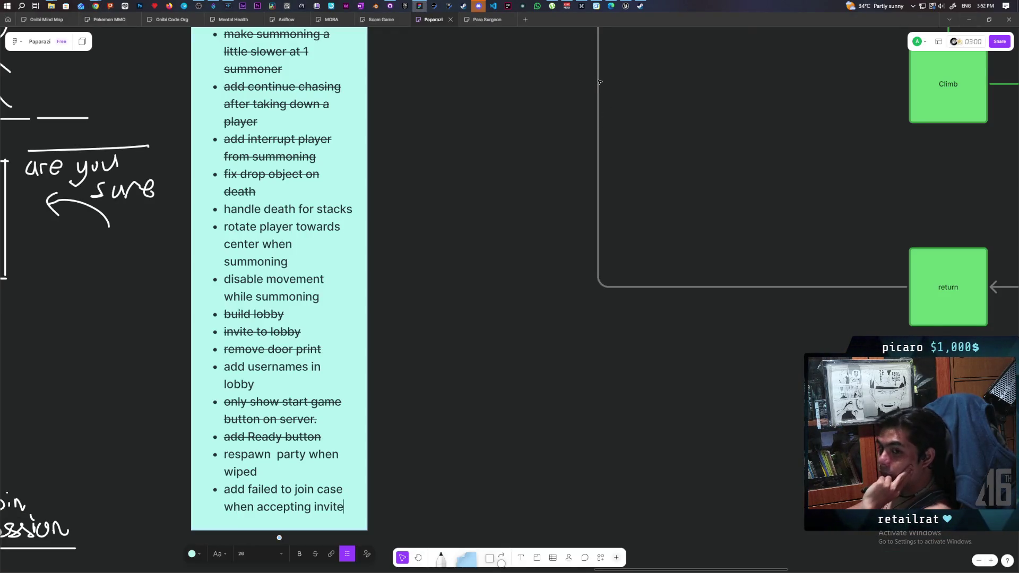
- In Unreal, open WBP_FriendSlot's event graph and expose Break BPFriend Info's Unique Net Id pin
{"action": "left_click", "coordinate": [627, 7]}
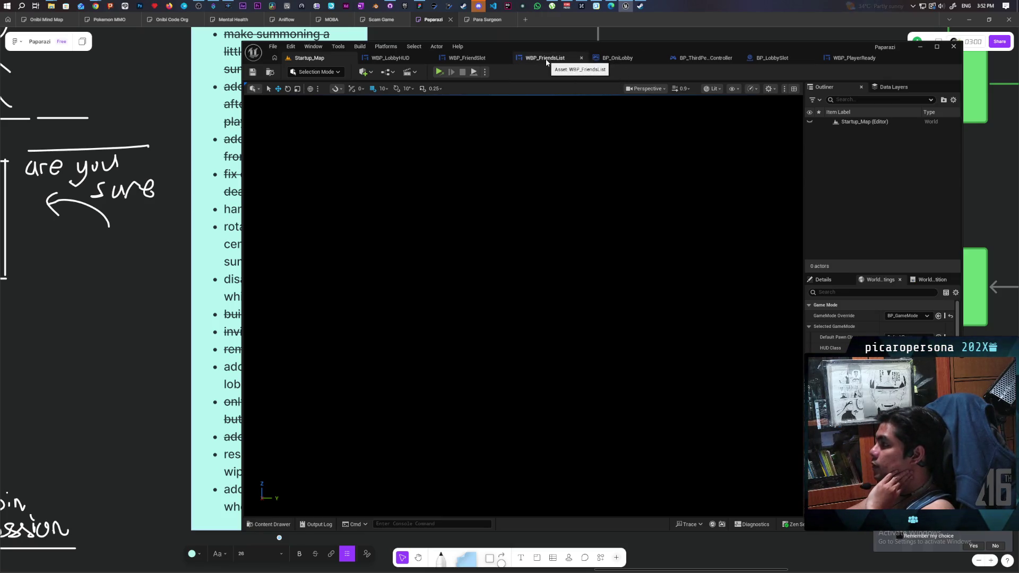
{"action": "left_click", "coordinate": [467, 58]}
{"action": "mouse_move", "coordinate": [492, 141]}
{"action": "left_mouse_down"}
{"action": "mouse_move", "coordinate": [658, 191]}
{"action": "mouse_move", "coordinate": [614, 276]}
{"action": "left_mouse_up"}
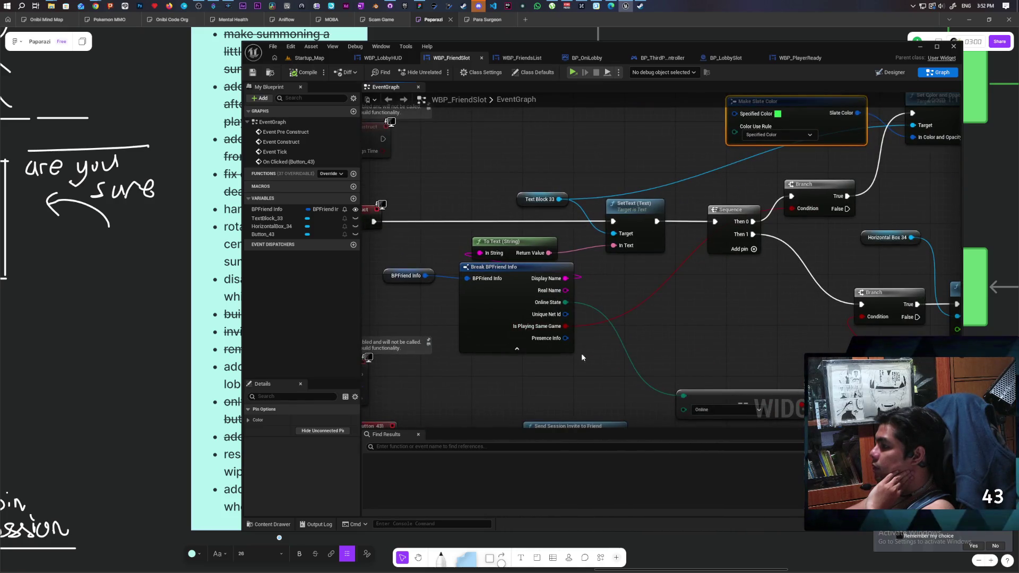
{"action": "left_click", "coordinate": [547, 350]}
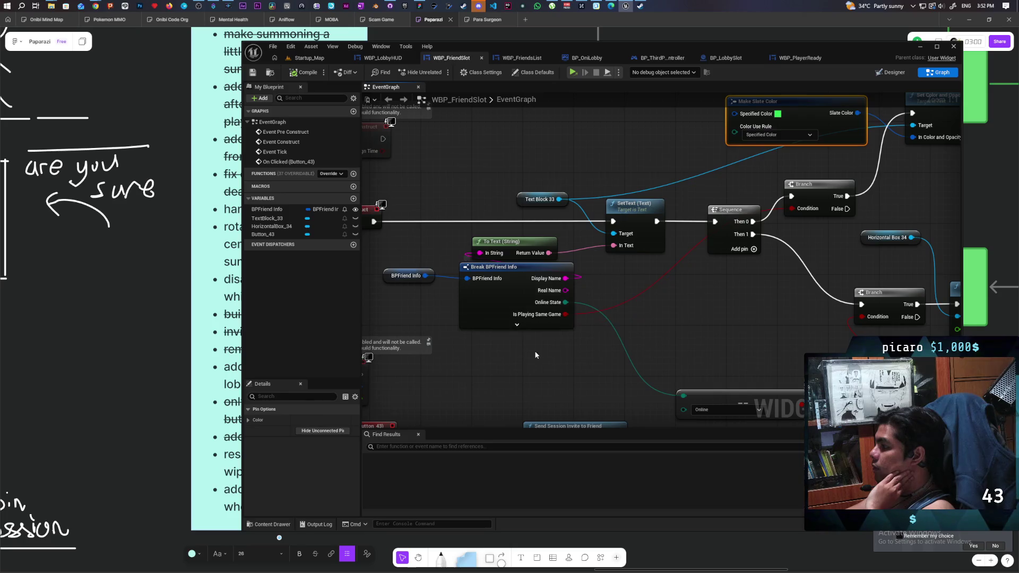
{"action": "left_click", "coordinate": [517, 324]}
- Add a Get Steam Friend Avatar node wired from Unique Net Id beside Break BPFriend Info
{"action": "left_click_drag", "start_coordinate": [566, 314], "coordinate": [691, 335]}
{"action": "type", "text": "ima"}
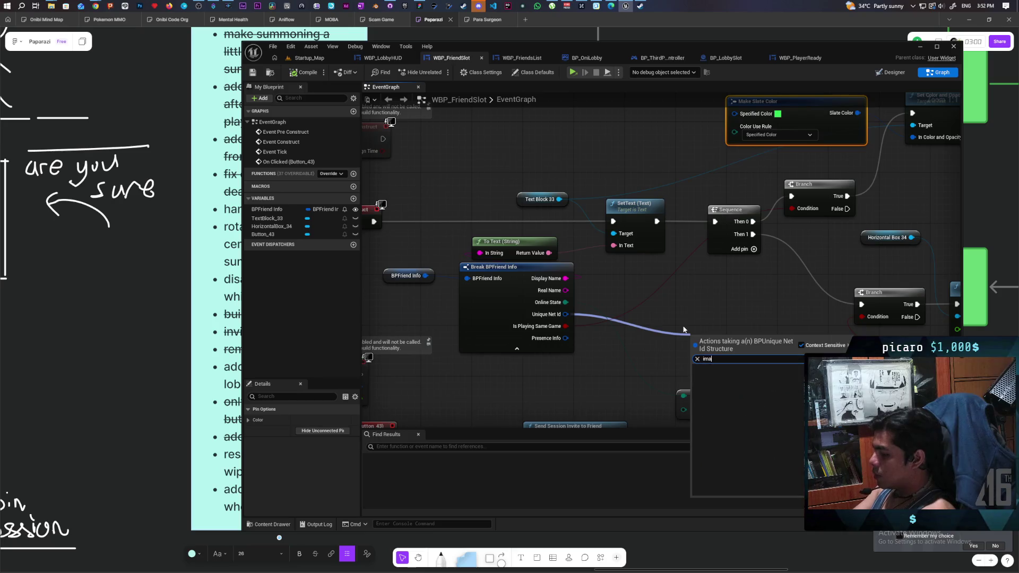
{"action": "key", "text": "BackSpace"}
{"action": "key", "text": "BackSpace"}
{"action": "key", "text": "BackSpace"}
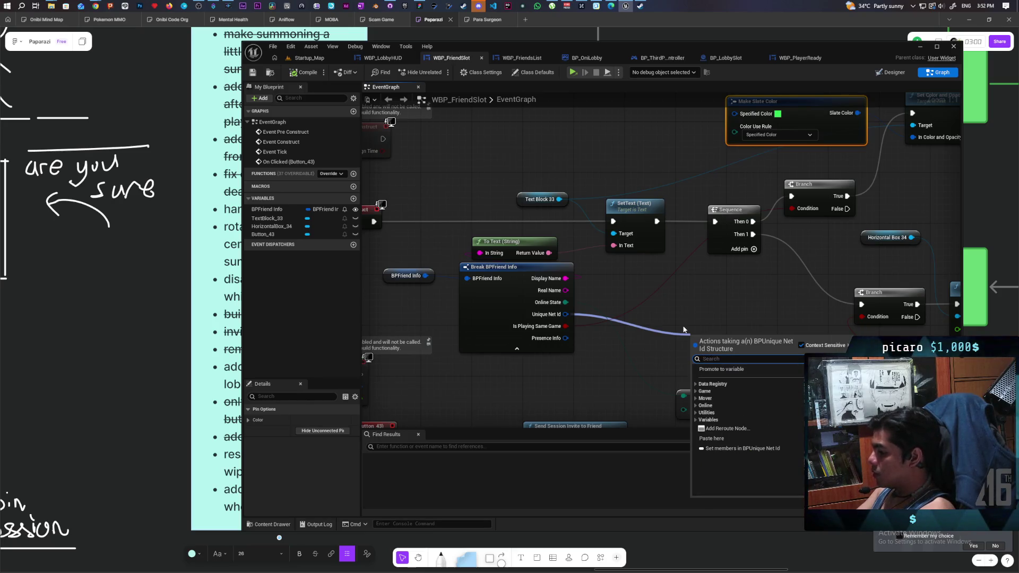
{"action": "type", "text": "tex"}
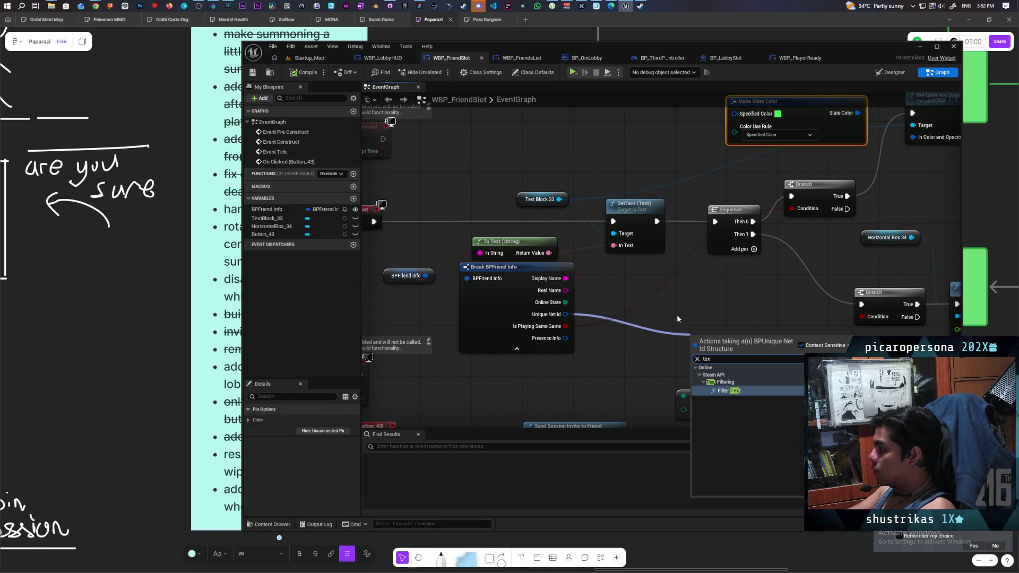
{"action": "left_click", "coordinate": [646, 329]}
{"action": "left_click_drag", "start_coordinate": [566, 315], "coordinate": [679, 337]}
{"action": "type", "text": "stea"}
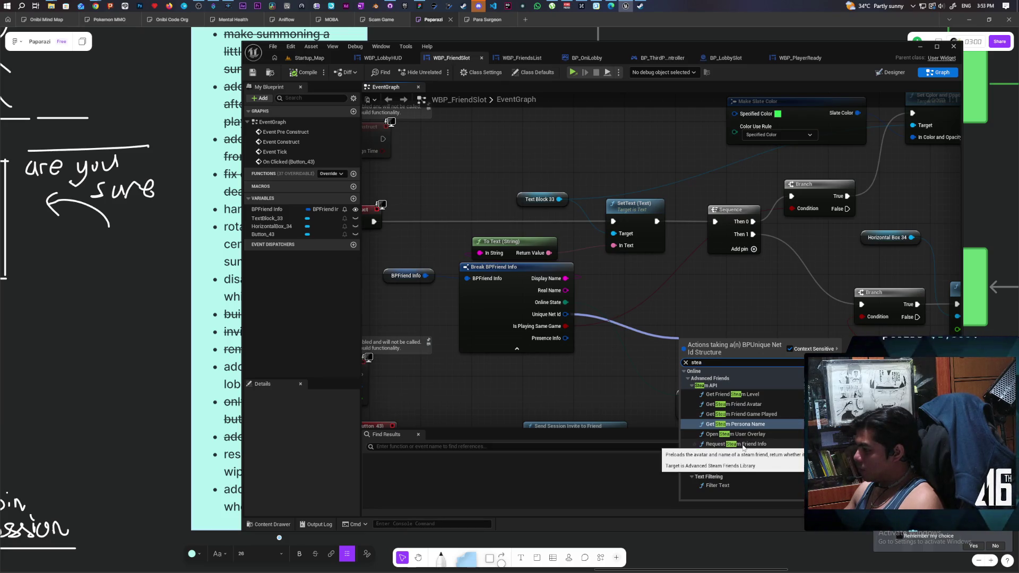
{"action": "left_click", "coordinate": [749, 405]}
{"action": "mouse_move", "coordinate": [737, 361]}
{"action": "left_mouse_down"}
{"action": "mouse_move", "coordinate": [716, 311]}
{"action": "mouse_move", "coordinate": [713, 324]}
{"action": "left_mouse_up"}
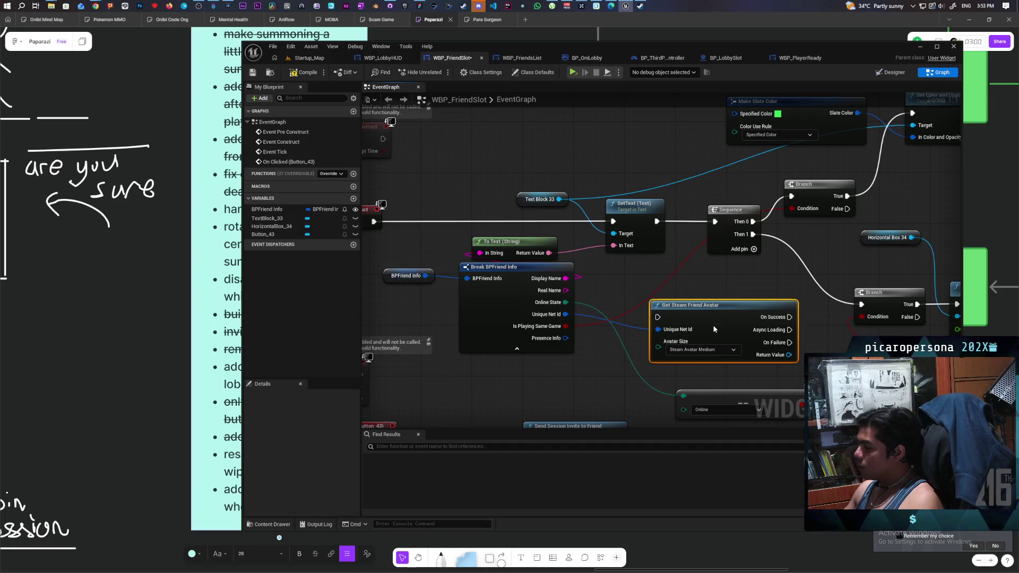
- Add a Then 2 output to the Sequence node and wire it to Get Steam Friend Avatar
{"action": "left_click", "coordinate": [714, 350]}
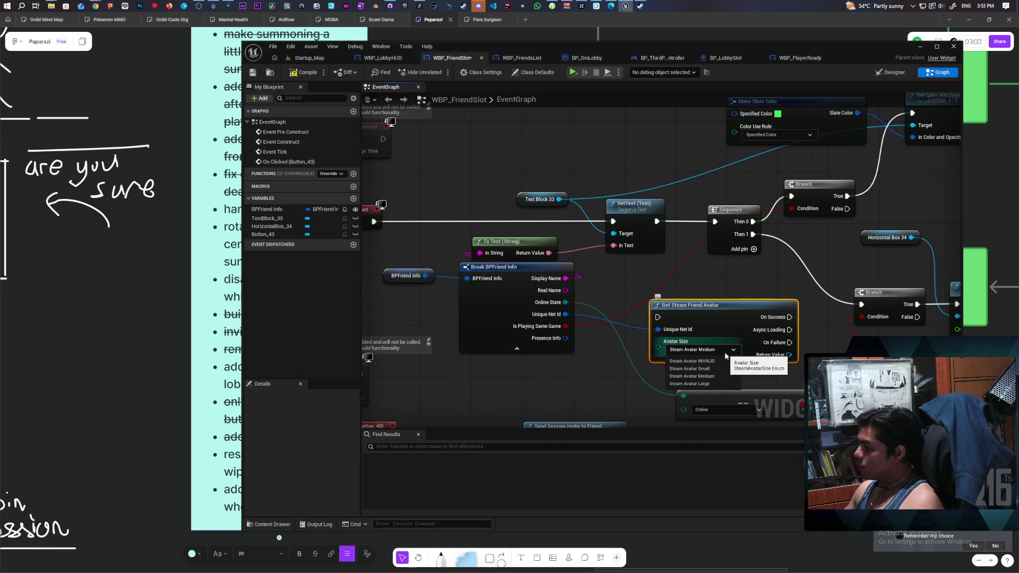
{"action": "left_click", "coordinate": [740, 285]}
{"action": "scroll", "coordinate": [727, 282], "scroll_direction": "down", "scroll_amount": 2}
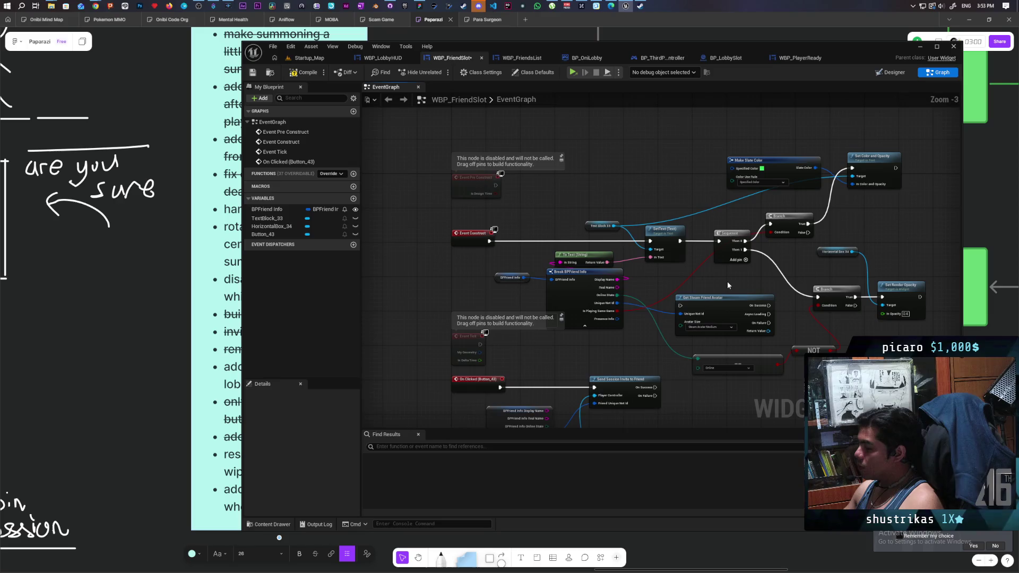
{"action": "mouse_move", "coordinate": [728, 282]}
{"action": "left_mouse_down"}
{"action": "mouse_move", "coordinate": [689, 227]}
{"action": "mouse_move", "coordinate": [719, 350]}
{"action": "left_mouse_up"}
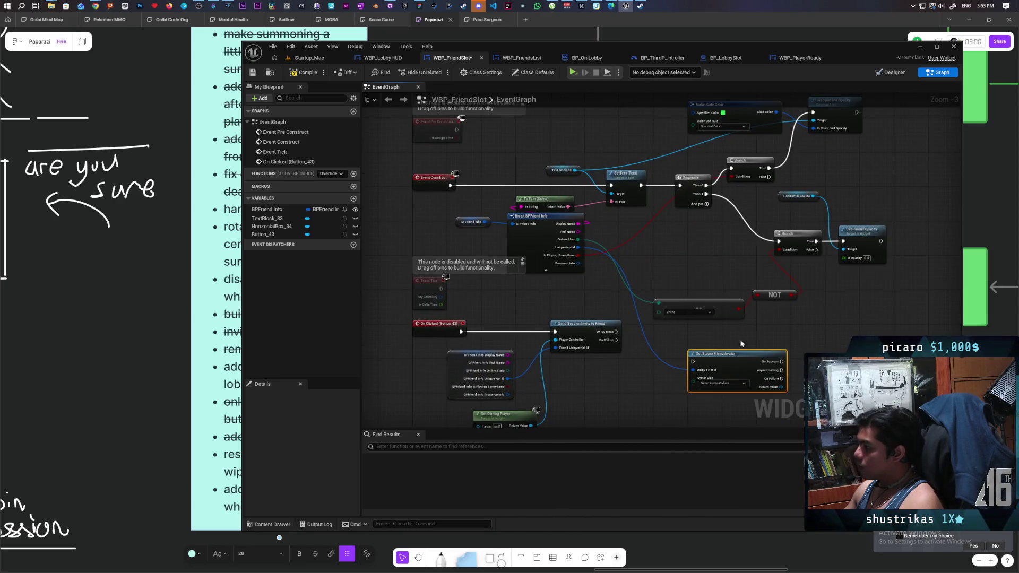
{"action": "left_click", "coordinate": [706, 207]}
{"action": "mouse_move", "coordinate": [707, 203]}
{"action": "left_mouse_down"}
{"action": "mouse_move", "coordinate": [685, 356]}
{"action": "mouse_move", "coordinate": [692, 361]}
{"action": "left_mouse_up"}
- Move the == and NOT nodes and the avatar node upward to tidy the graph
{"action": "left_click_drag", "start_coordinate": [715, 300], "coordinate": [711, 249]}
{"action": "left_click_drag", "start_coordinate": [771, 295], "coordinate": [766, 264]}
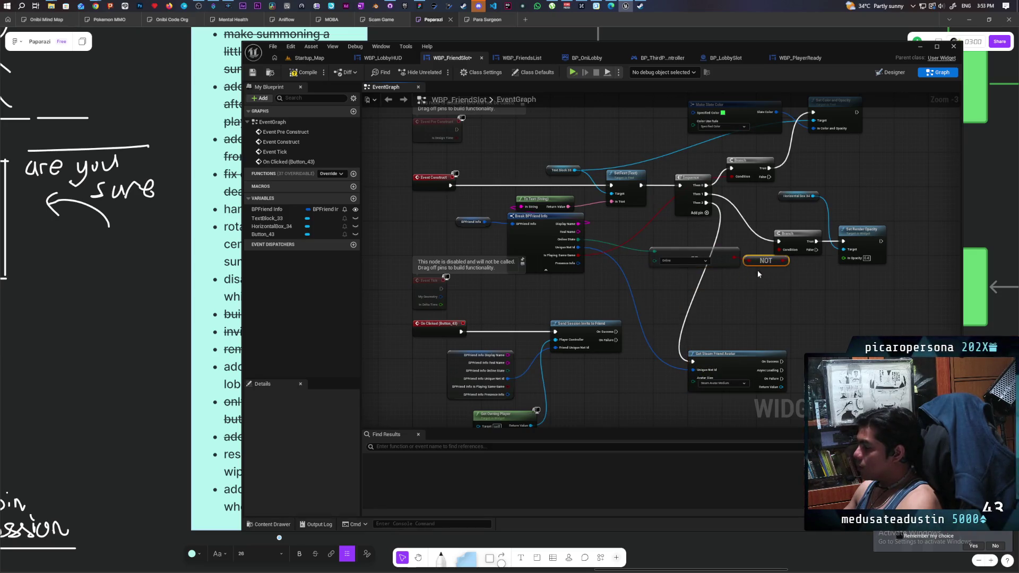
{"action": "left_click_drag", "start_coordinate": [732, 355], "coordinate": [750, 295]}
{"action": "scroll", "coordinate": [783, 286], "scroll_direction": "up", "scroll_amount": 3}
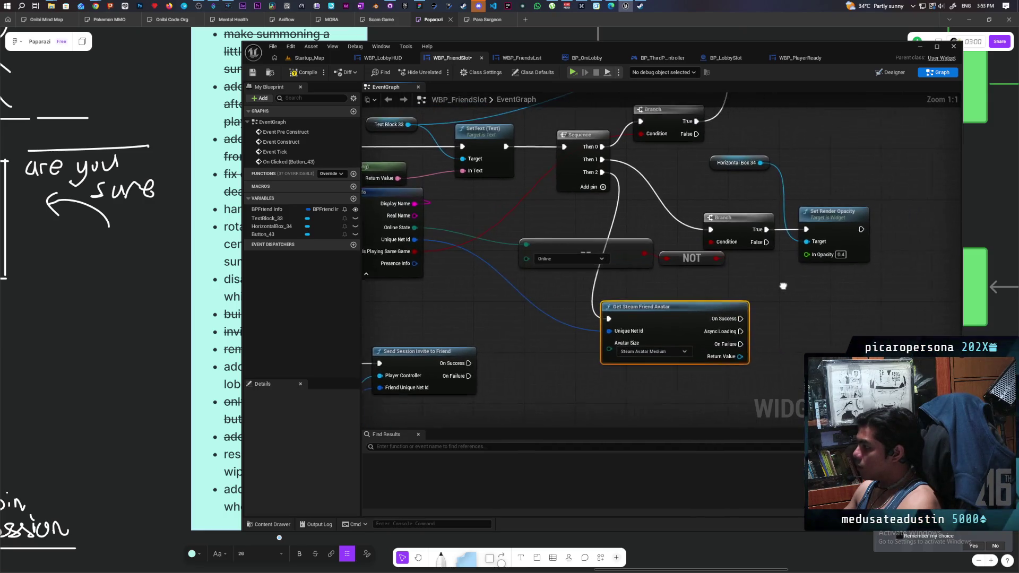
{"action": "scroll", "coordinate": [766, 297], "scroll_direction": "down", "scroll_amount": 3}
{"action": "scroll", "coordinate": [744, 292], "scroll_direction": "up", "scroll_amount": 1}
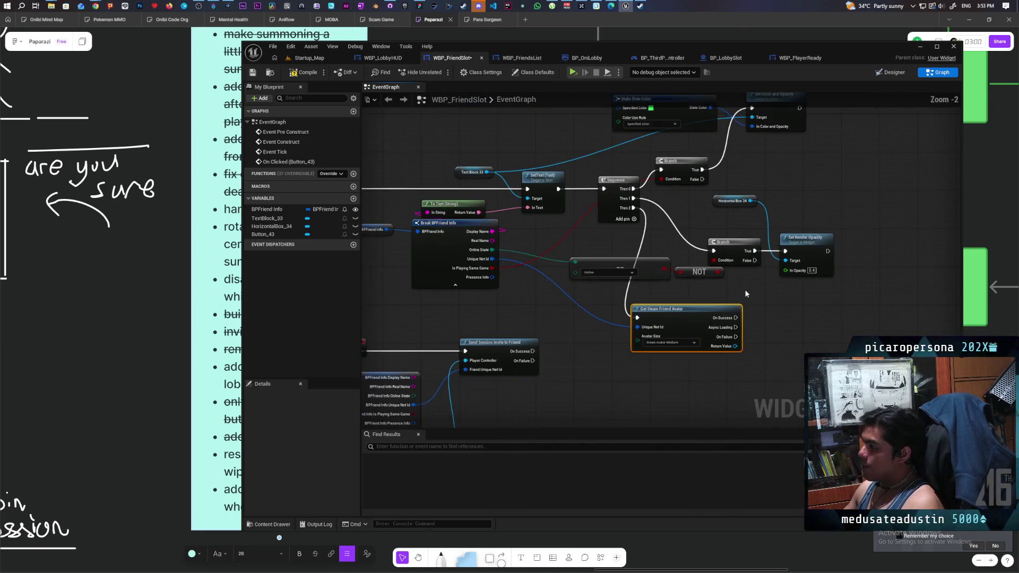
{"action": "scroll", "coordinate": [747, 289], "scroll_direction": "down", "scroll_amount": 1}
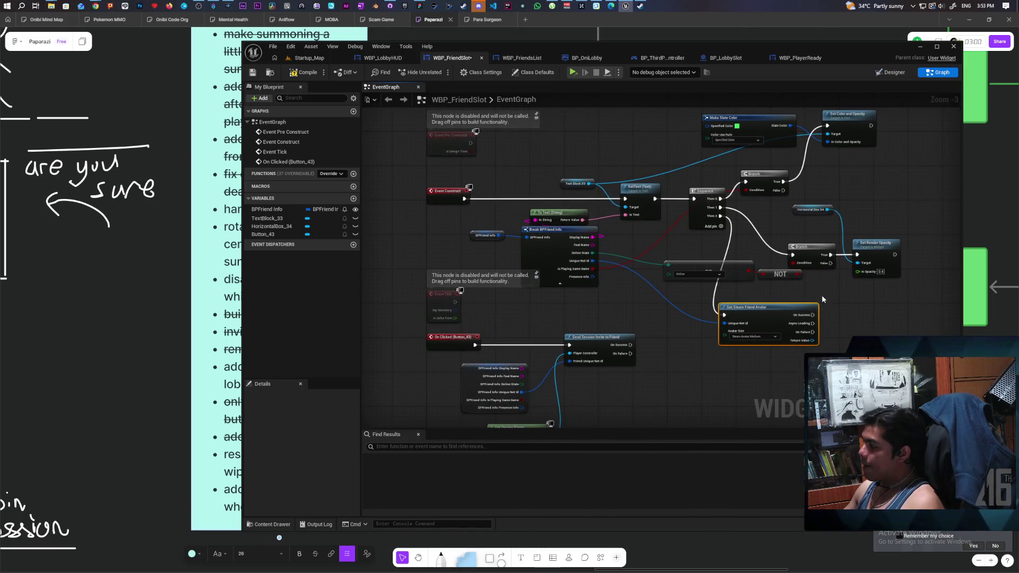
{"action": "scroll", "coordinate": [823, 299], "scroll_direction": "up", "scroll_amount": 2}
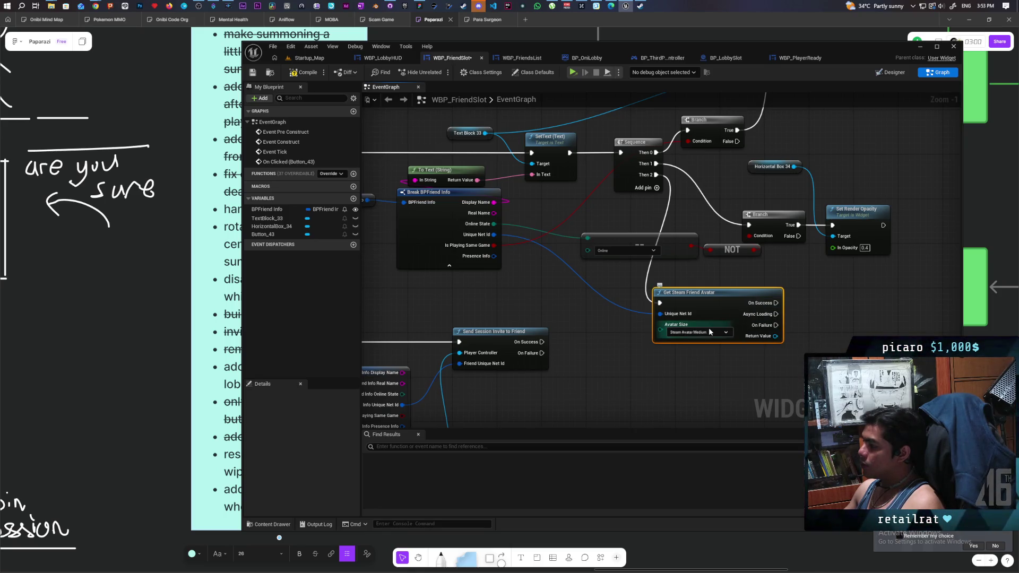
- In Designer, add an Image widget to HorizontalBox_34 and move it before the friend name
{"action": "left_click", "coordinate": [895, 74]}
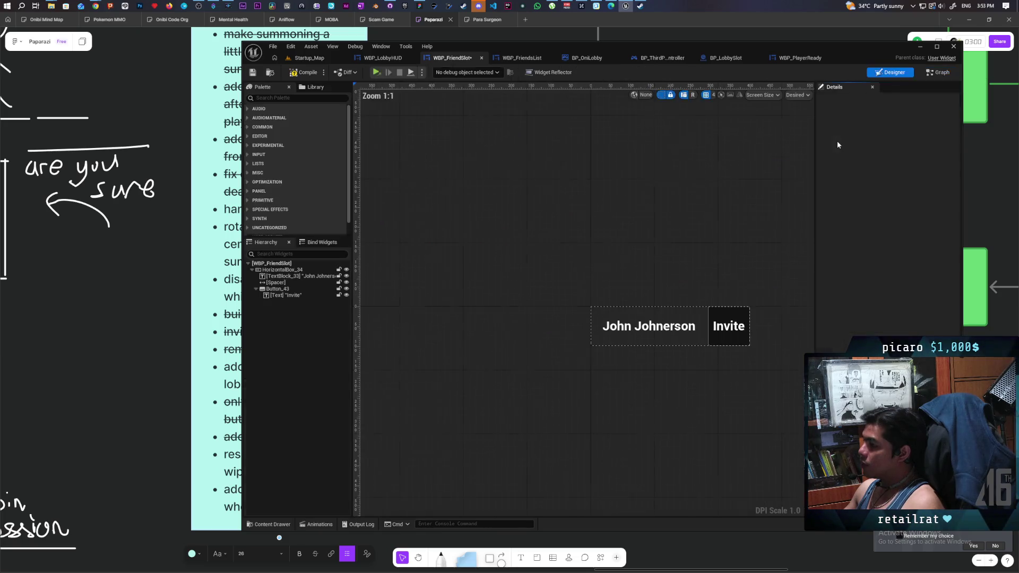
{"action": "left_click", "coordinate": [287, 99]}
{"action": "type", "text": "image"}
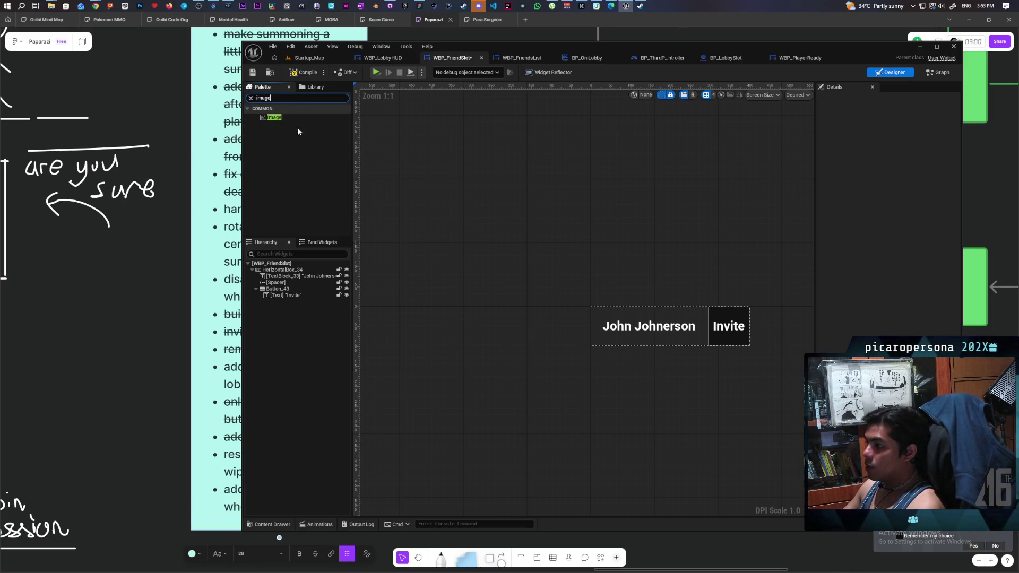
{"action": "left_click", "coordinate": [271, 118]}
{"action": "left_click_drag", "start_coordinate": [284, 275], "coordinate": [284, 272]}
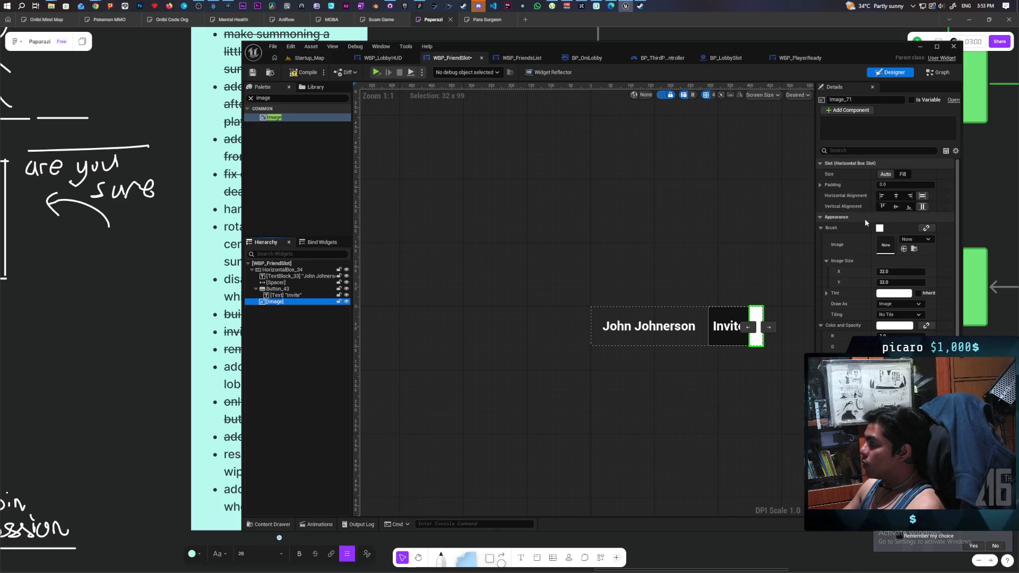
{"action": "left_click_drag", "start_coordinate": [756, 327], "coordinate": [725, 345]}
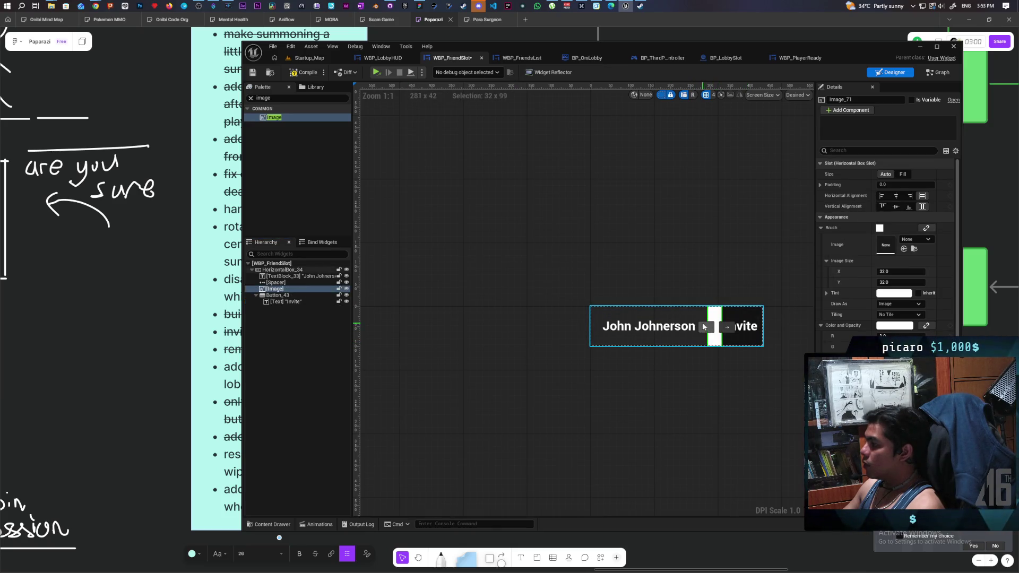
{"action": "left_click", "coordinate": [708, 328]}
{"action": "left_click", "coordinate": [709, 328]}
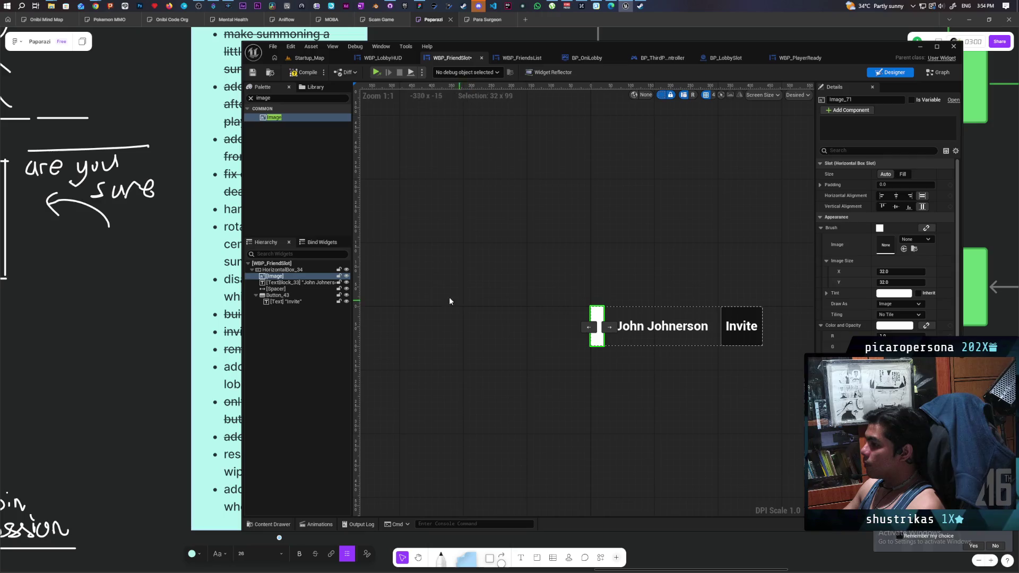
- Wrap the Image in a Scale Box, leaving the Scale Box at automatic size
{"action": "right_click", "coordinate": [274, 276]}
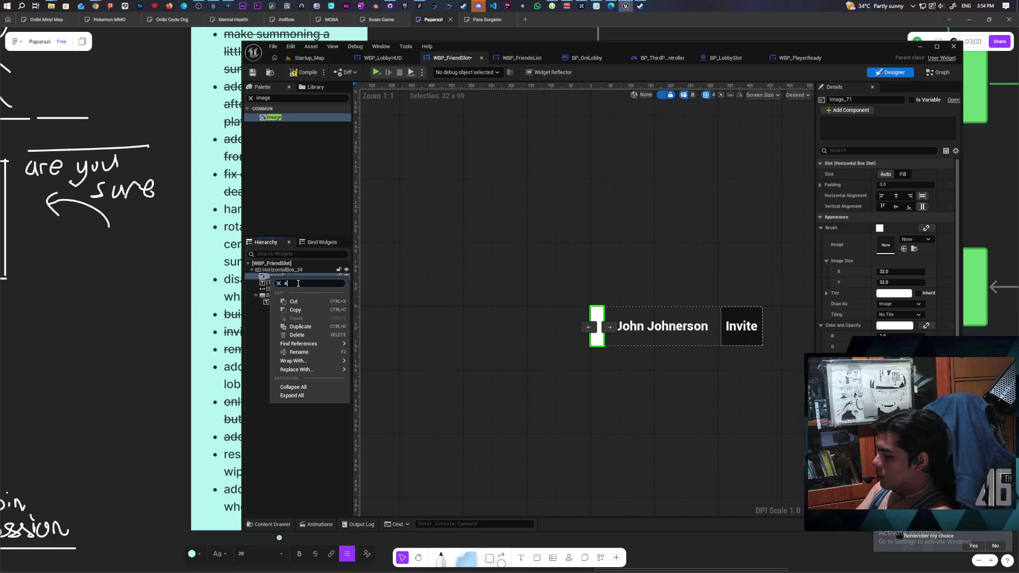
{"action": "type", "text": "scal"}
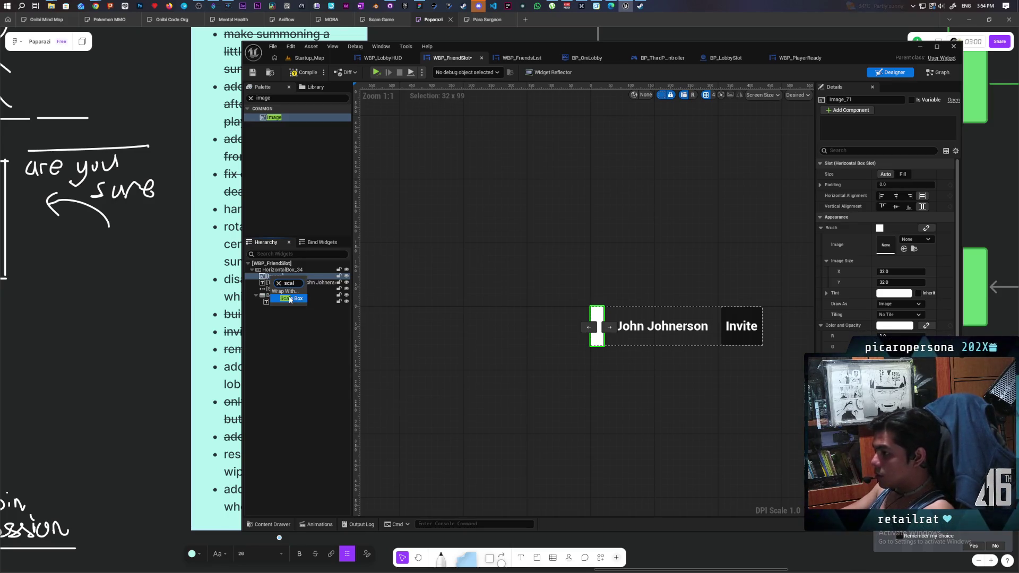
{"action": "left_click", "coordinate": [289, 298]}
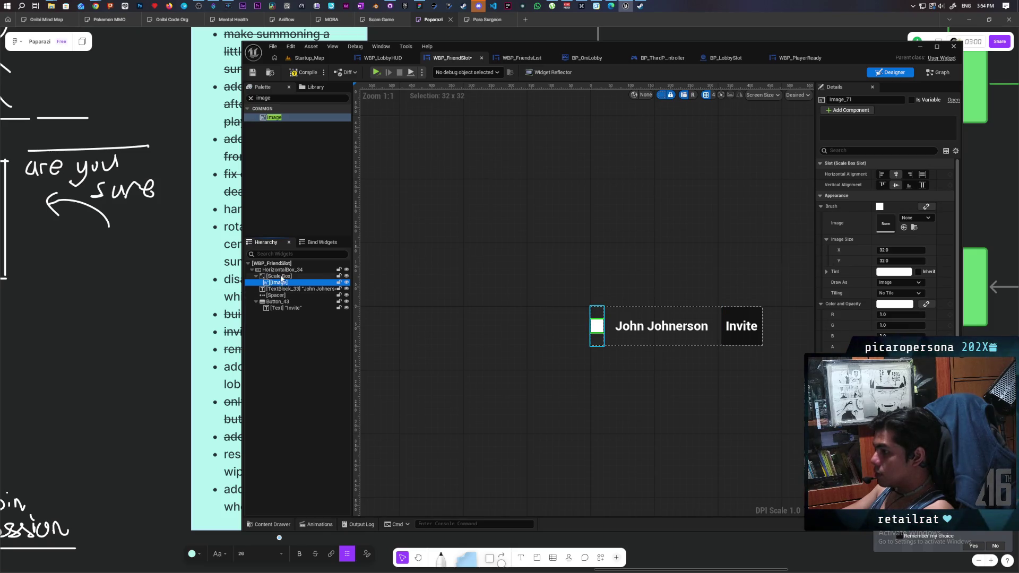
{"action": "left_click", "coordinate": [282, 277]}
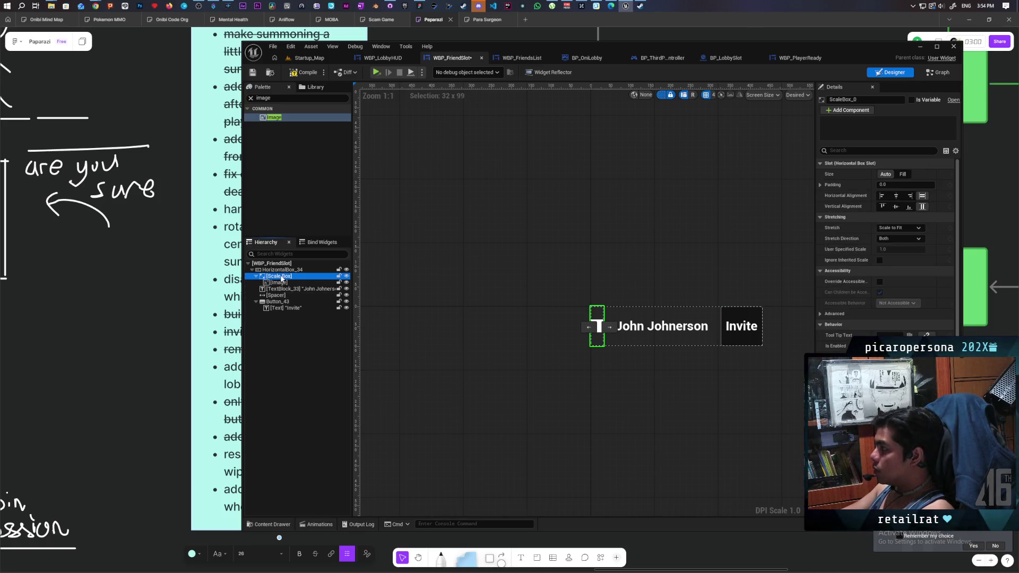
{"action": "left_click", "coordinate": [902, 175]}
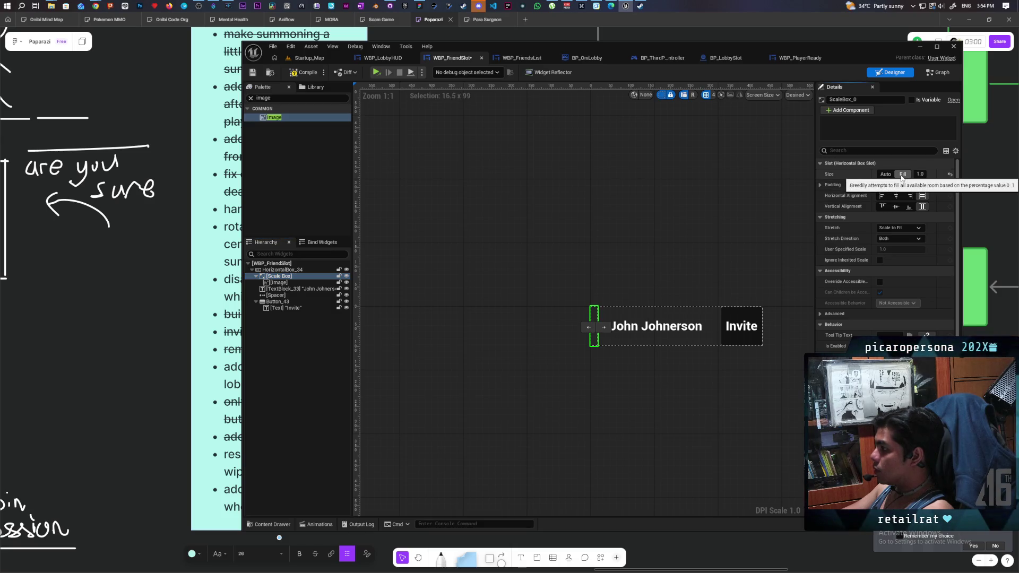
{"action": "left_click", "coordinate": [885, 174]}
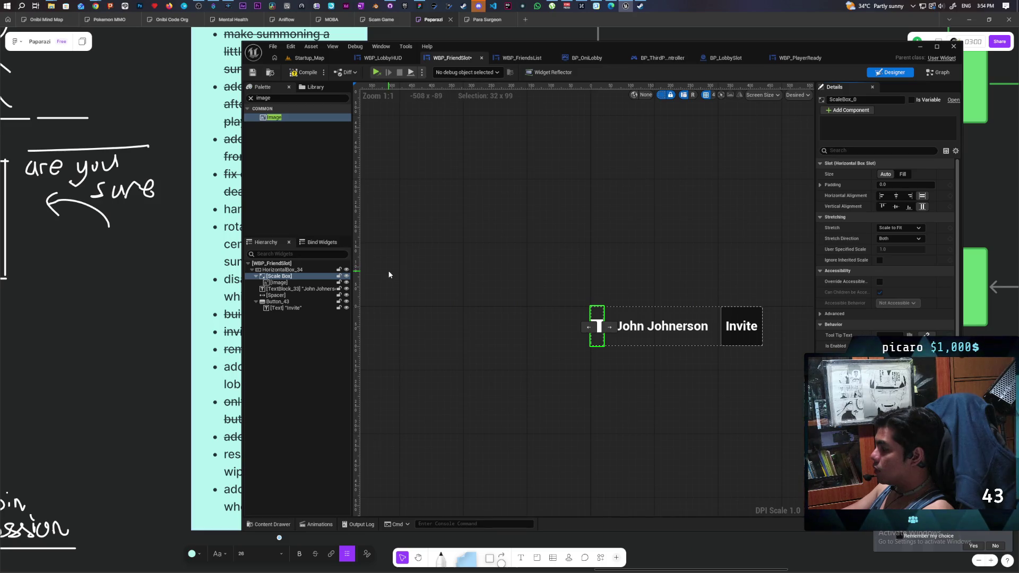
- Set the Image Size X and Y to 100
{"action": "left_click", "coordinate": [279, 283]}
{"action": "mouse_move", "coordinate": [893, 250]}
{"action": "left_mouse_down"}
{"action": "mouse_move", "coordinate": [908, 250]}
{"action": "mouse_move", "coordinate": [894, 259]}
{"action": "mouse_move", "coordinate": [928, 259]}
{"action": "left_mouse_up"}
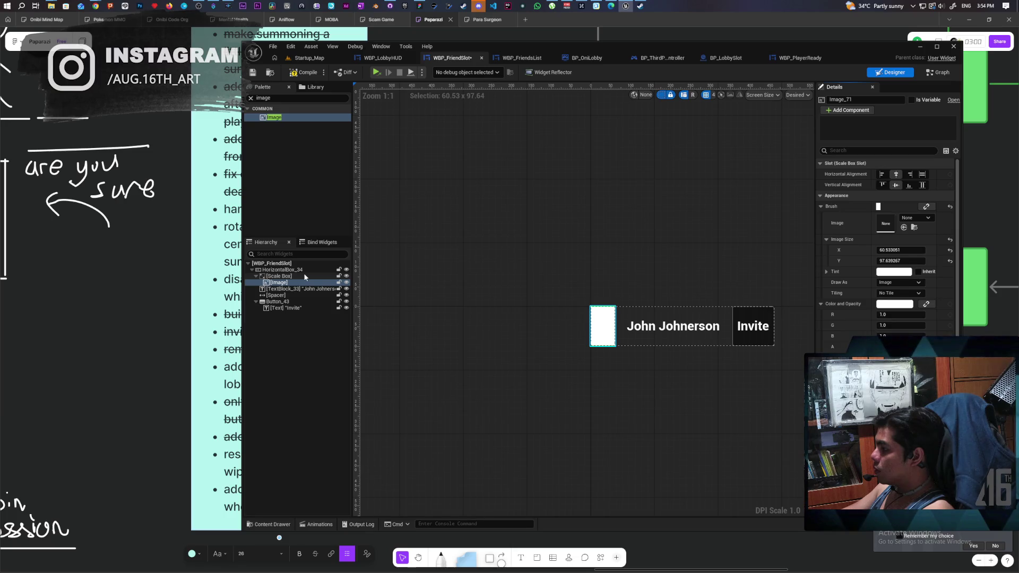
{"action": "left_click", "coordinate": [902, 261]}
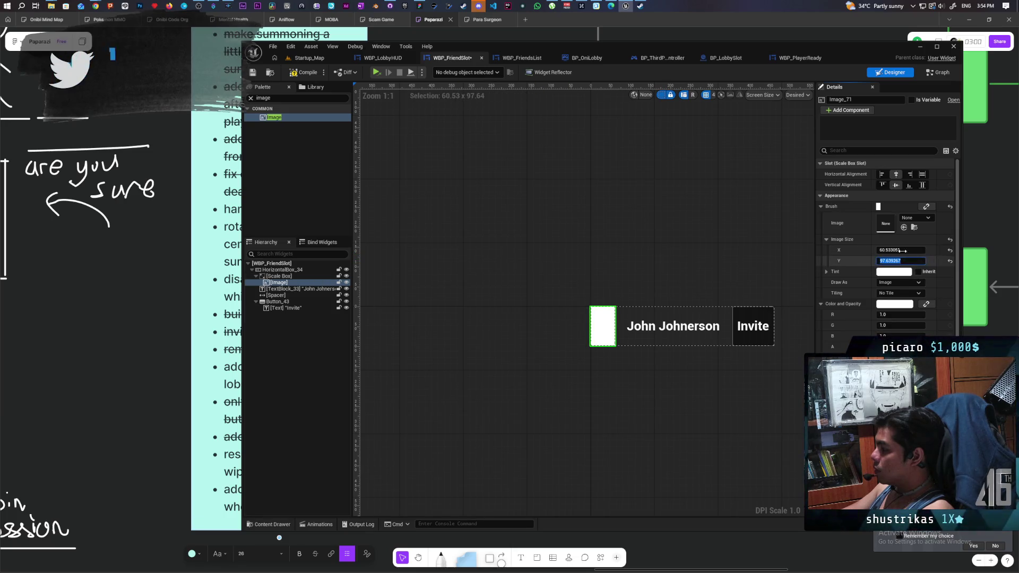
{"action": "type", "text": "100"}
{"action": "left_click", "coordinate": [896, 250]}
{"action": "type", "text": "100"}
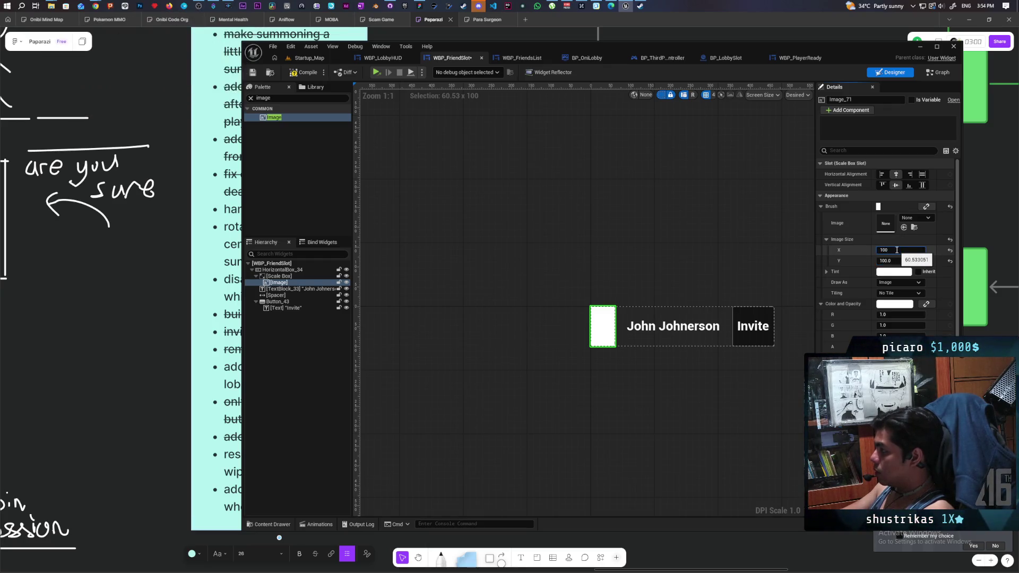
{"action": "key", "text": "Return"}
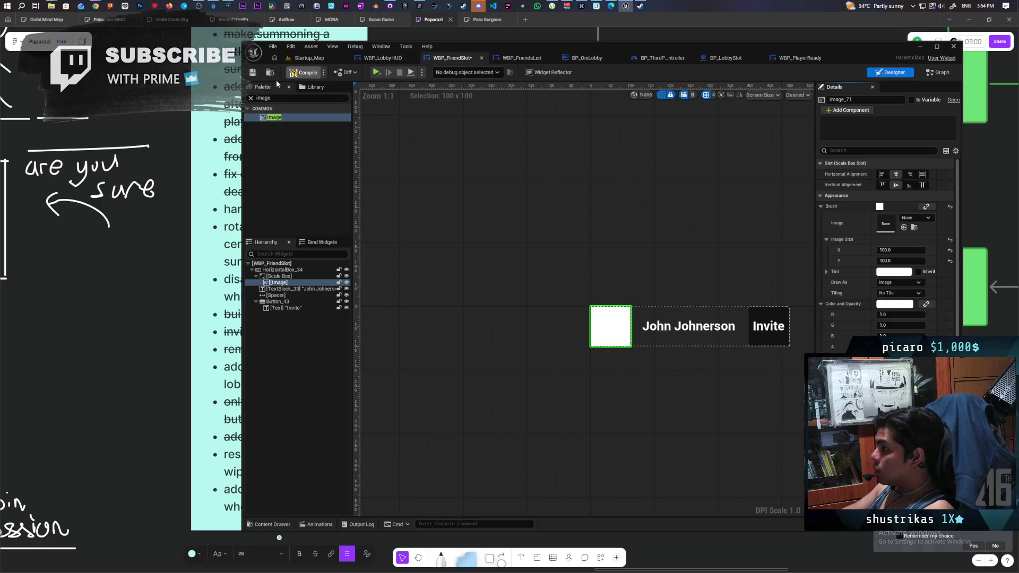
- Compile the widget and tick Is Variable for the image (Image_71)
{"action": "left_click", "coordinate": [304, 72]}
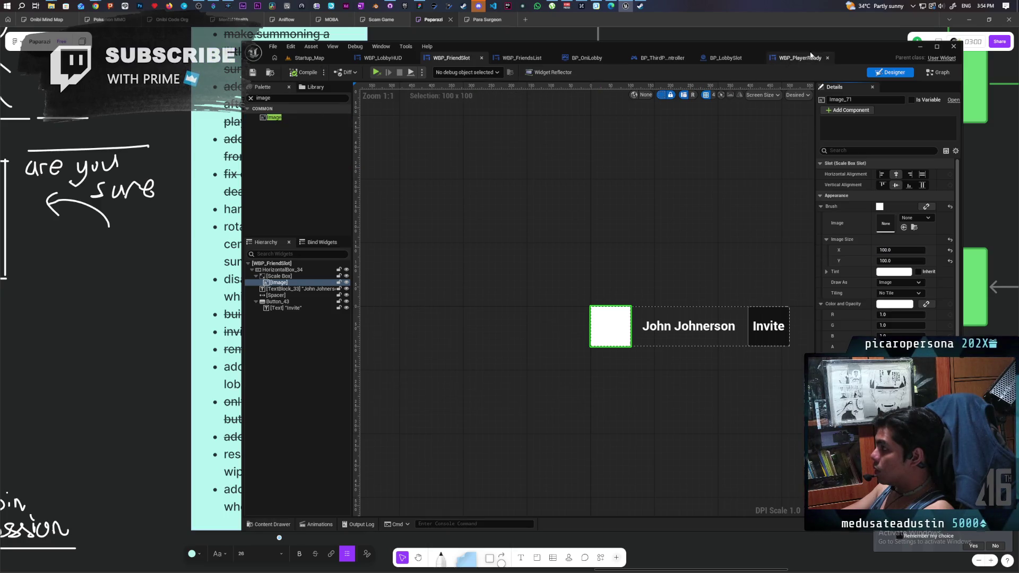
{"action": "left_click", "coordinate": [911, 100]}
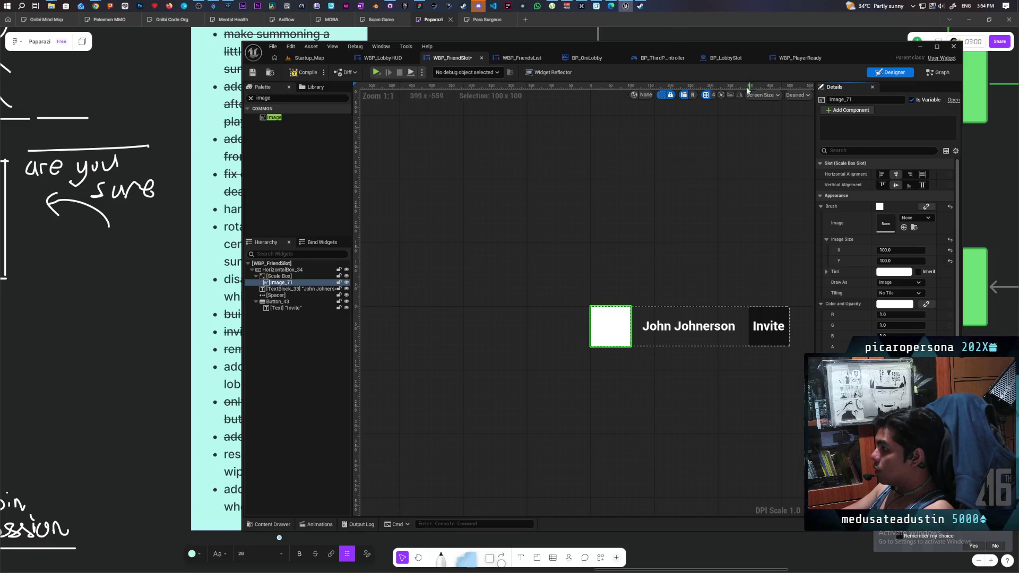
{"action": "key", "text": "ctrl+shift+g"}
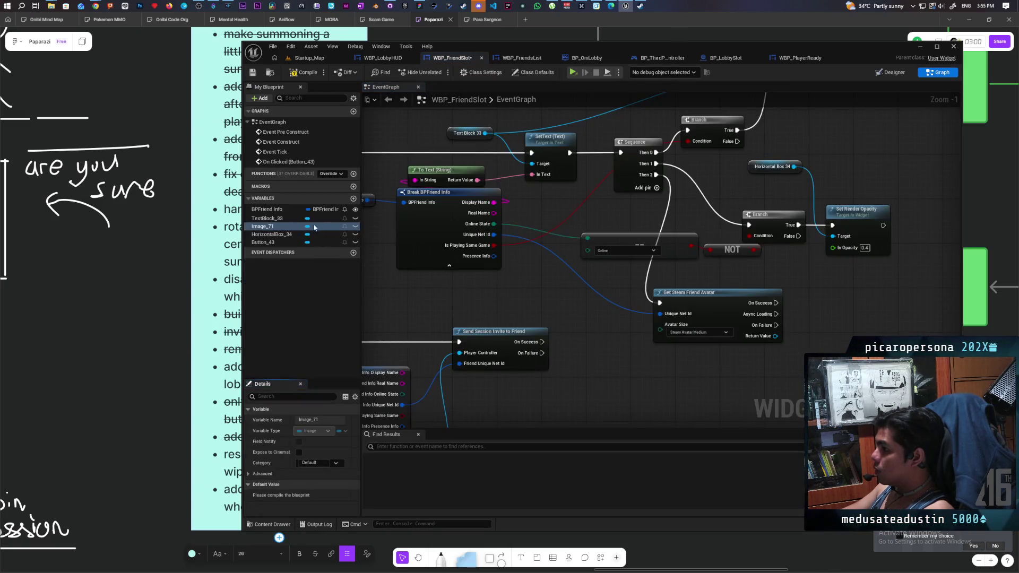
- Add Image_71 with Set Brush from Texture, fed the avatar Return Value and triggered by On Success
{"action": "mouse_move", "coordinate": [271, 228]}
{"action": "left_mouse_down"}
{"action": "mouse_move", "coordinate": [795, 305]}
{"action": "mouse_move", "coordinate": [792, 281]}
{"action": "mouse_move", "coordinate": [820, 314]}
{"action": "left_mouse_up"}
{"action": "type", "text": "set im"}
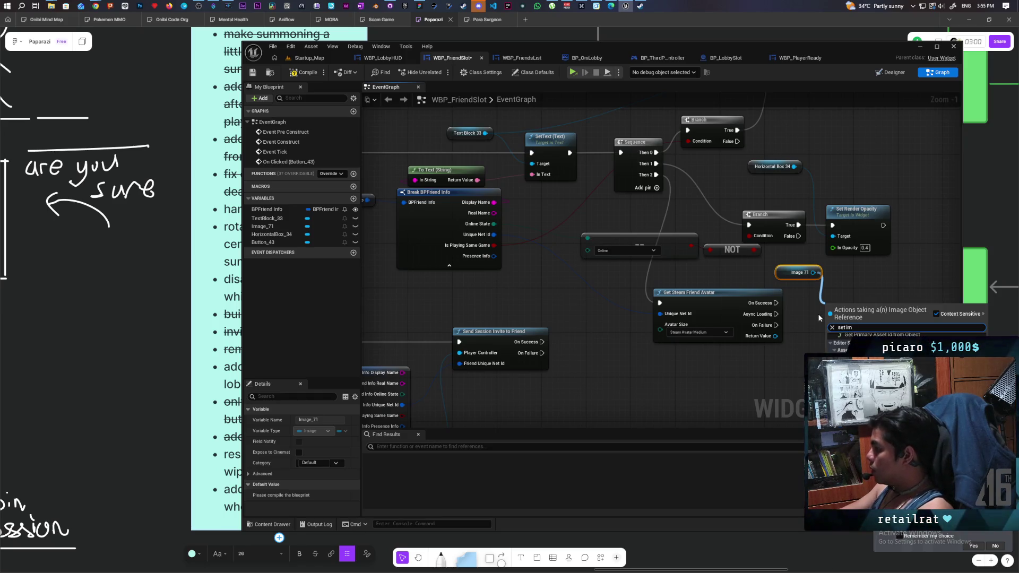
{"action": "key", "text": "BackSpace"}
{"action": "key", "text": "BackSpace"}
{"action": "key", "text": "BackSpace"}
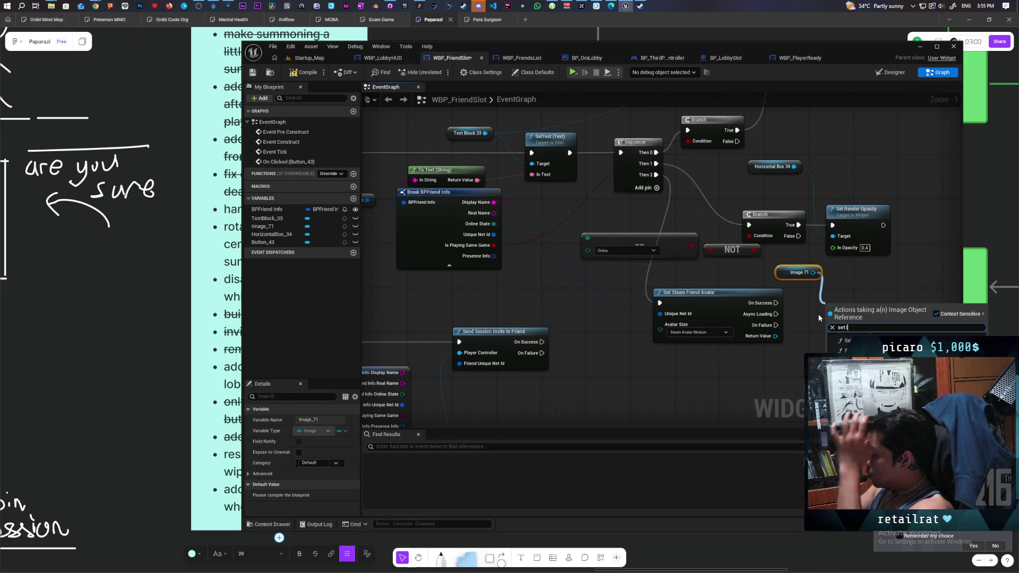
{"action": "type", "text": "brush"}
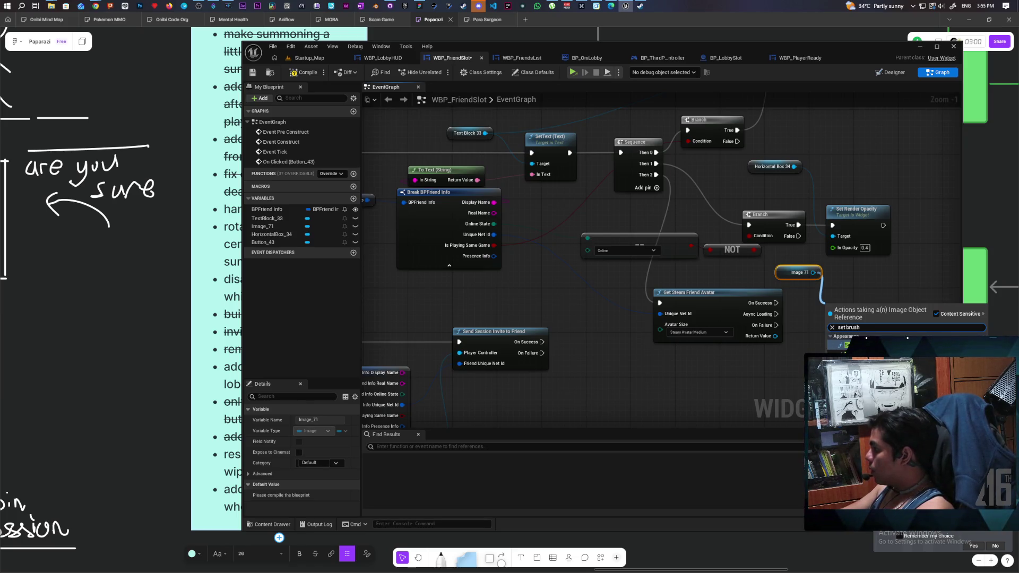
{"action": "left_click", "coordinate": [850, 345]}
{"action": "left_click_drag", "start_coordinate": [719, 317], "coordinate": [772, 325]}
{"action": "left_click_drag", "start_coordinate": [653, 282], "coordinate": [702, 299]}
{"action": "left_click_drag", "start_coordinate": [714, 296], "coordinate": [725, 279]}
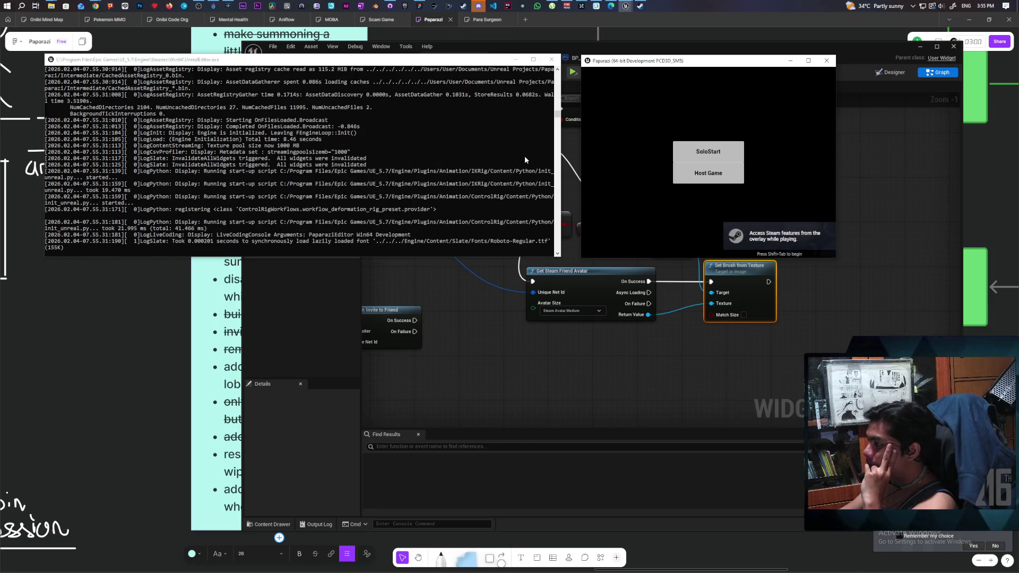
{"action": "left_click", "coordinate": [701, 173]}
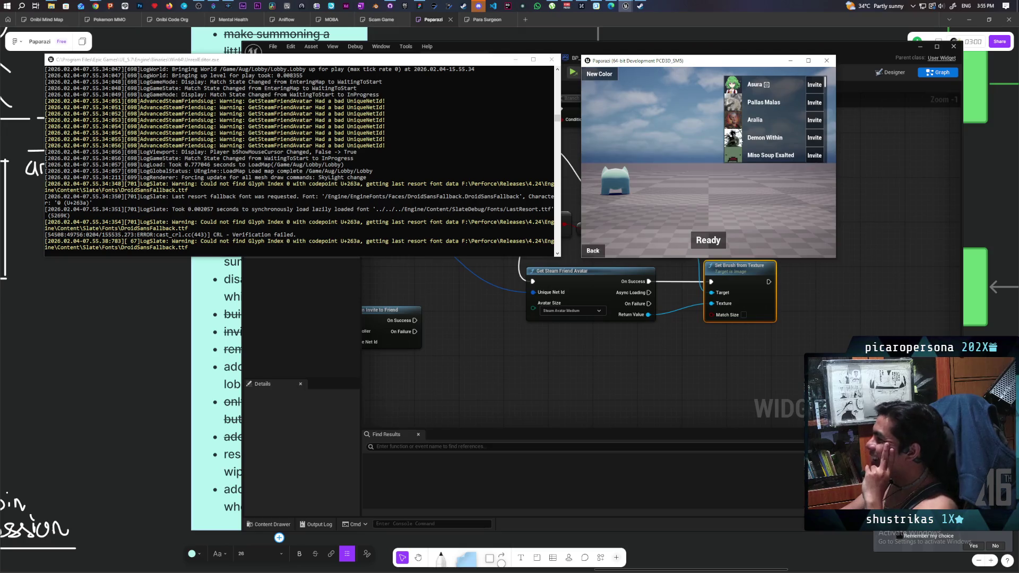
{"action": "scroll", "coordinate": [746, 123], "scroll_direction": "down", "scroll_amount": 5}
{"action": "scroll", "coordinate": [747, 123], "scroll_direction": "down", "scroll_amount": 3}
{"action": "scroll", "coordinate": [747, 126], "scroll_direction": "up", "scroll_amount": 8}
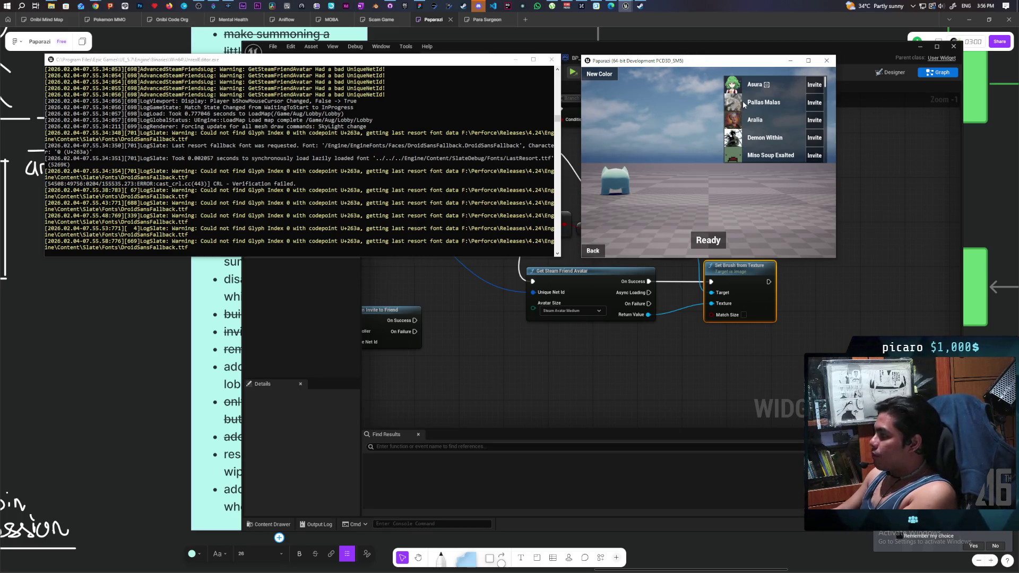
{"action": "scroll", "coordinate": [746, 113], "scroll_direction": "down", "scroll_amount": 3}
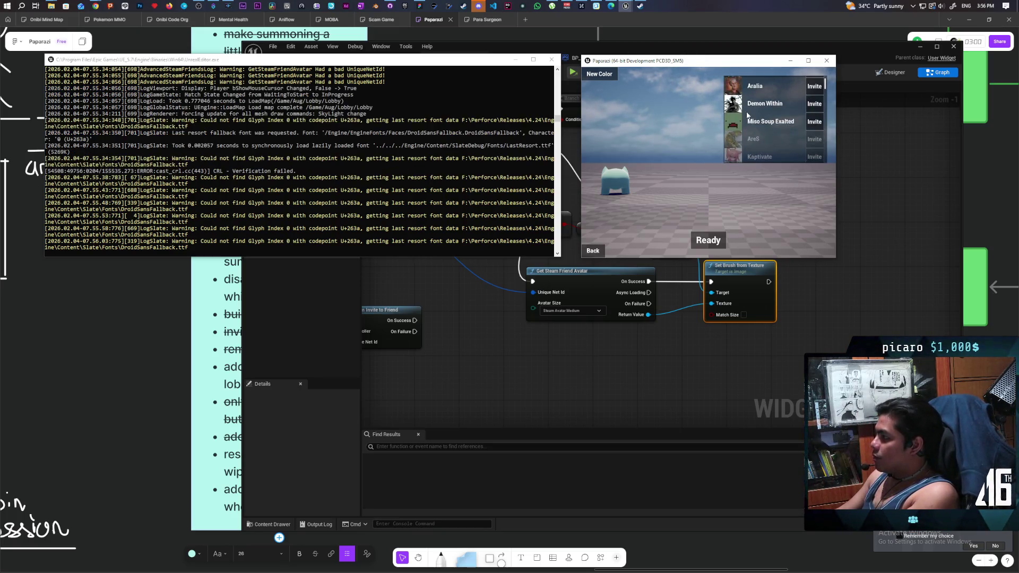
{"action": "scroll", "coordinate": [748, 114], "scroll_direction": "down", "scroll_amount": 3}
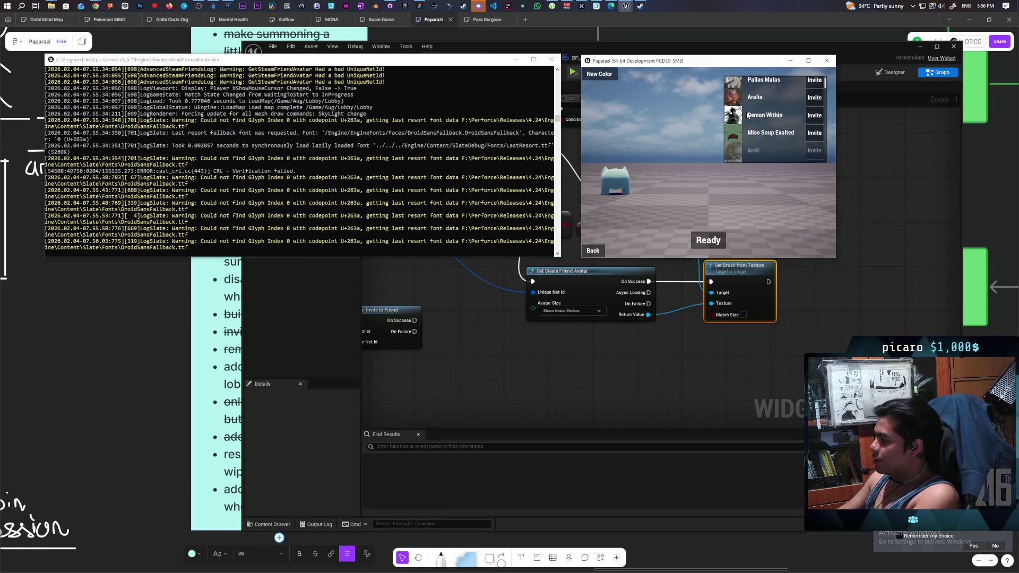
{"action": "scroll", "coordinate": [747, 115], "scroll_direction": "up", "scroll_amount": 3}
{"action": "scroll", "coordinate": [747, 115], "scroll_direction": "down", "scroll_amount": 1}
{"action": "scroll", "coordinate": [748, 115], "scroll_direction": "down", "scroll_amount": 2}
{"action": "scroll", "coordinate": [747, 115], "scroll_direction": "down", "scroll_amount": 5}
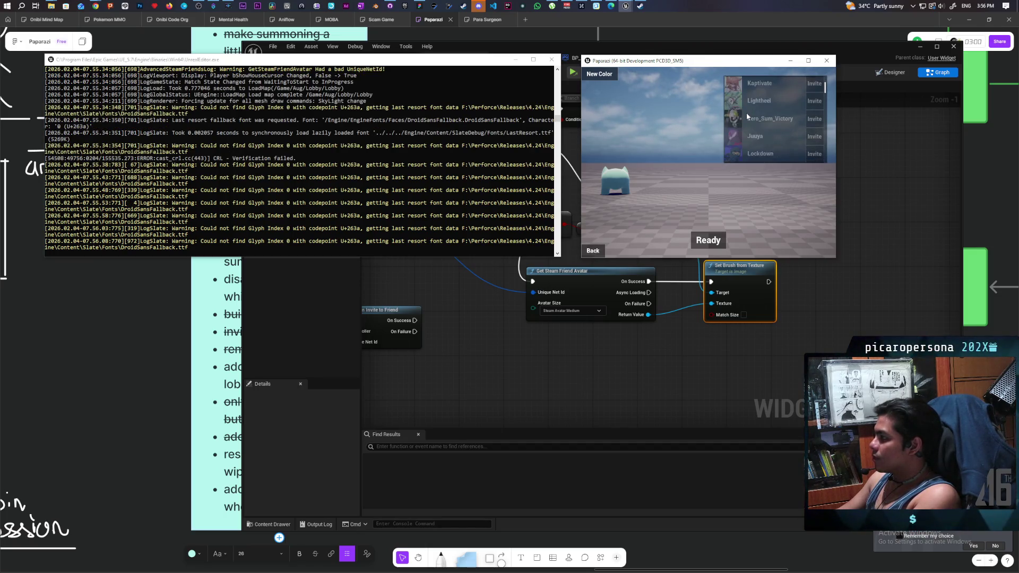
{"action": "scroll", "coordinate": [747, 112], "scroll_direction": "down", "scroll_amount": 5}
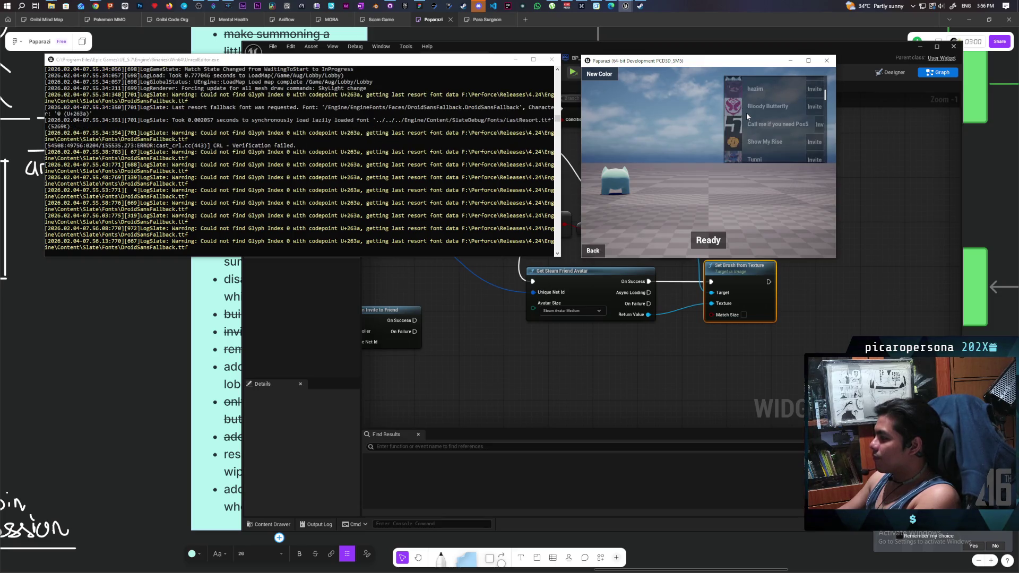
{"action": "scroll", "coordinate": [746, 112], "scroll_direction": "down", "scroll_amount": 5}
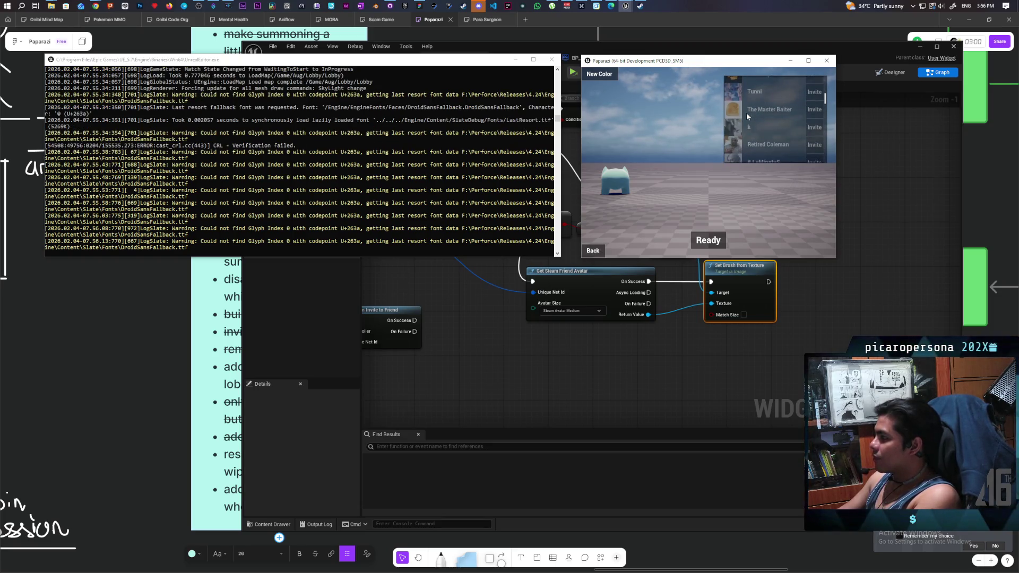
{"action": "scroll", "coordinate": [746, 112], "scroll_direction": "down", "scroll_amount": 5}
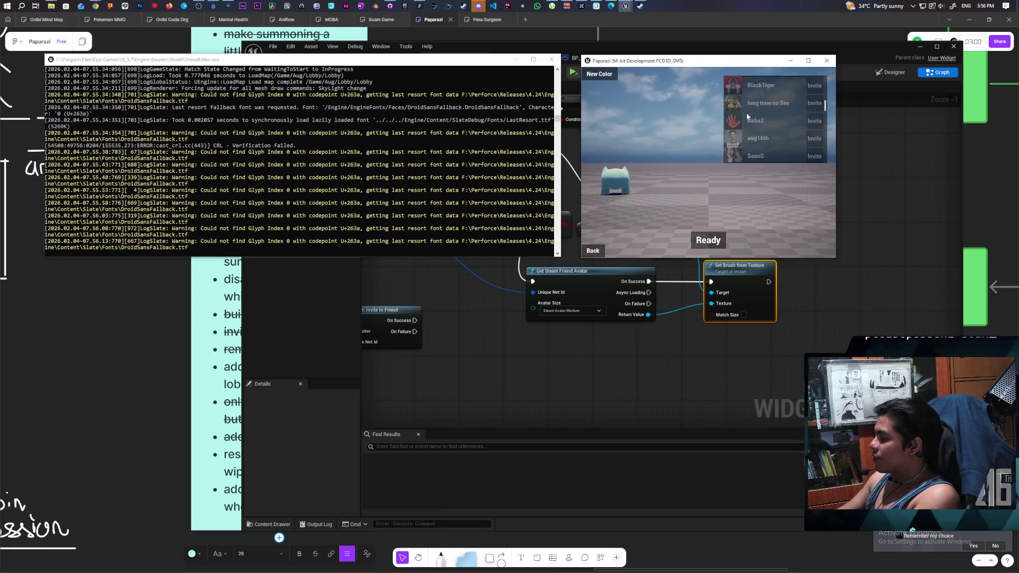
{"action": "scroll", "coordinate": [747, 112], "scroll_direction": "down", "scroll_amount": 3}
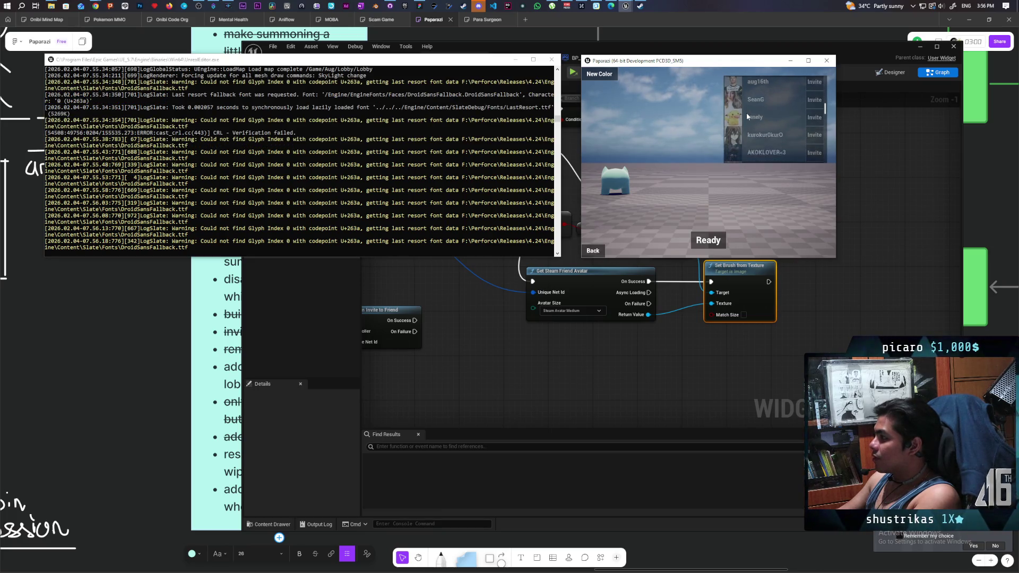
{"action": "scroll", "coordinate": [746, 113], "scroll_direction": "up", "scroll_amount": 2}
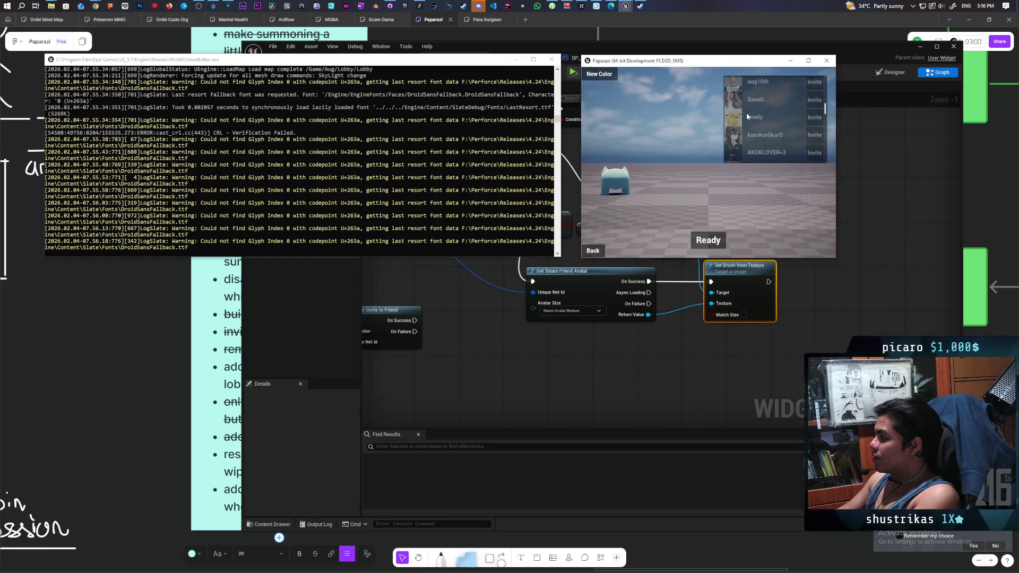
{"action": "scroll", "coordinate": [747, 117], "scroll_direction": "down", "scroll_amount": 4}
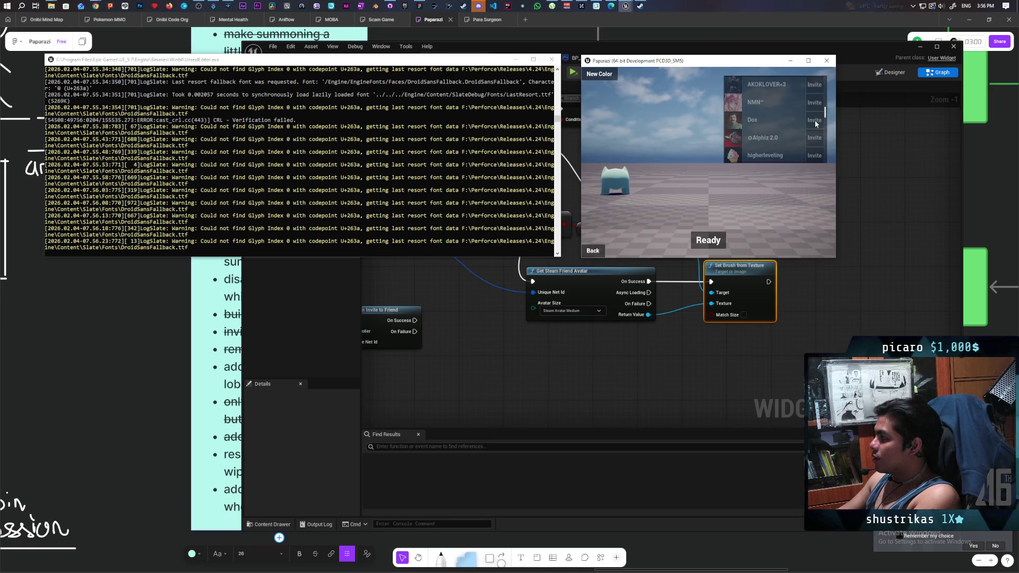
{"action": "scroll", "coordinate": [779, 119], "scroll_direction": "up", "scroll_amount": 5}
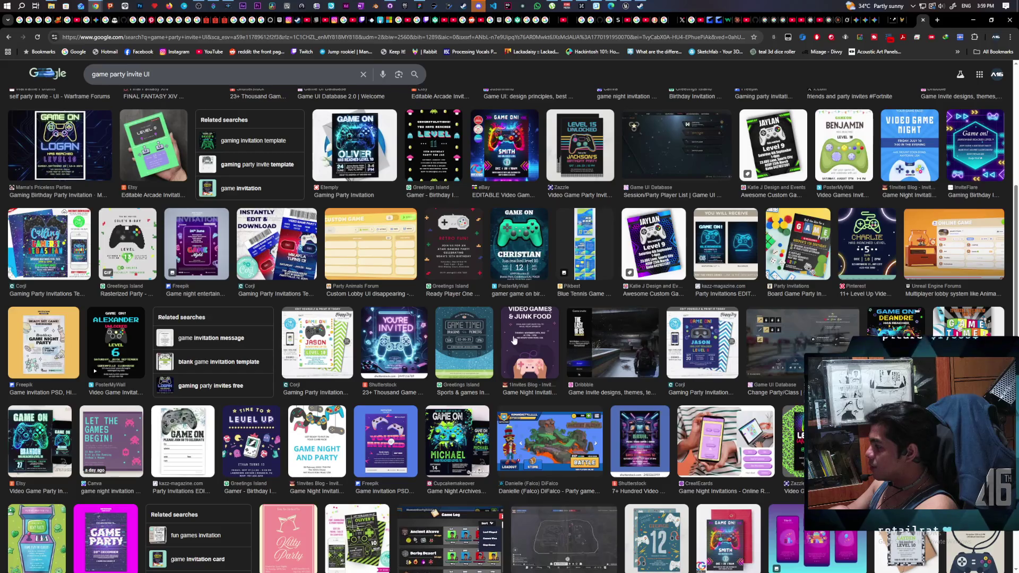
- Search Google from the address bar for 'game ui database'
{"action": "scroll", "coordinate": [409, 146], "scroll_direction": "up", "scroll_amount": 5}
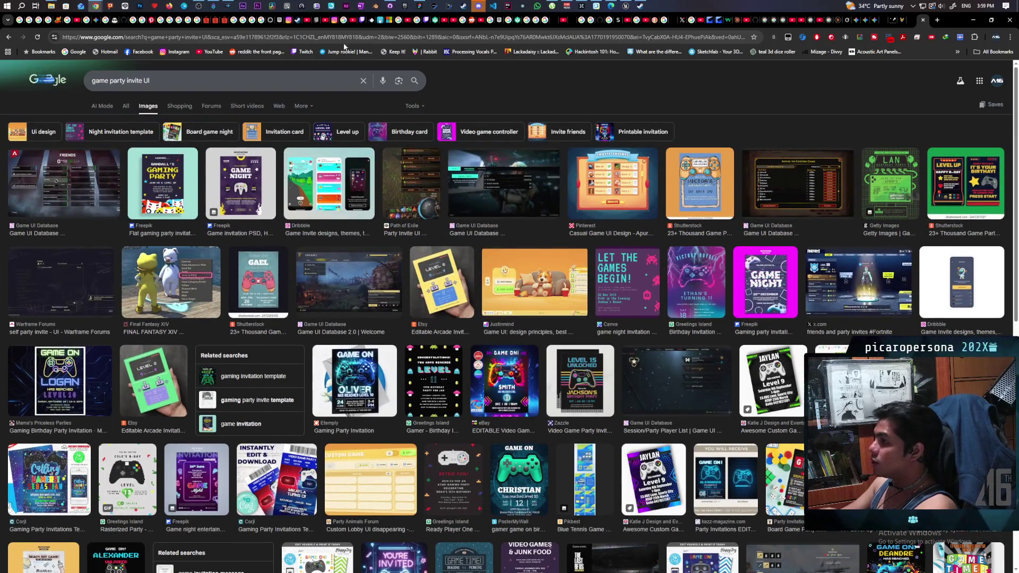
{"action": "left_click", "coordinate": [353, 38]}
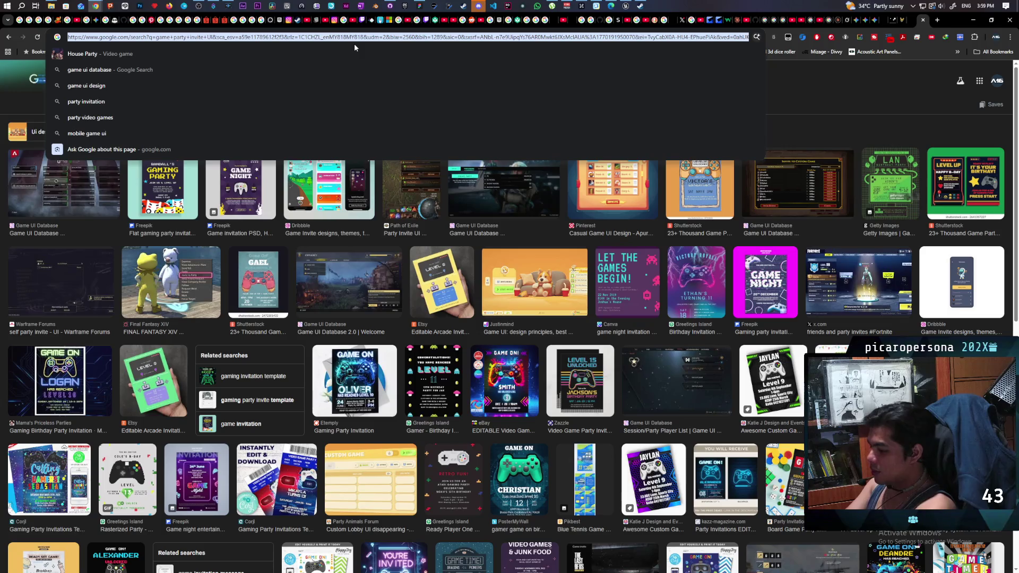
{"action": "type", "text": "ga"}
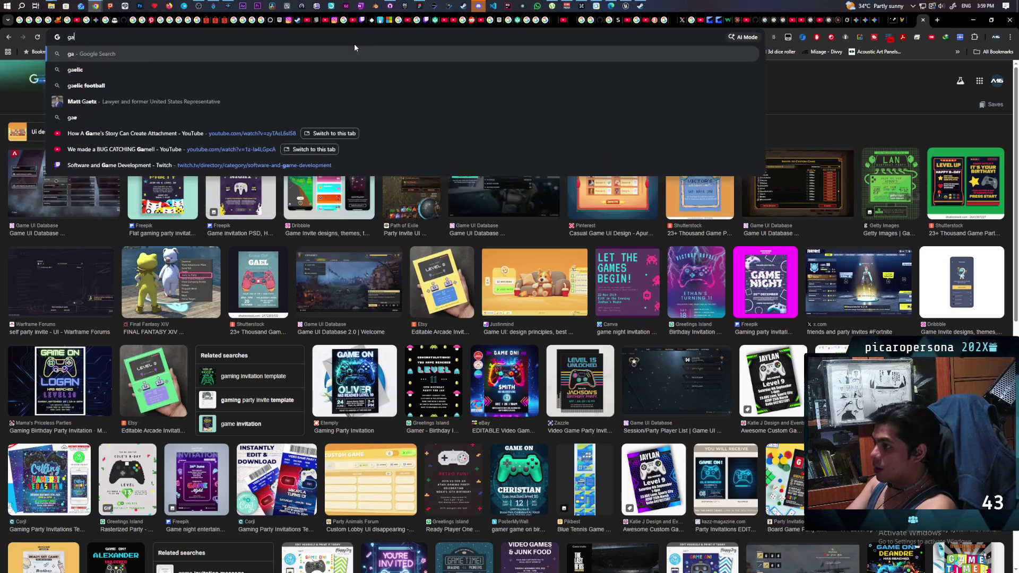
{"action": "type", "text": "me ui"}
{"action": "key", "text": "Down"}
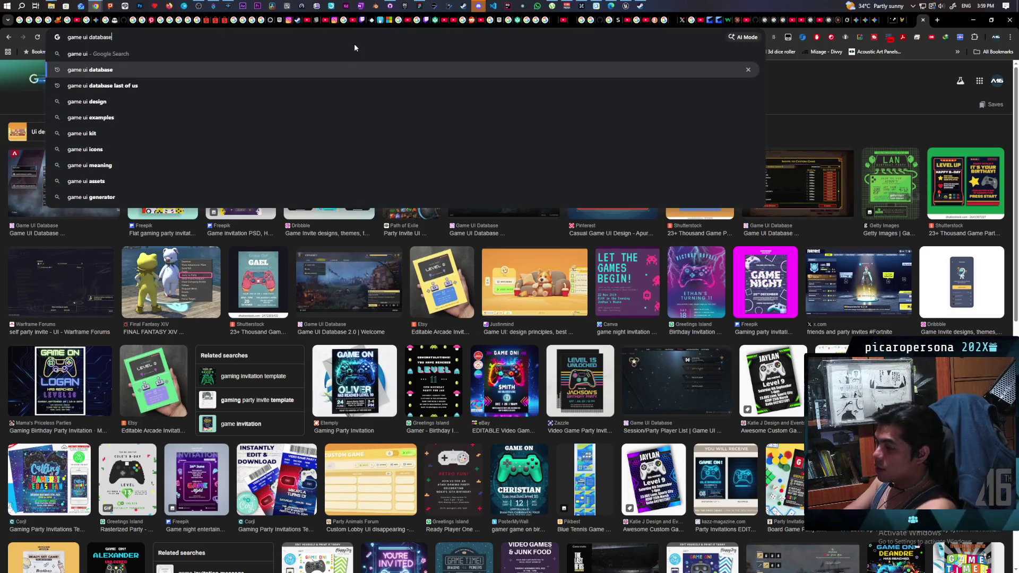
{"action": "key", "text": "Return"}
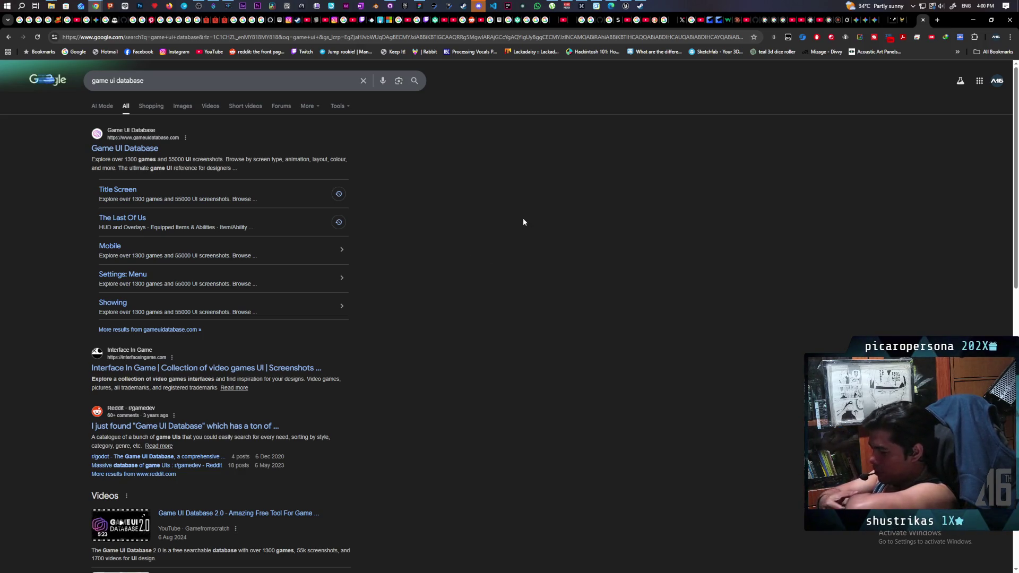
- Open gameuidatabase.com, search 'invite' and open the Friends List & Invite category
{"action": "left_click", "coordinate": [120, 154]}
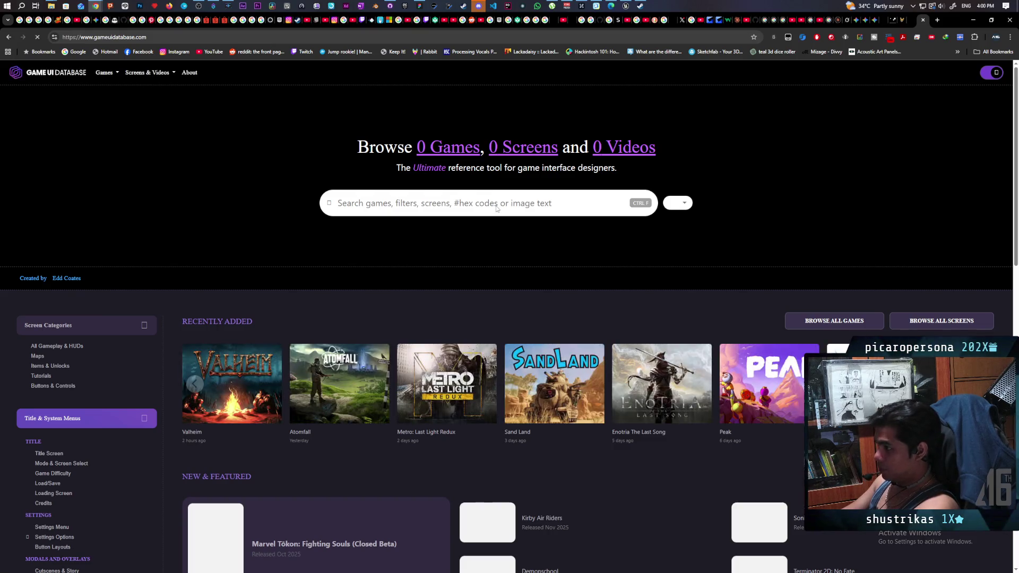
{"action": "left_click", "coordinate": [496, 207]}
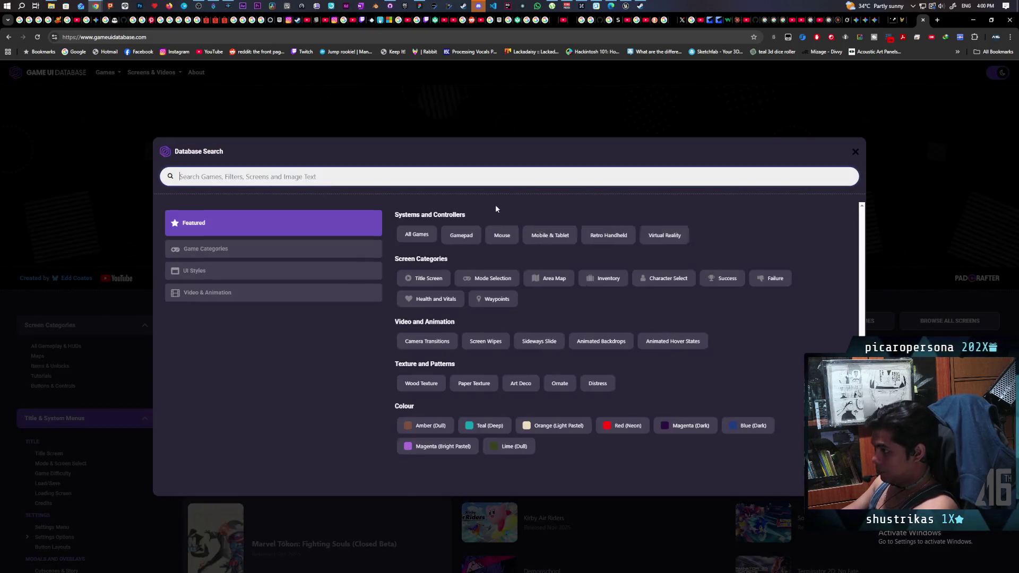
{"action": "type", "text": "invite"}
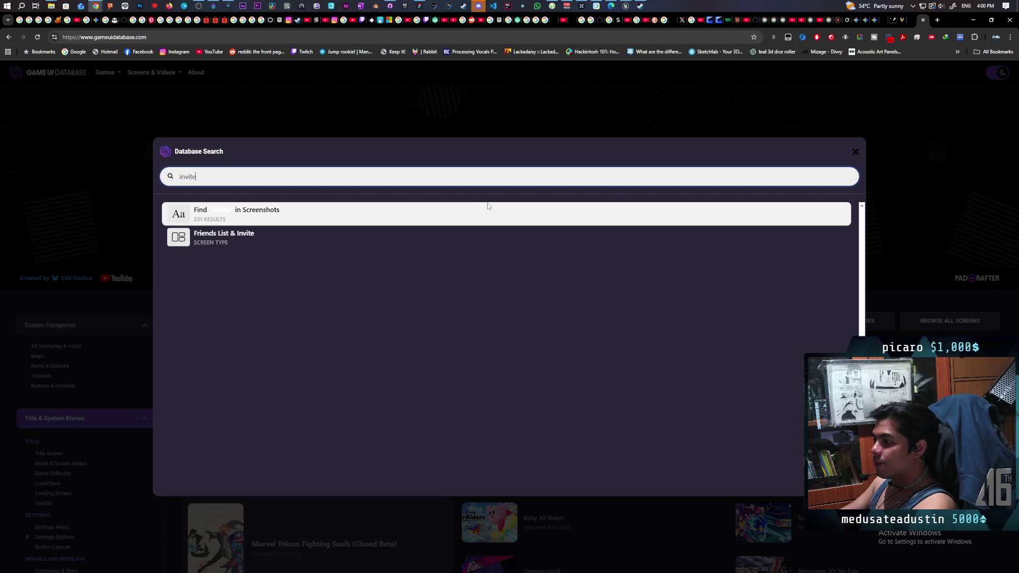
{"action": "left_click", "coordinate": [274, 246]}
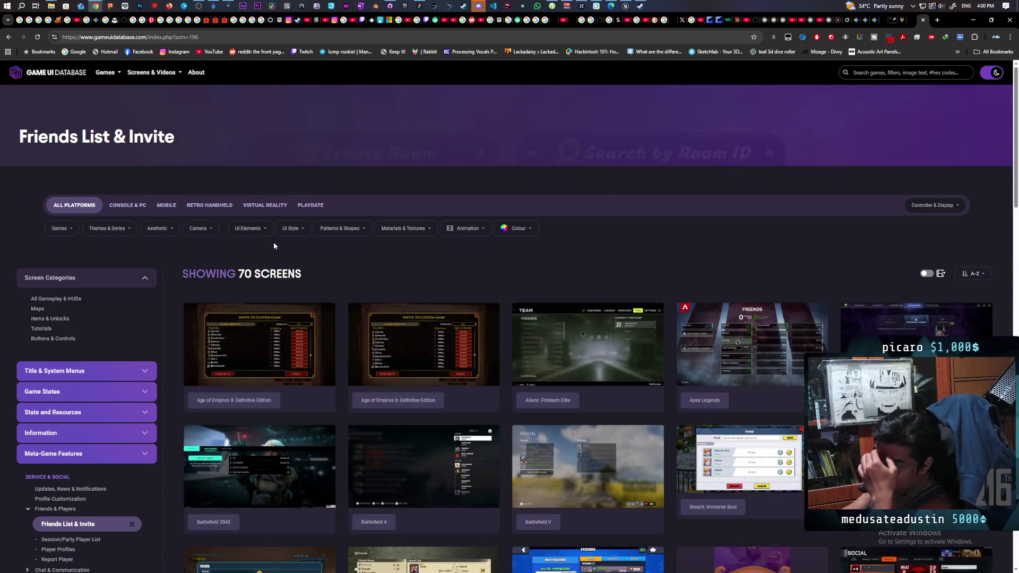
- Scroll through the 70 friend and invite screens, then return to the database search bar
{"action": "scroll", "coordinate": [294, 231], "scroll_direction": "down", "scroll_amount": 2}
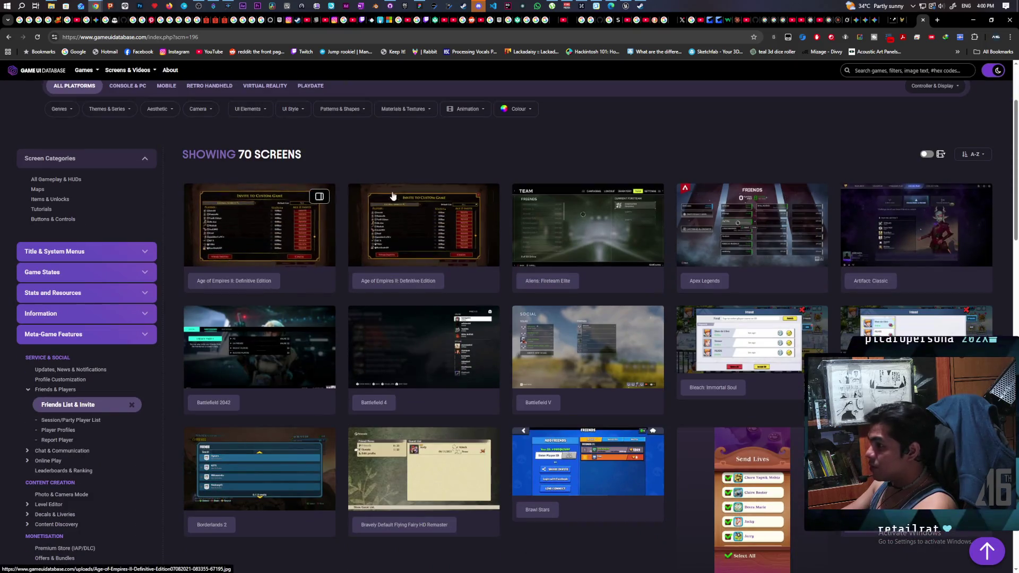
{"action": "scroll", "coordinate": [390, 186], "scroll_direction": "down", "scroll_amount": 8}
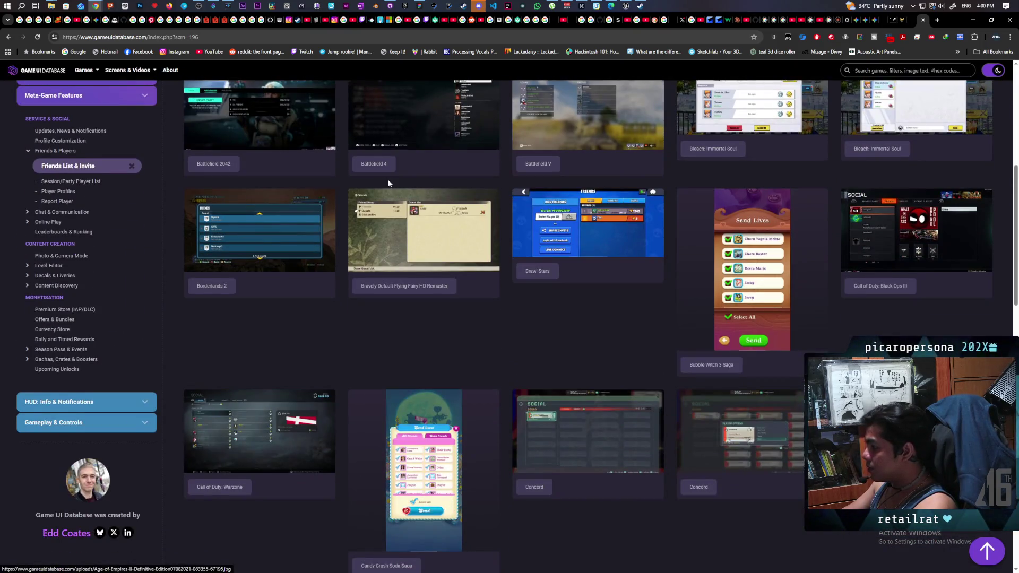
{"action": "scroll", "coordinate": [387, 190], "scroll_direction": "down", "scroll_amount": 4}
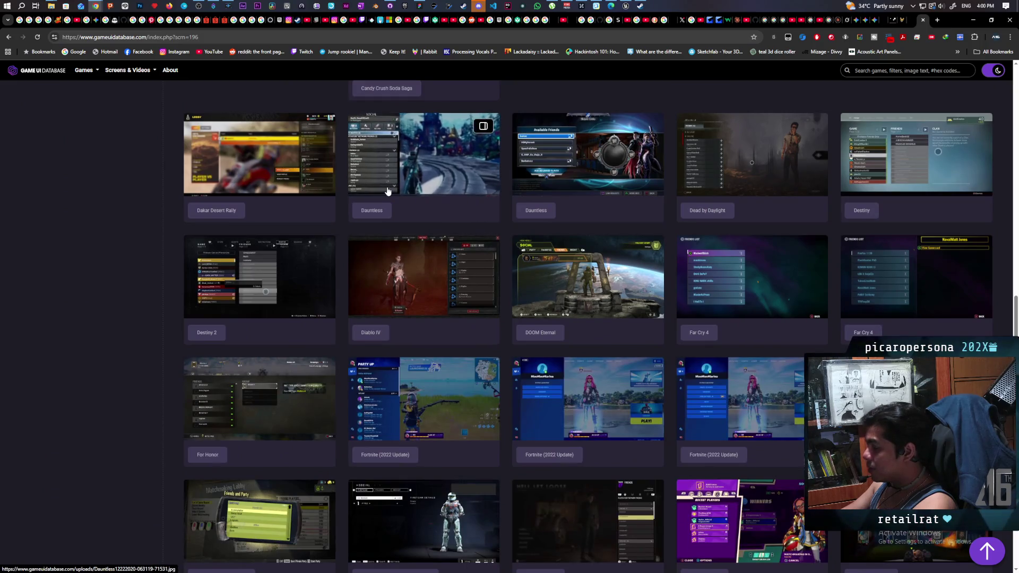
{"action": "scroll", "coordinate": [387, 191], "scroll_direction": "down", "scroll_amount": 4}
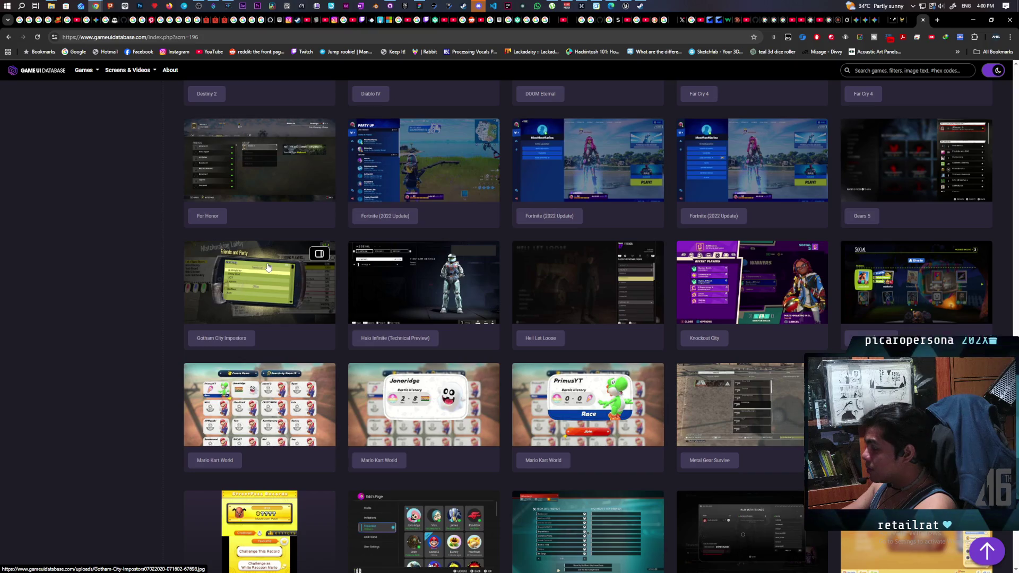
{"action": "scroll", "coordinate": [268, 267], "scroll_direction": "down", "scroll_amount": 3}
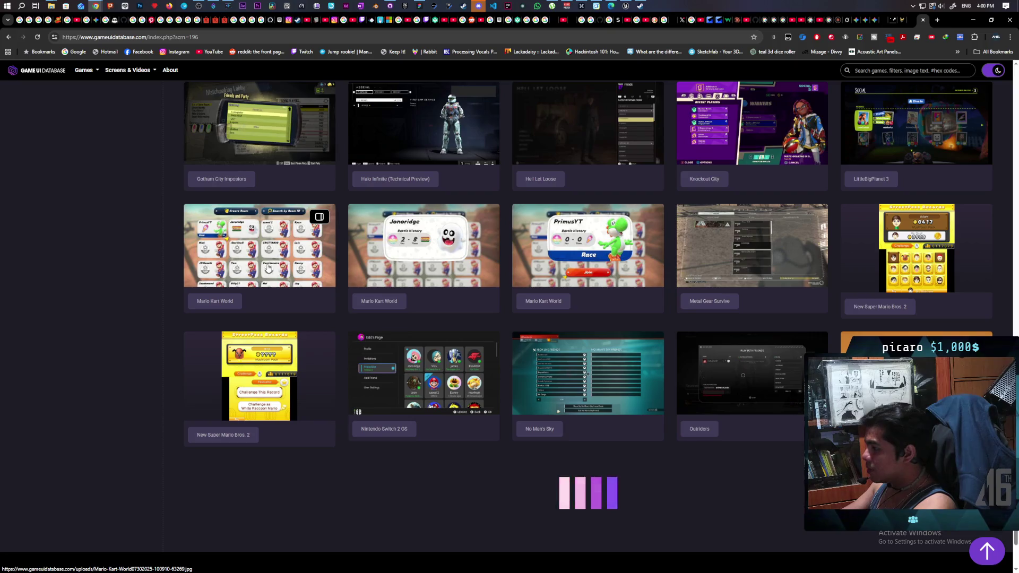
{"action": "scroll", "coordinate": [269, 268], "scroll_direction": "down", "scroll_amount": 1}
{"action": "scroll", "coordinate": [264, 257], "scroll_direction": "up", "scroll_amount": 15}
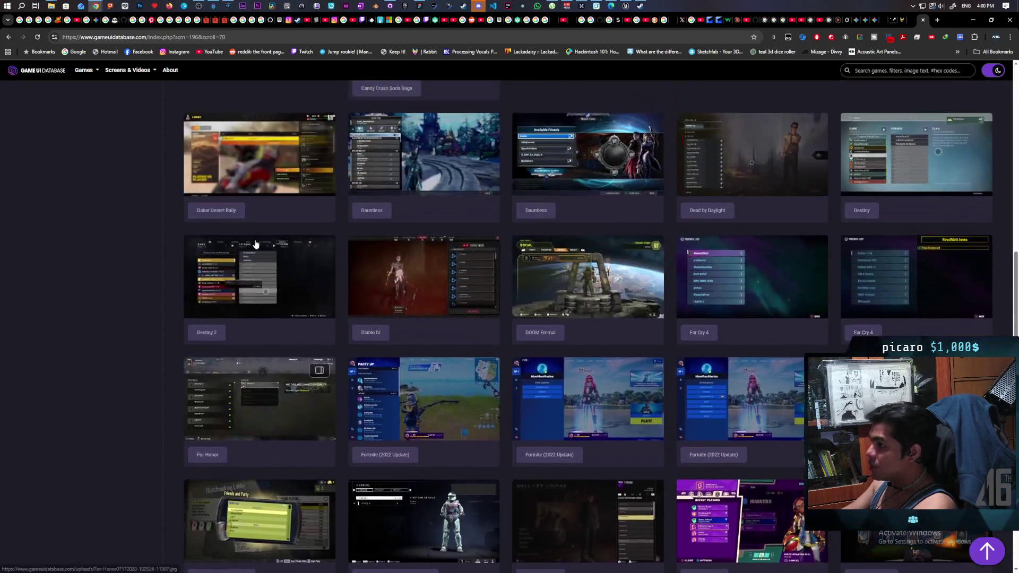
{"action": "scroll", "coordinate": [255, 244], "scroll_direction": "up", "scroll_amount": 8}
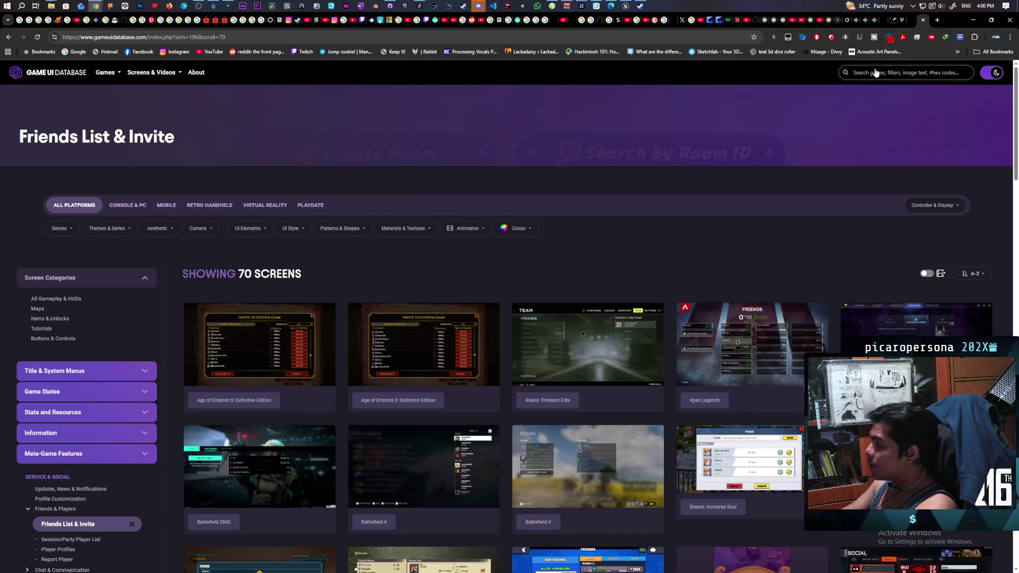
{"action": "left_click", "coordinate": [894, 75]}
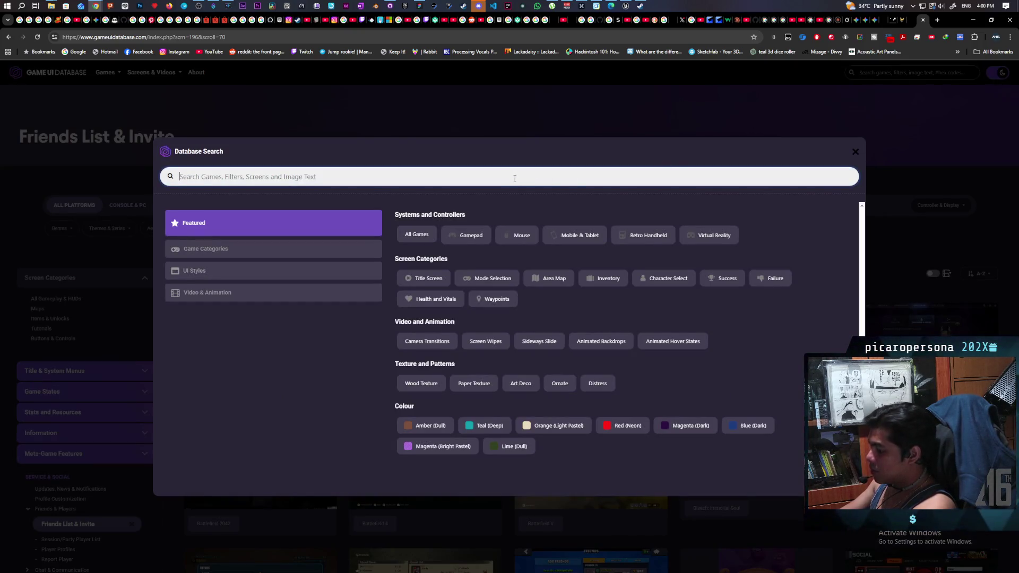
- Search the database for 'party invite' screenshots
{"action": "type", "text": "["}
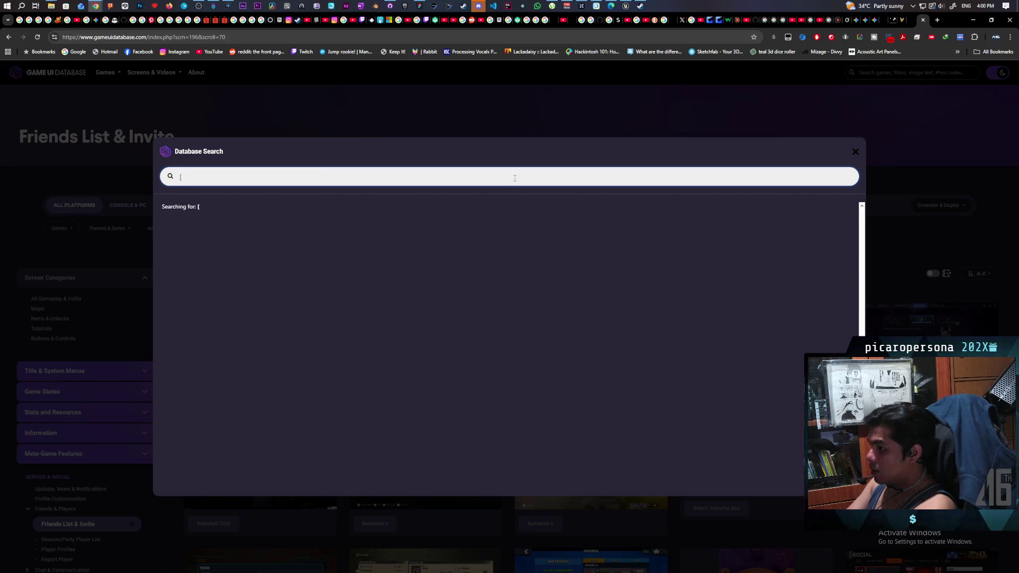
{"action": "key", "text": "BackSpace"}
{"action": "type", "text": "party invite"}
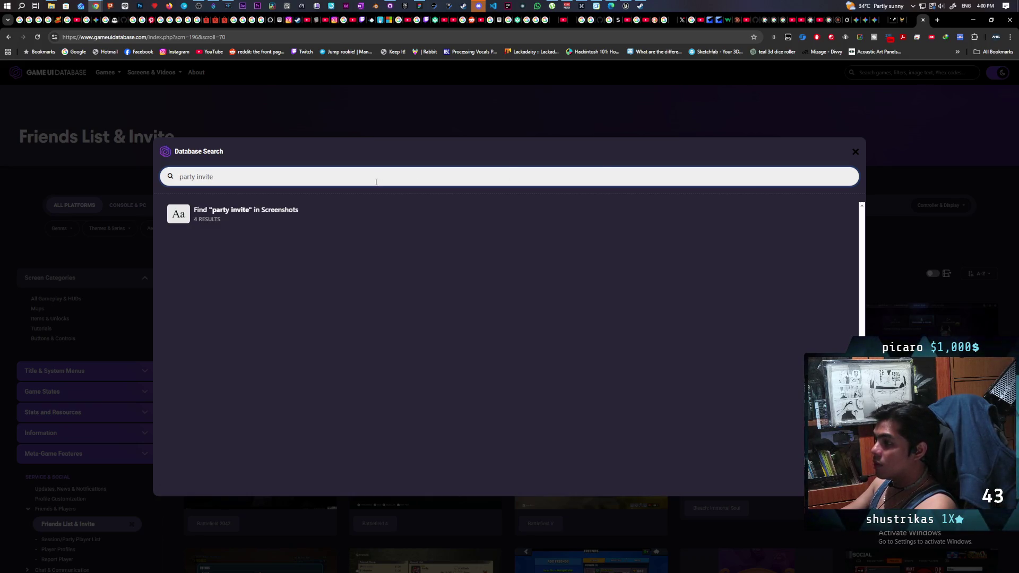
{"action": "left_click", "coordinate": [350, 213]}
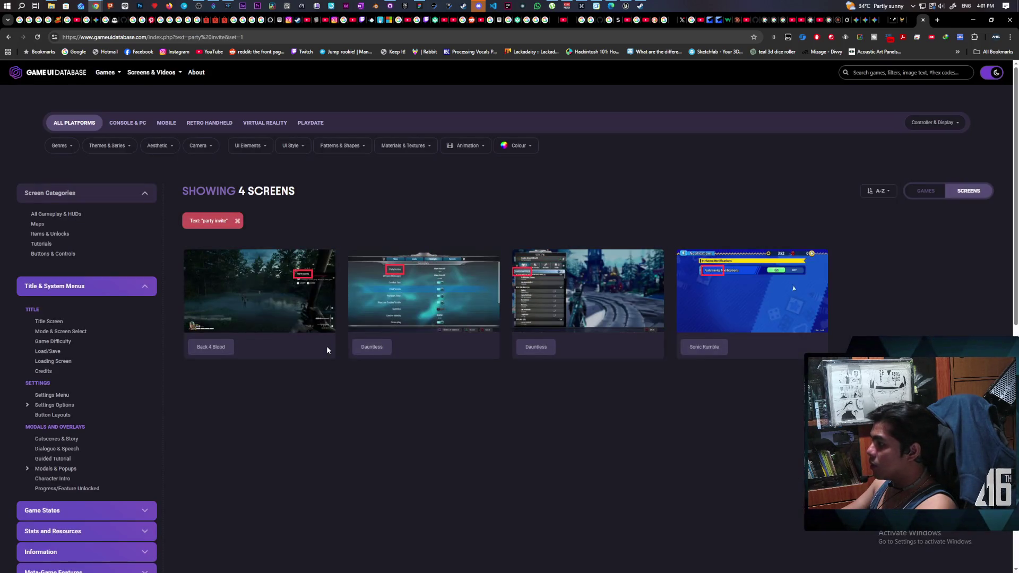
- View the four screenshots from Back 4 Blood through Sonic Rumble, then close the viewer
{"action": "left_click", "coordinate": [286, 294]}
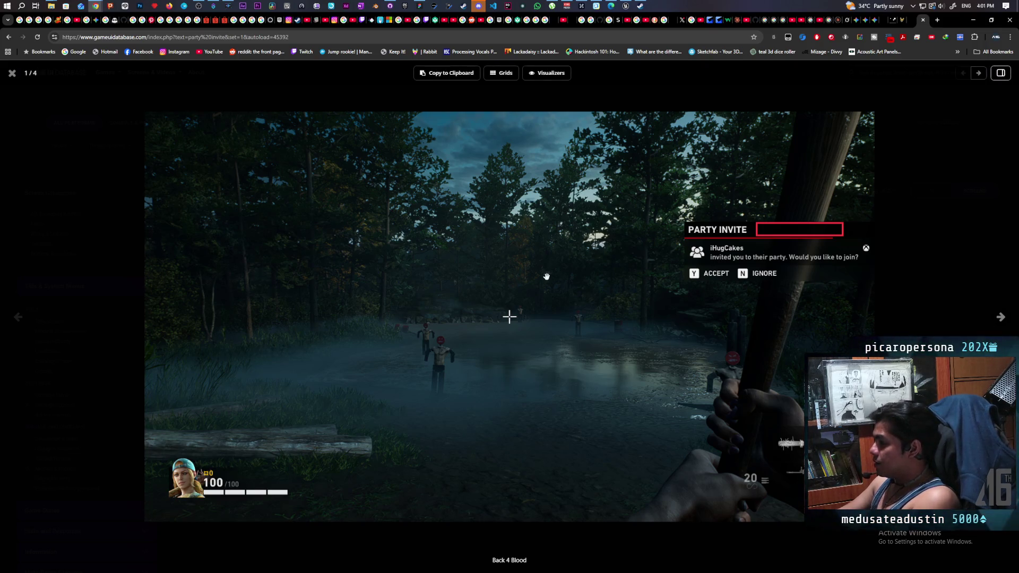
{"action": "key", "text": "Right"}
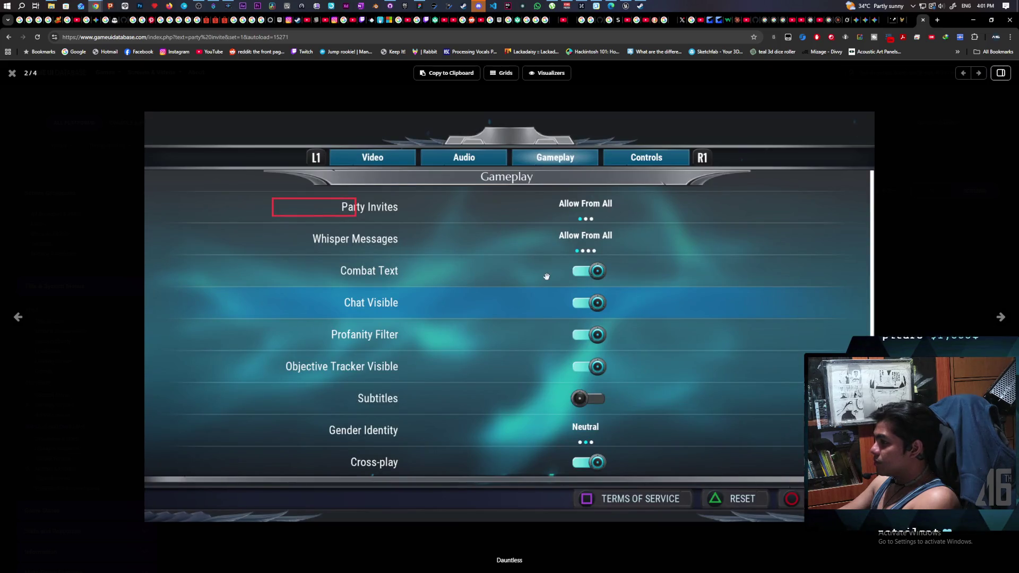
{"action": "key", "text": "Right"}
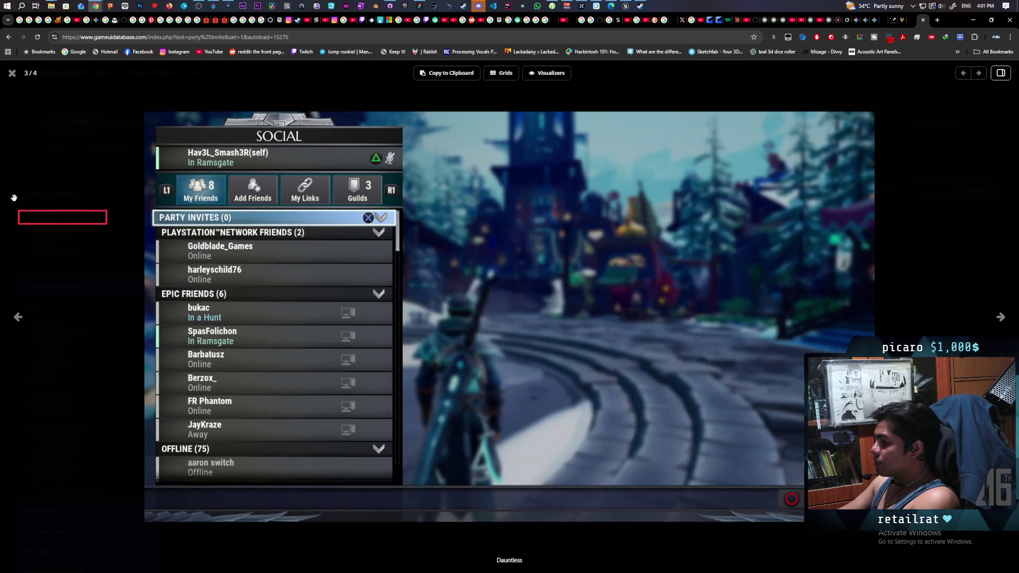
{"action": "key", "text": "Right"}
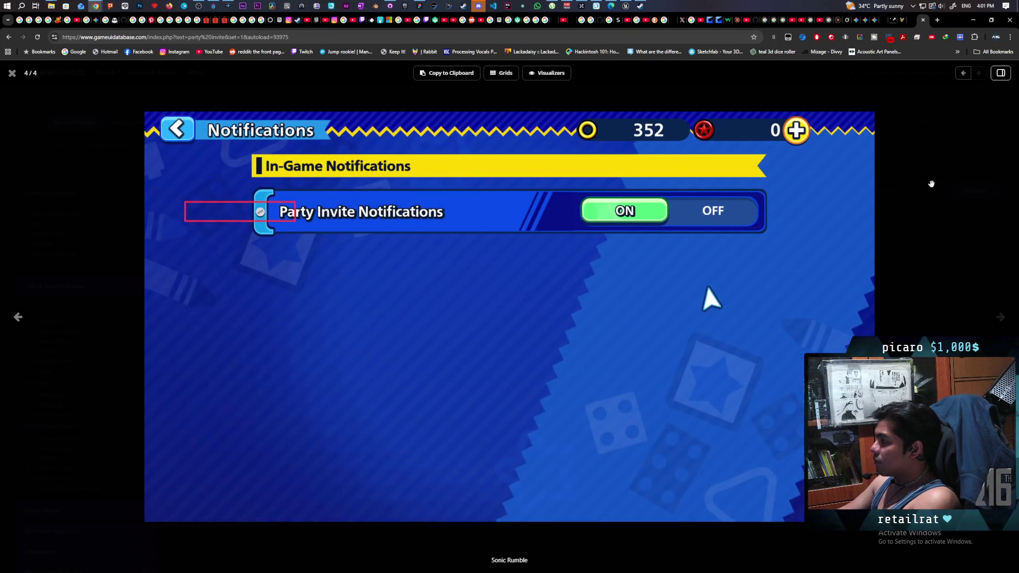
{"action": "left_click", "coordinate": [12, 73]}
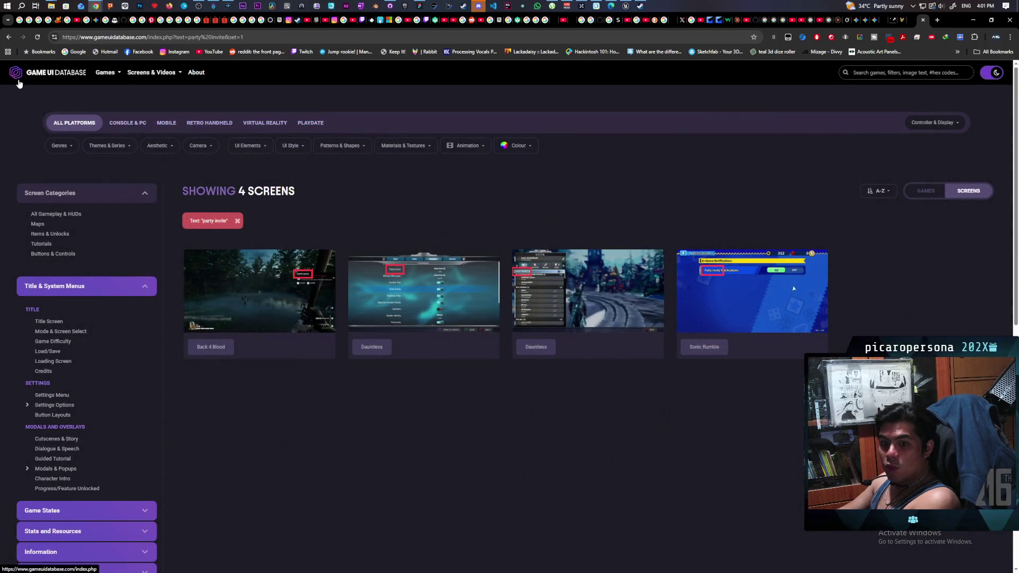
- Search all screenshots for 'invite' (231 screens) and open the 51 Worldwide Games one full-size
{"action": "left_click", "coordinate": [904, 73]}
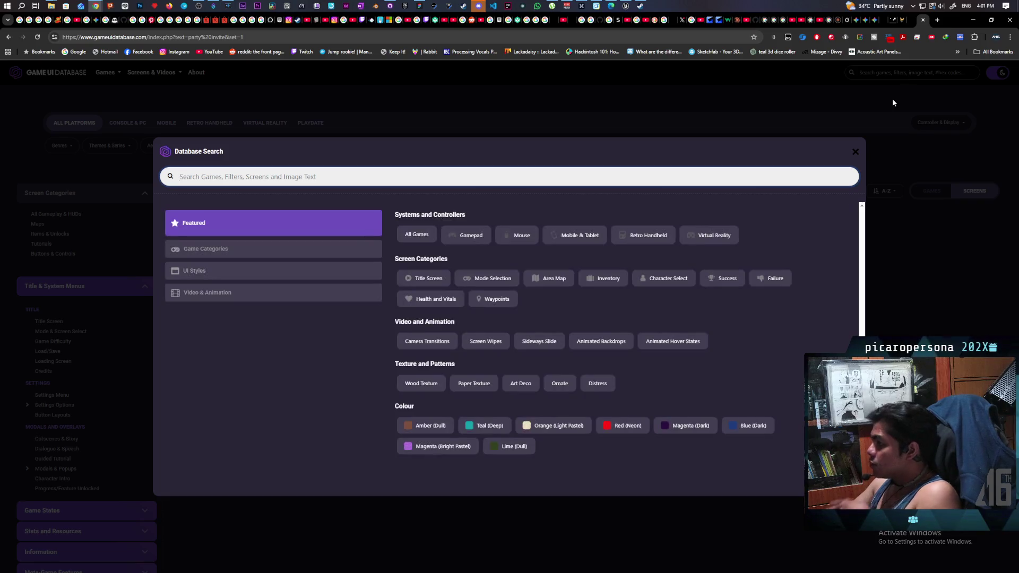
{"action": "type", "text": "inivite"}
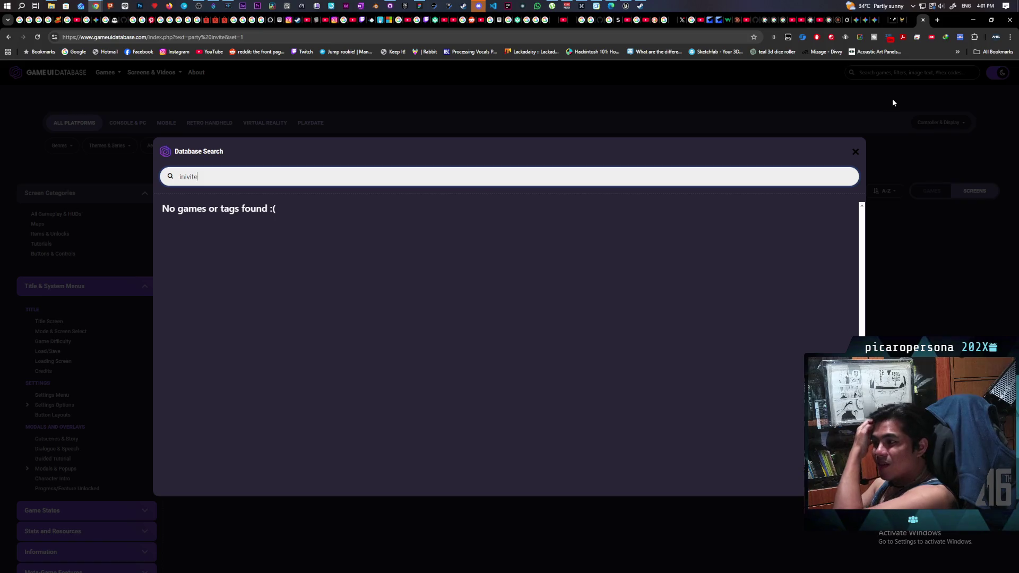
{"action": "left_click_drag", "start_coordinate": [186, 177], "coordinate": [190, 177]}
{"action": "key", "text": "BackSpace"}
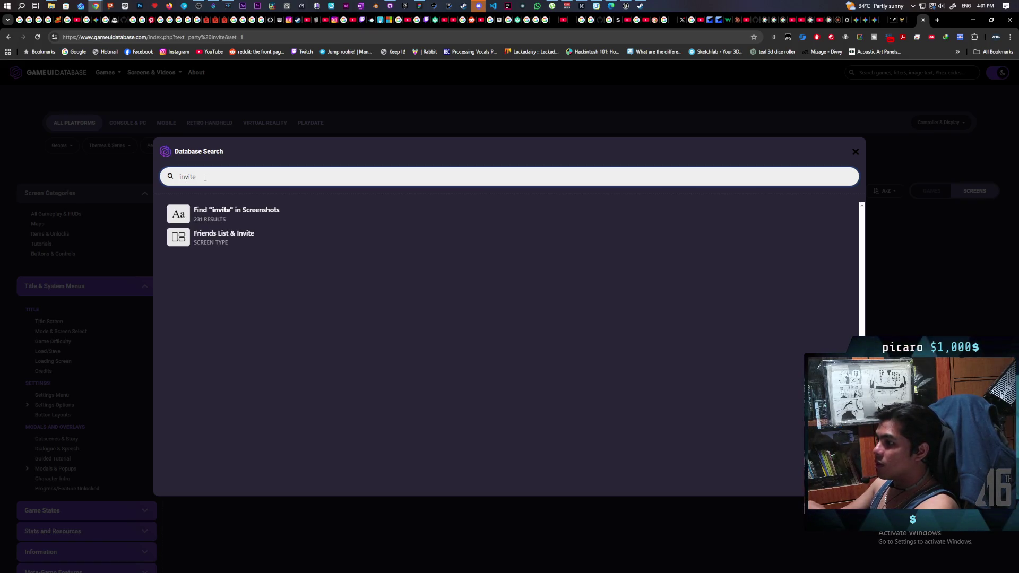
{"action": "left_click", "coordinate": [251, 220]}
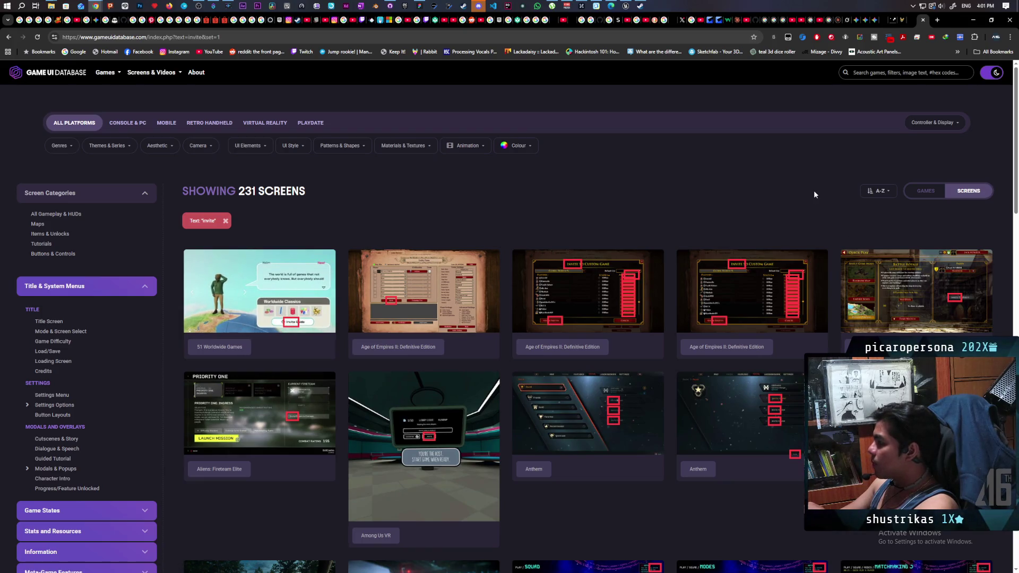
{"action": "scroll", "coordinate": [442, 493], "scroll_direction": "down", "scroll_amount": 2}
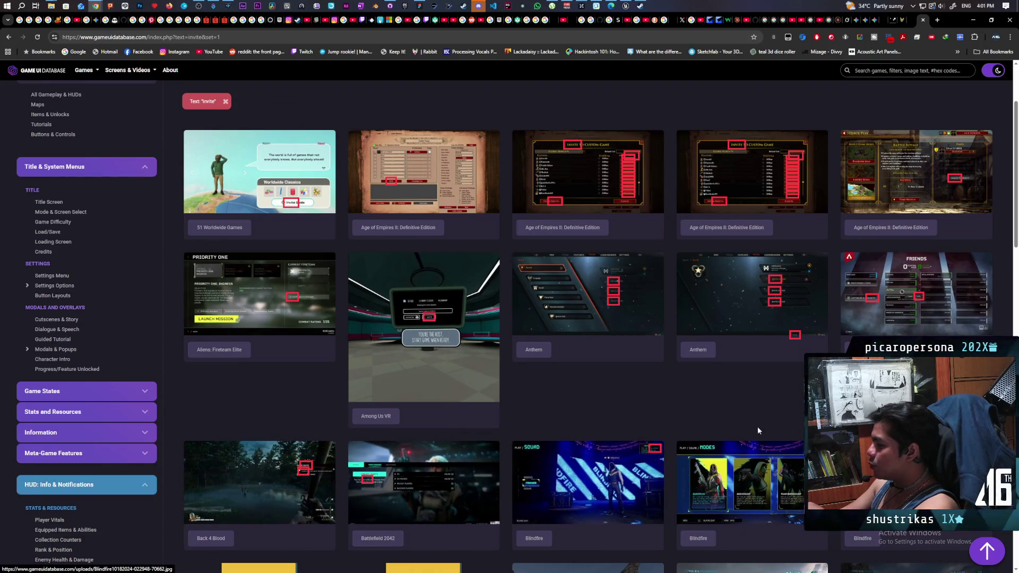
{"action": "left_click", "coordinate": [308, 197]}
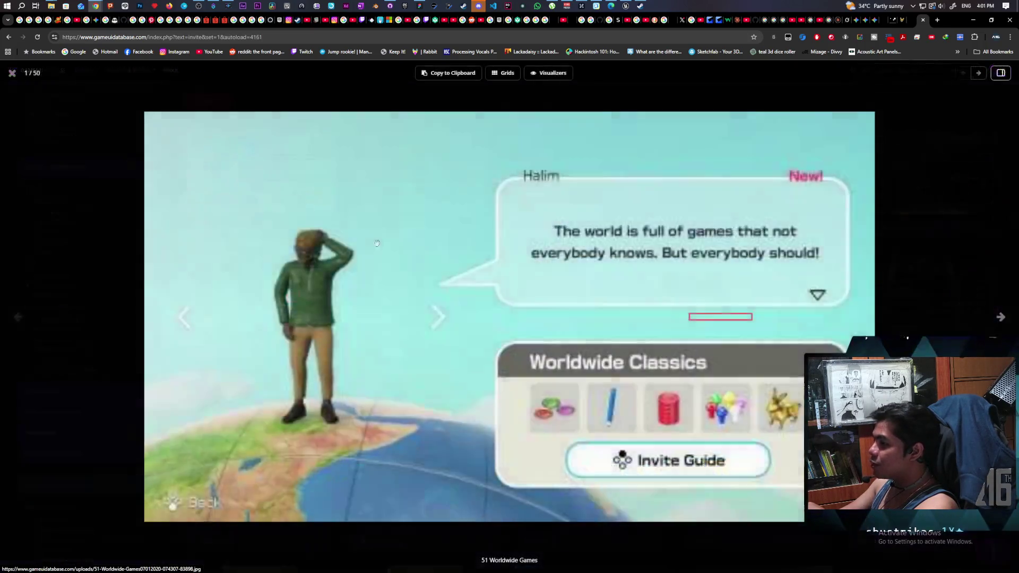
- Browse the invite screenshots from Age of Empires II through Anthem, Apex Legends and Battlefield 2042 to Board Kings
{"action": "key", "text": "Right"}
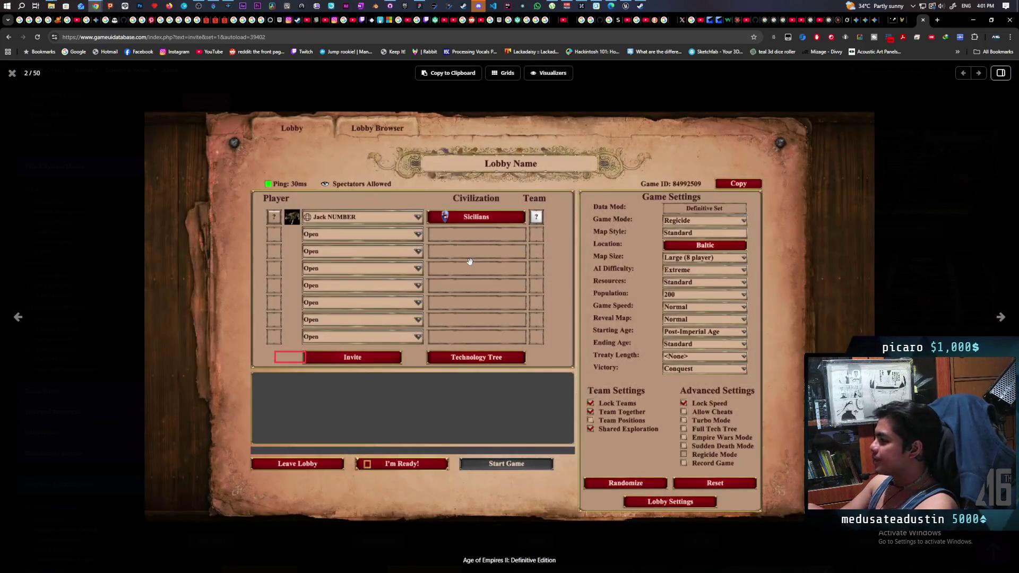
{"action": "key", "text": "Right"}
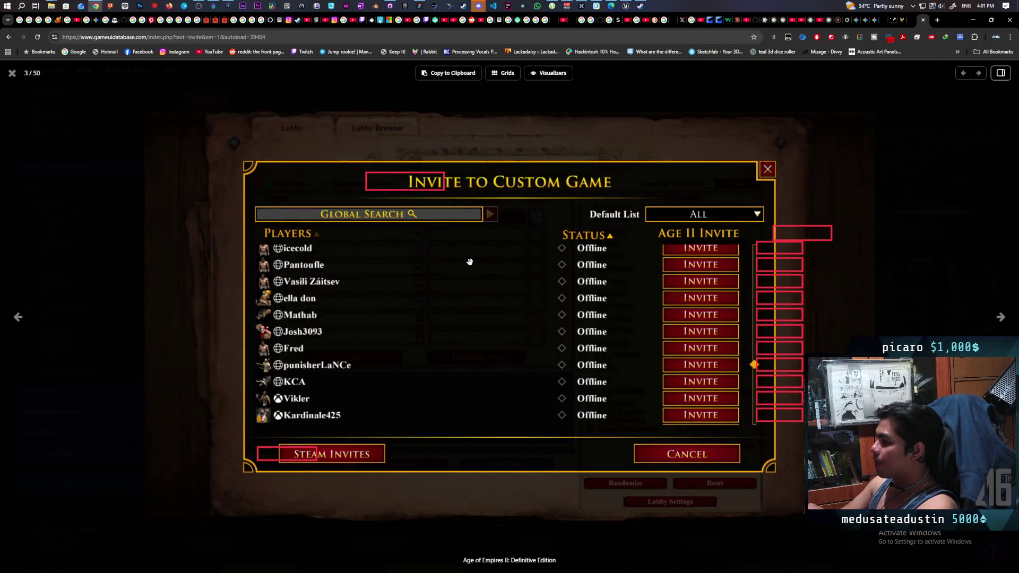
{"action": "key", "text": "Right"}
{"action": "key", "text": "Right"}
{"action": "key", "text": "Right"}
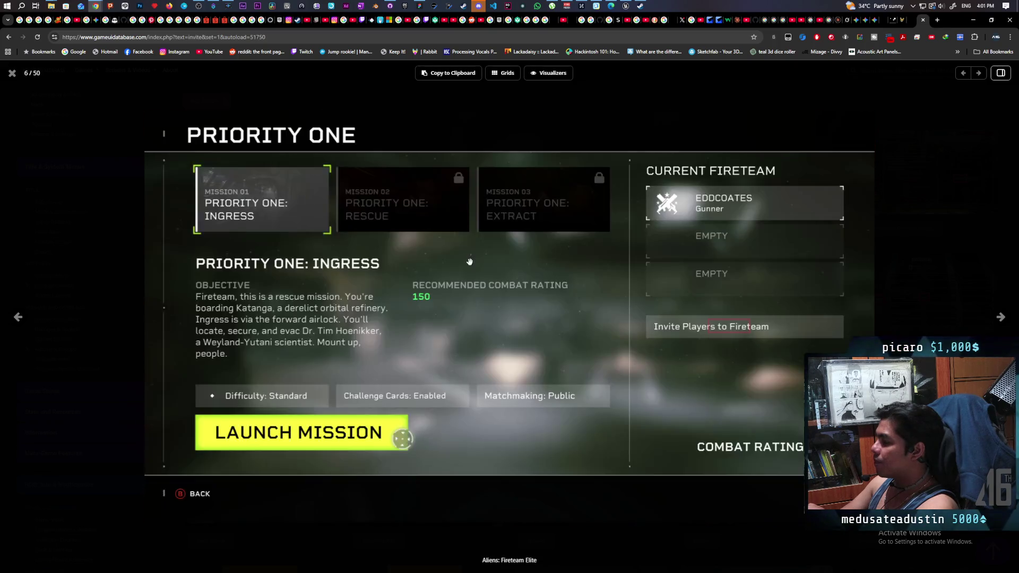
{"action": "key", "text": "Right"}
{"action": "key", "text": "Right"}
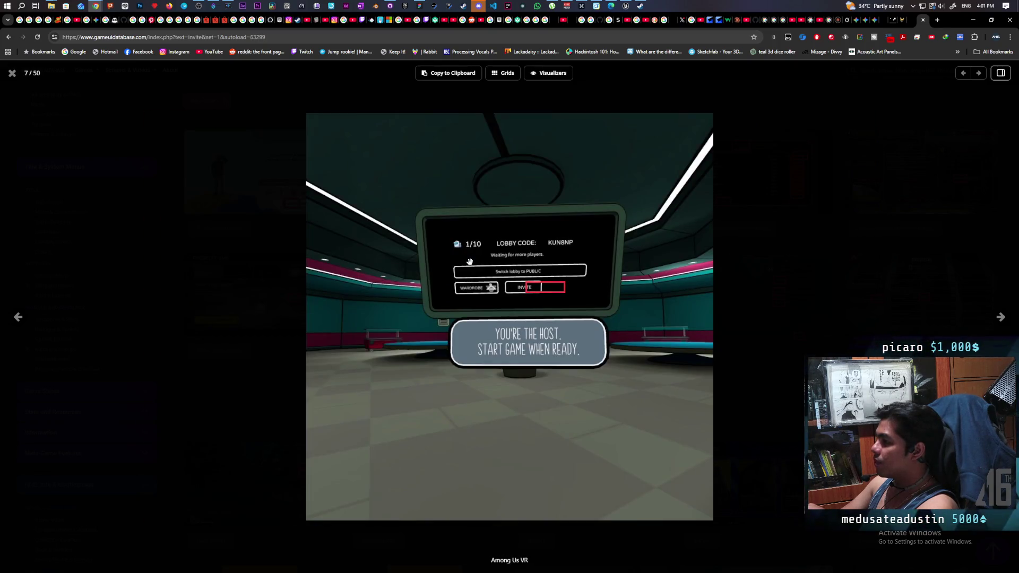
{"action": "key", "text": "Right"}
{"action": "key", "text": "Right"}
{"action": "key", "text": "Left"}
{"action": "key", "text": "Right"}
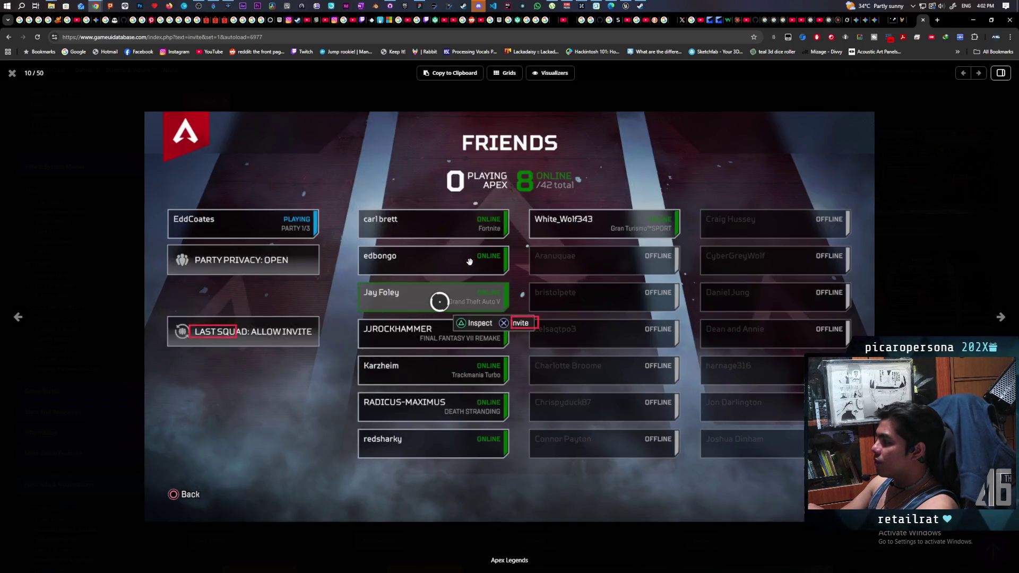
{"action": "key", "text": "Right"}
{"action": "key", "text": "Right"}
{"action": "key", "text": "Left"}
{"action": "key", "text": "Right"}
{"action": "key", "text": "Right"}
{"action": "key", "text": "Right"}
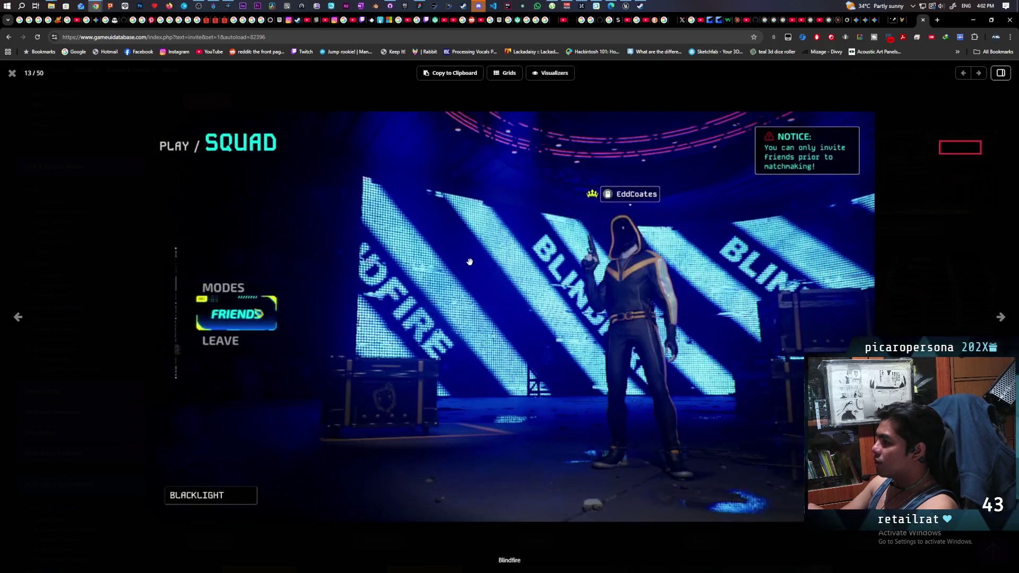
{"action": "key", "text": "Right"}
{"action": "key", "text": "Right"}
{"action": "key", "text": "Right"}
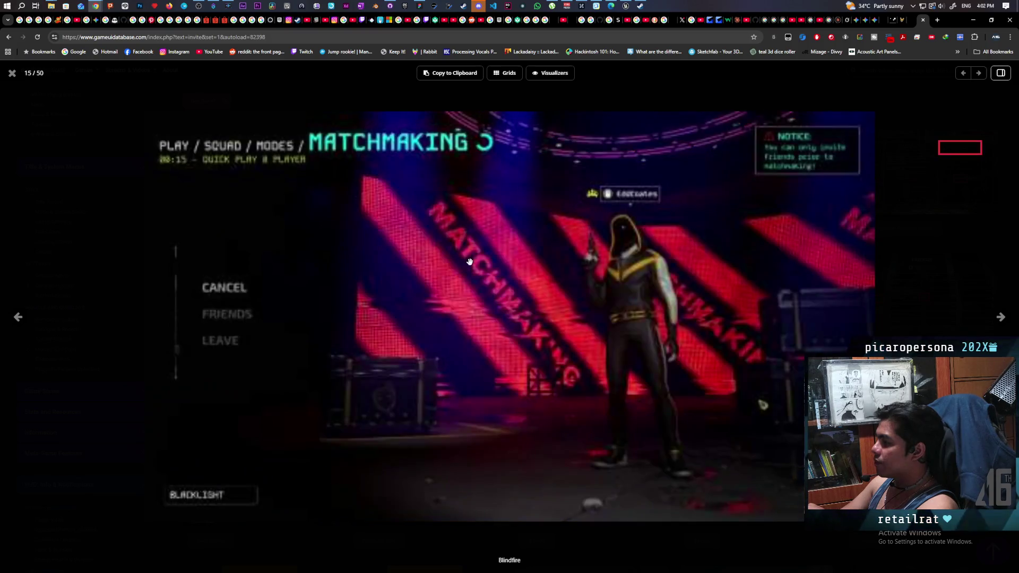
{"action": "key", "text": "Right"}
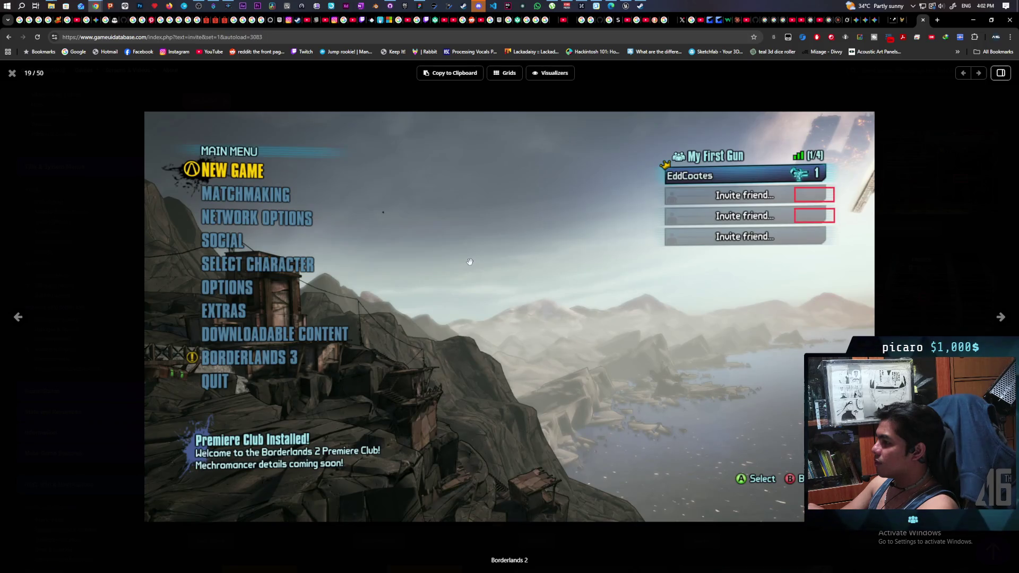
- Continue through the Borderlands, Call of Duty and Chivalry 2 screenshots to the Dakar Desert Rally lobby (36/50)
{"action": "key", "text": "Right"}
{"action": "key", "text": "Right"}
{"action": "key", "text": "Right"}
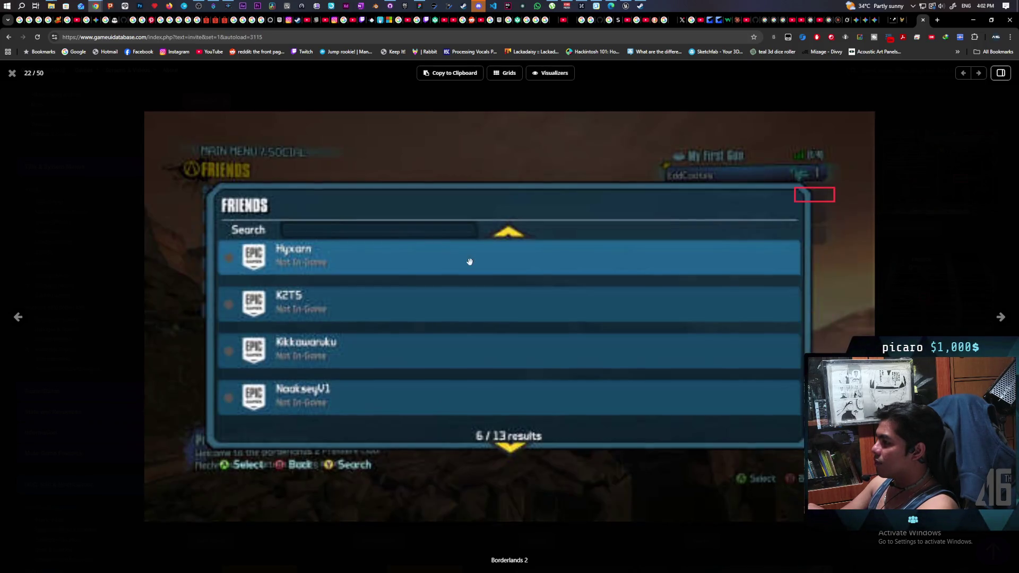
{"action": "key", "text": "Right"}
{"action": "key", "text": "Left"}
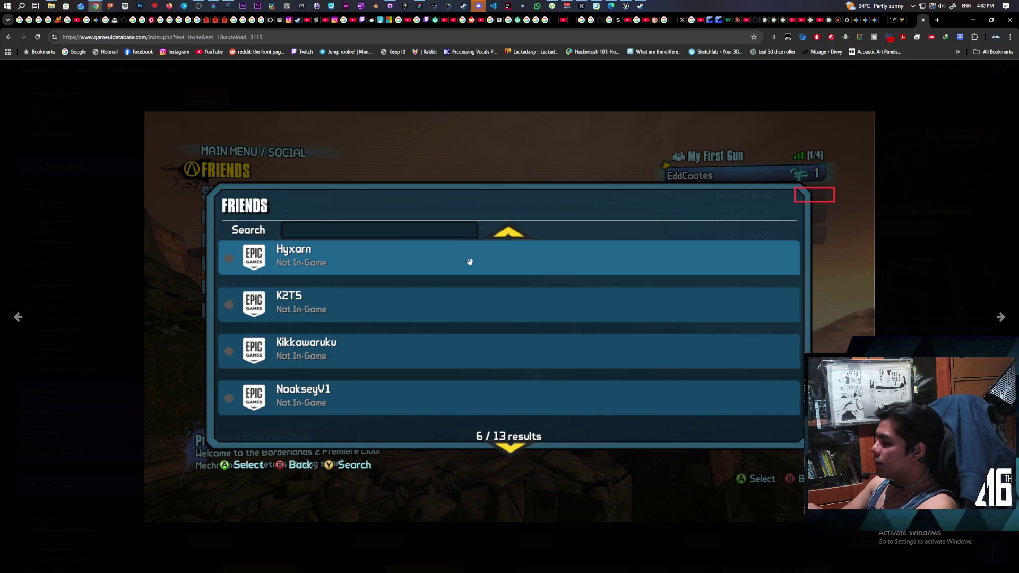
{"action": "key", "text": "Right"}
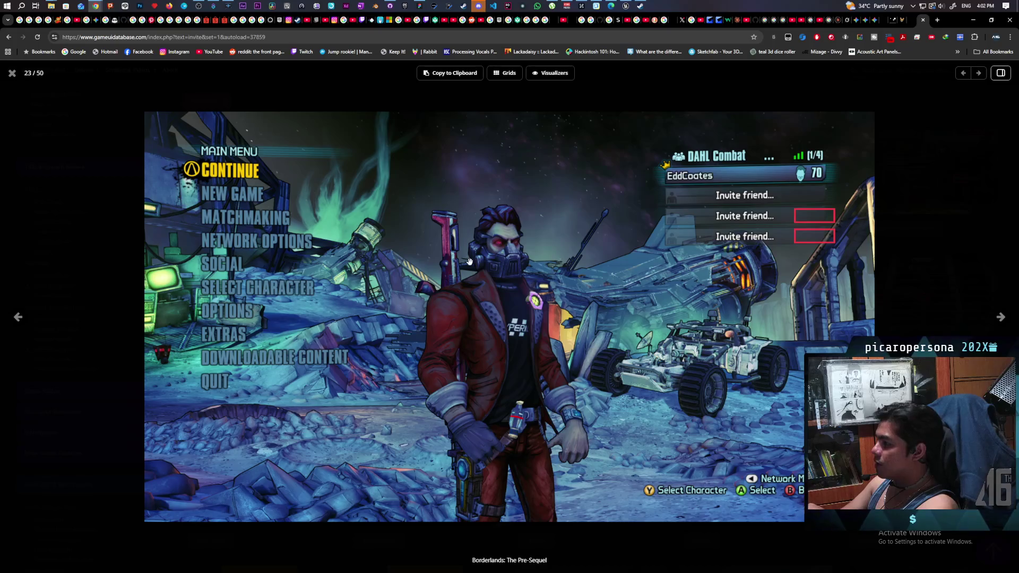
{"action": "key", "text": "Right"}
{"action": "key", "text": "Right"}
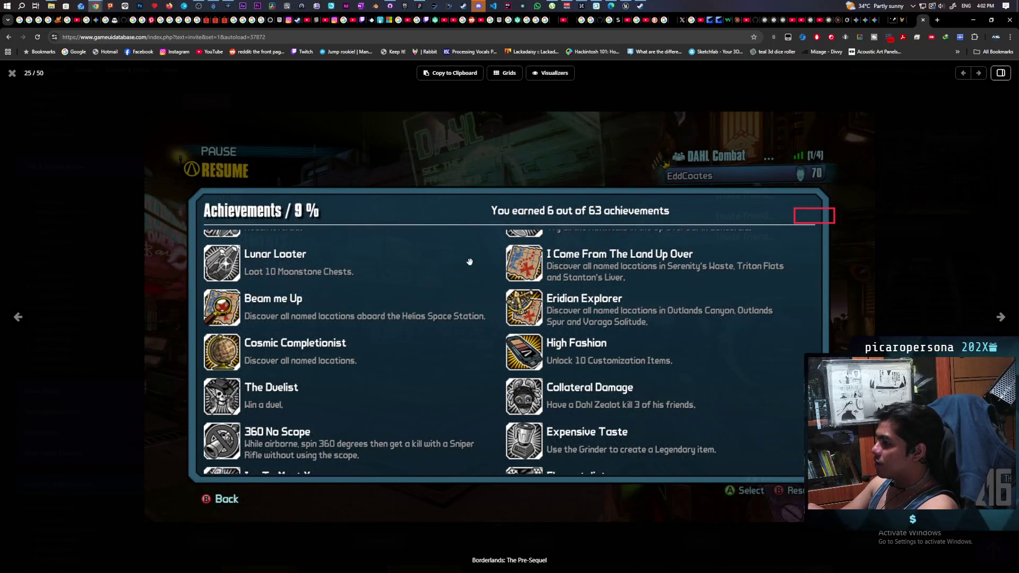
{"action": "key", "text": "Right"}
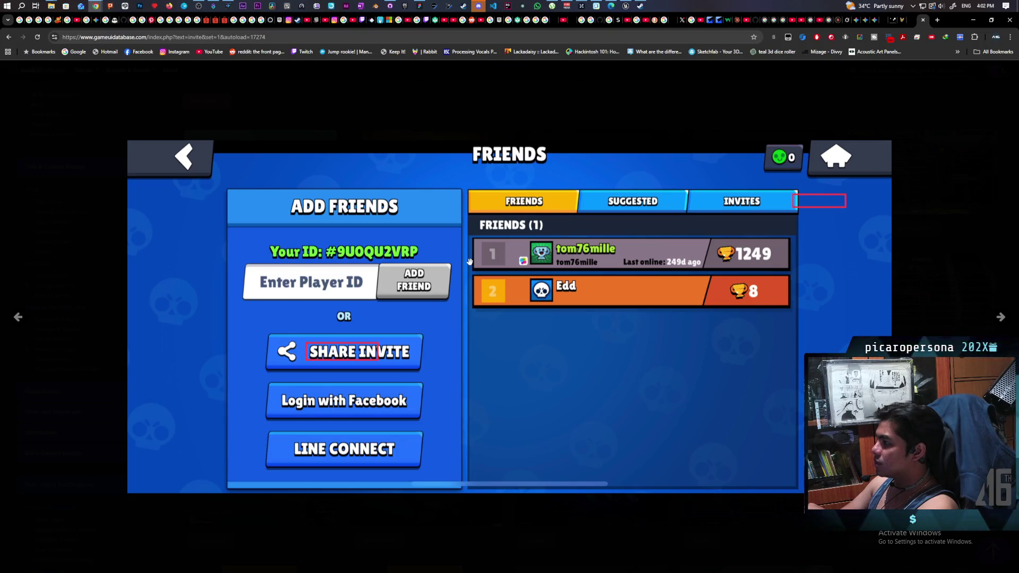
{"action": "key", "text": "Right"}
{"action": "key", "text": "Right"}
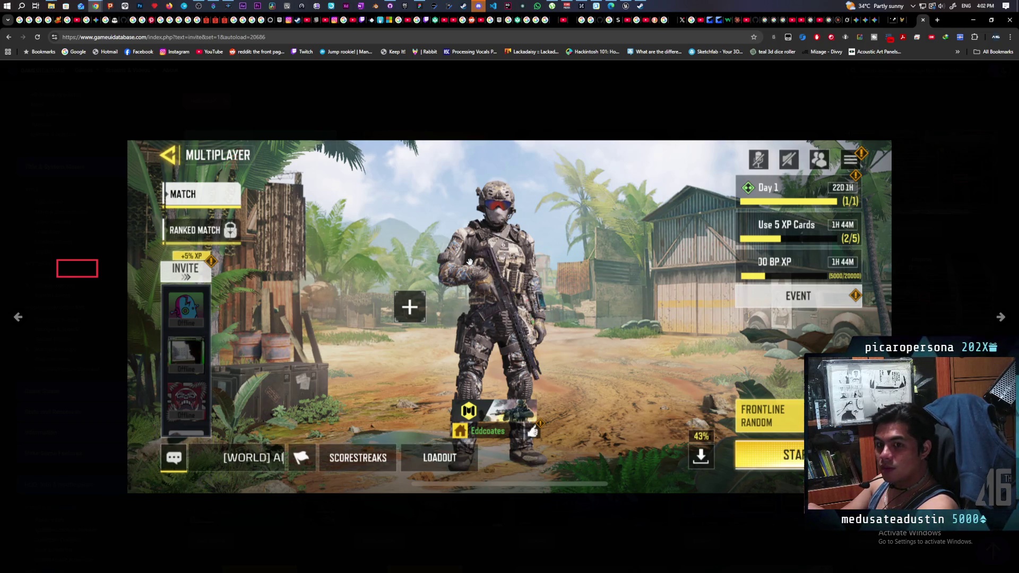
{"action": "key", "text": "Right"}
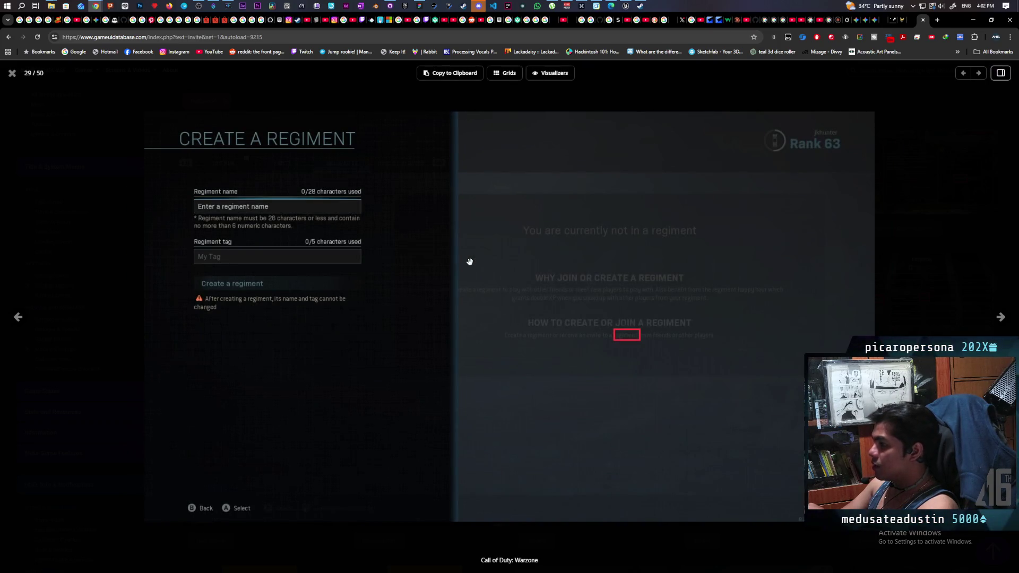
{"action": "key", "text": "Right"}
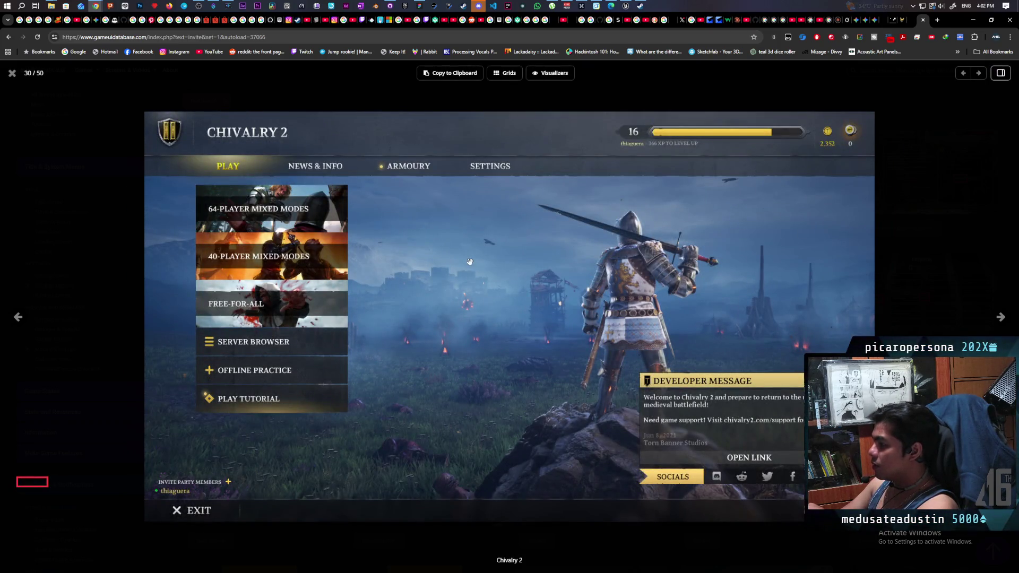
{"action": "key", "text": "Right"}
{"action": "key", "text": "Right"}
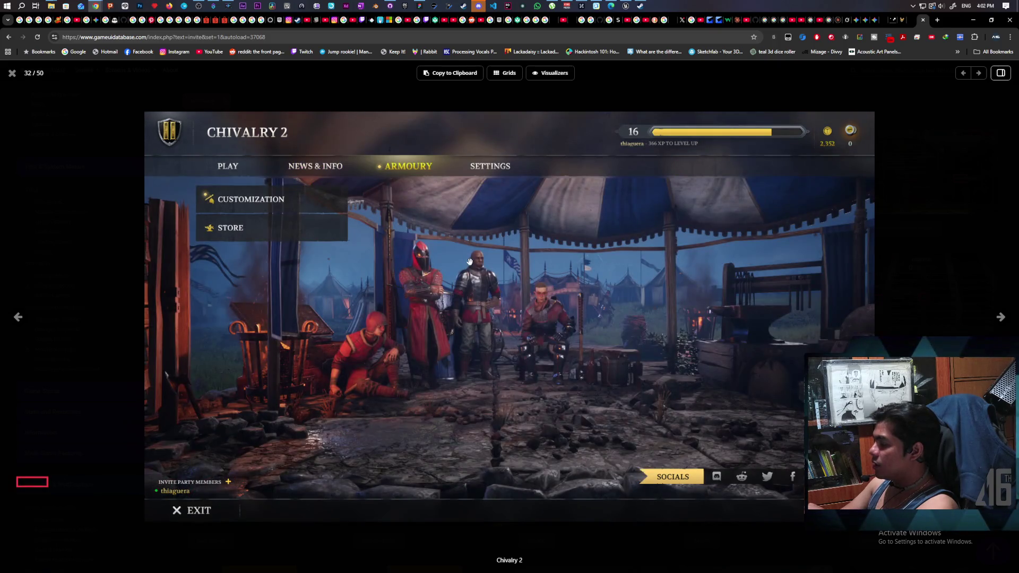
{"action": "key", "text": "Right"}
{"action": "key", "text": "Right"}
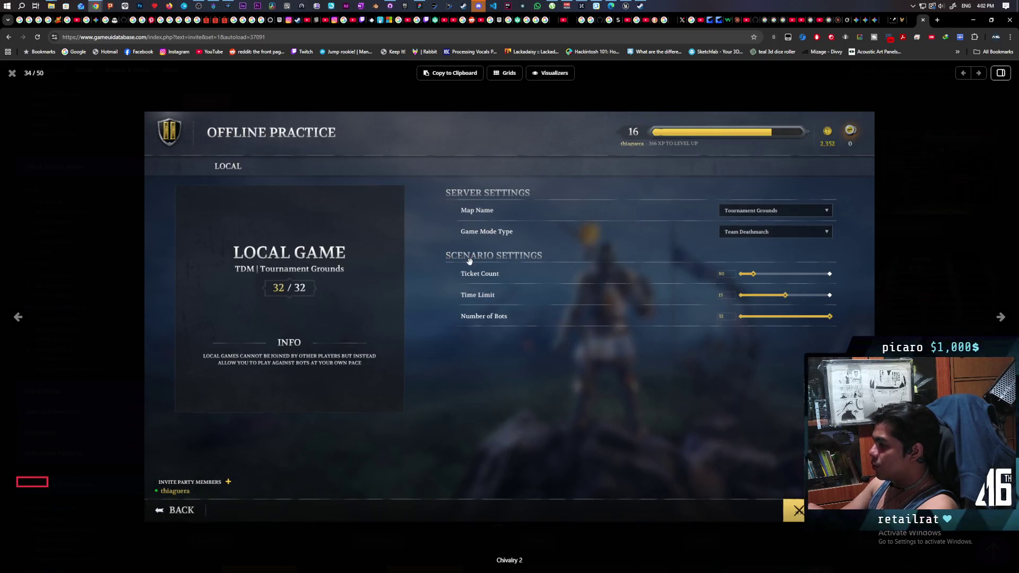
{"action": "key", "text": "Right"}
{"action": "key", "text": "Right"}
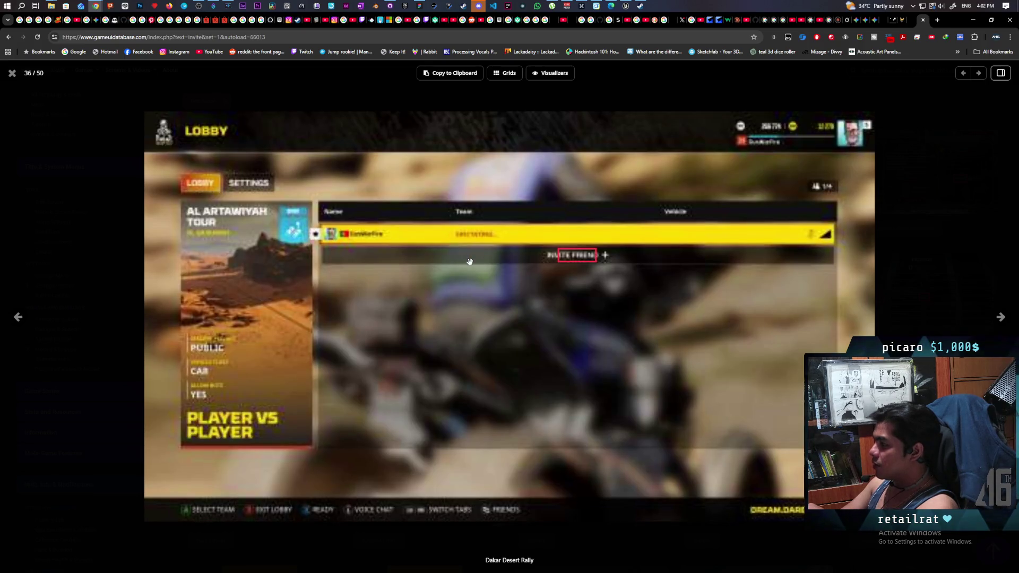
{"action": "key", "text": "Right"}
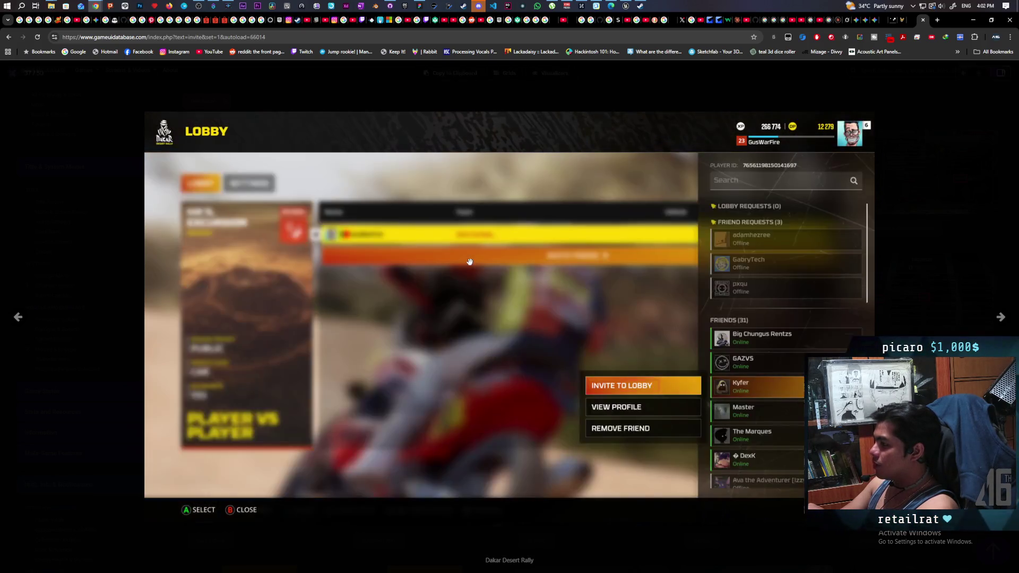